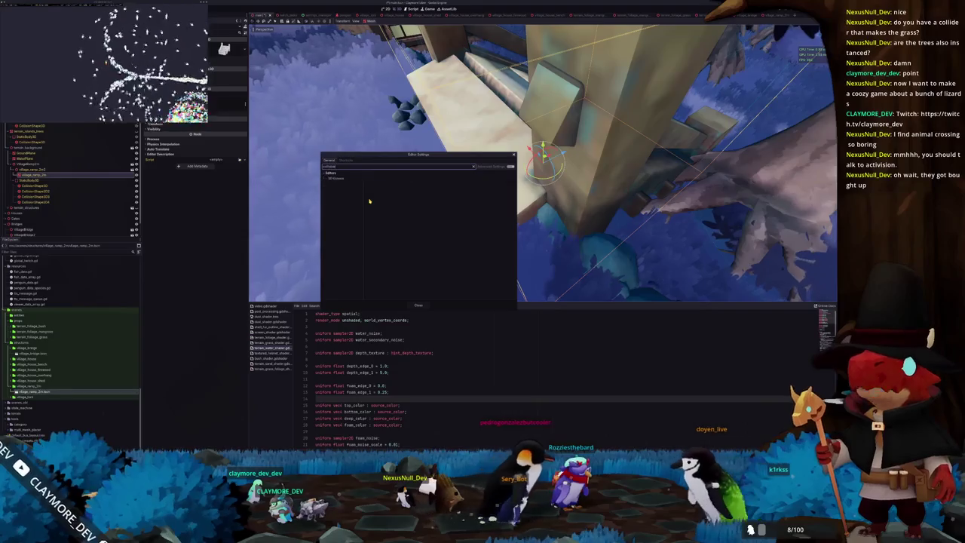
Step: Show the Editors > 3D Gizmos settings with the search filter cleared
click(335, 178)
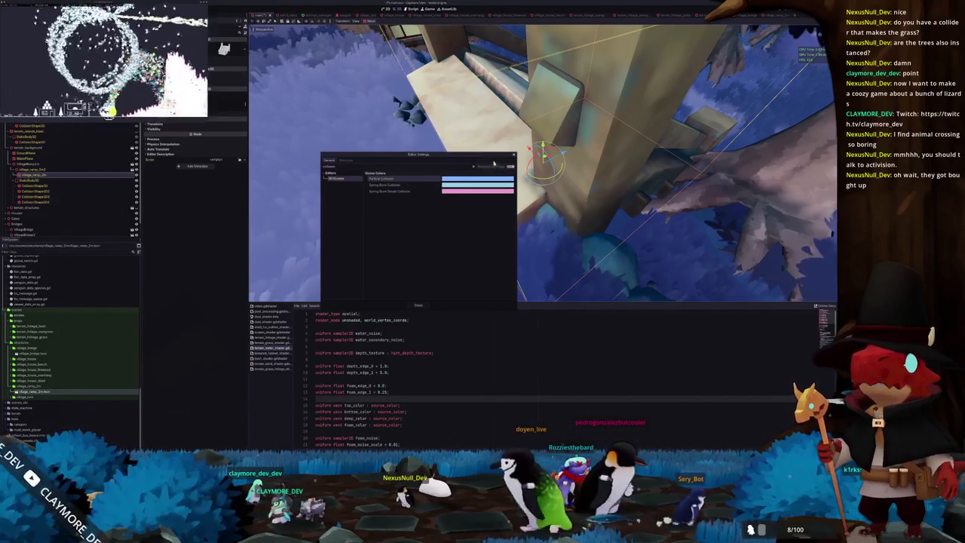
key(ctrl+a)
key(BackSpace)
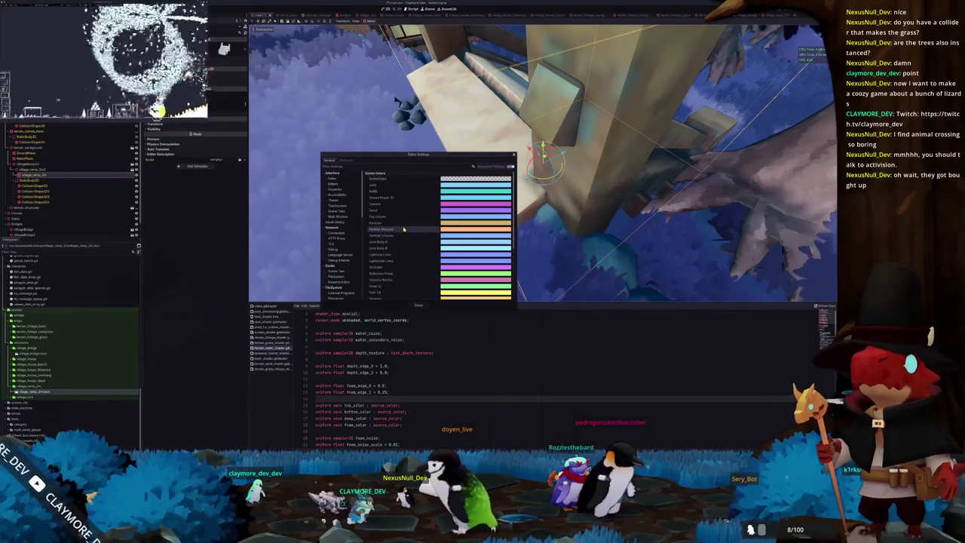
scroll(391, 264, down, 4)
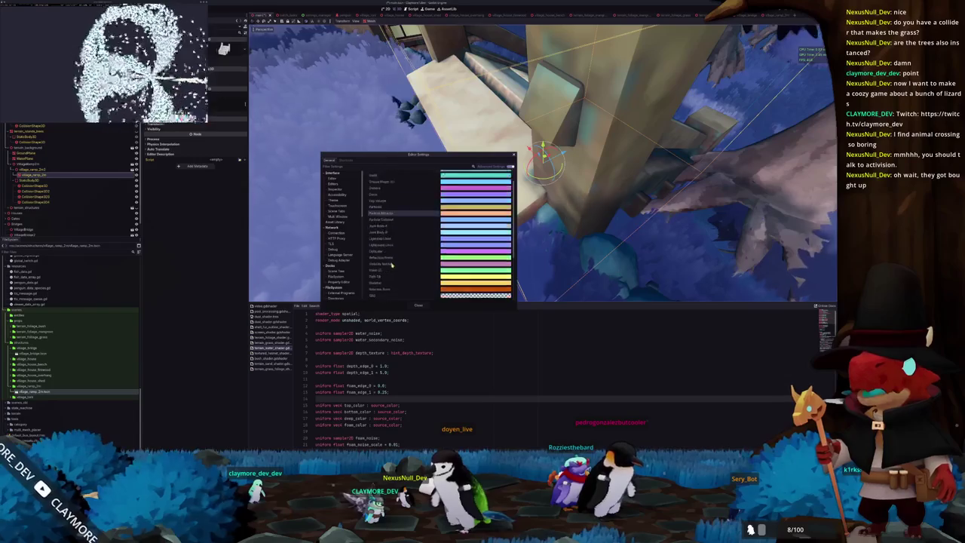
scroll(399, 270, down, 3)
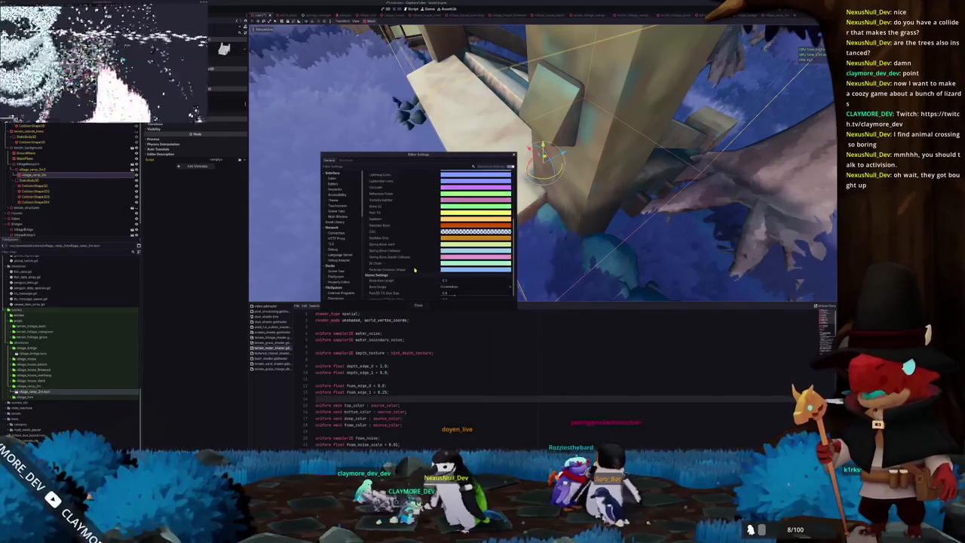
scroll(412, 268, up, 5)
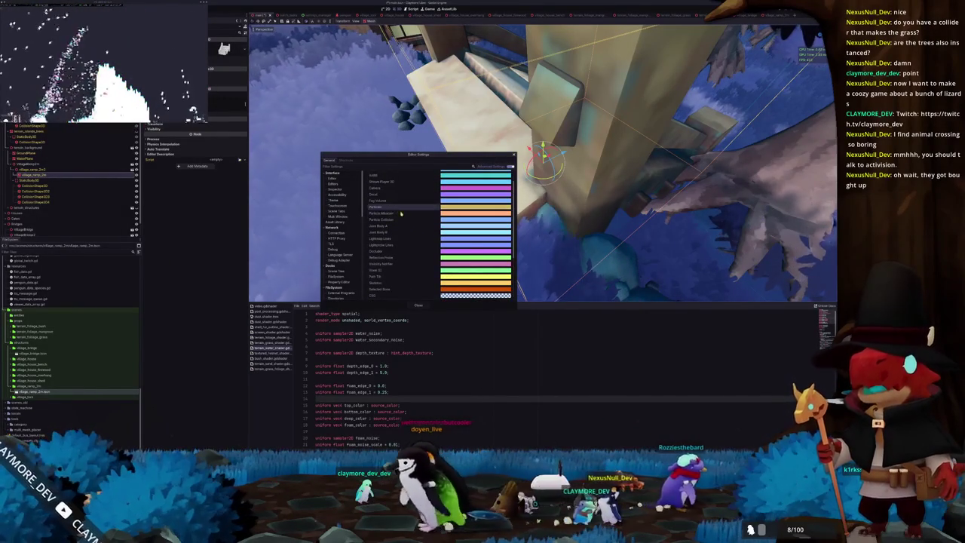
scroll(403, 214, up, 2)
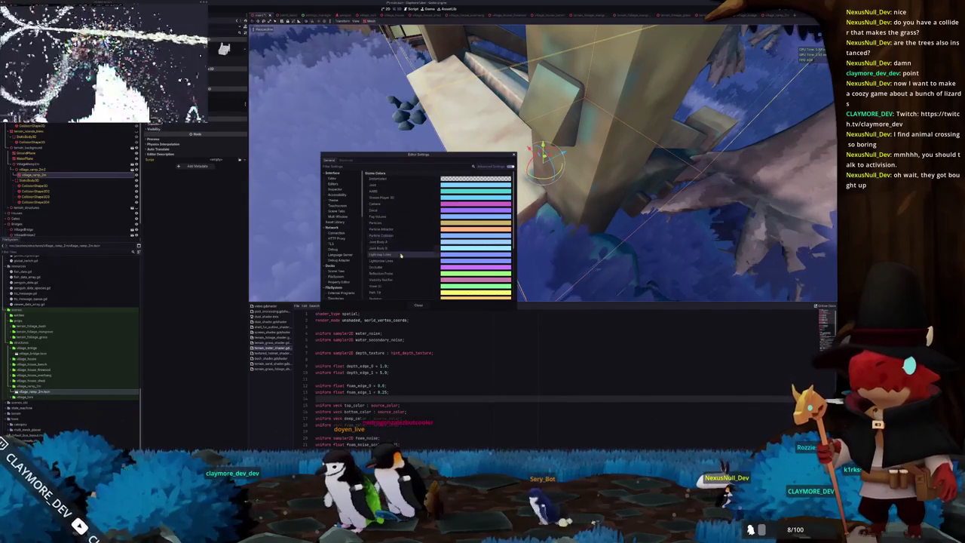
Step: Look over the Gizmo Colors values and close Editor Settings
scroll(401, 247, down, 3)
scroll(405, 257, down, 3)
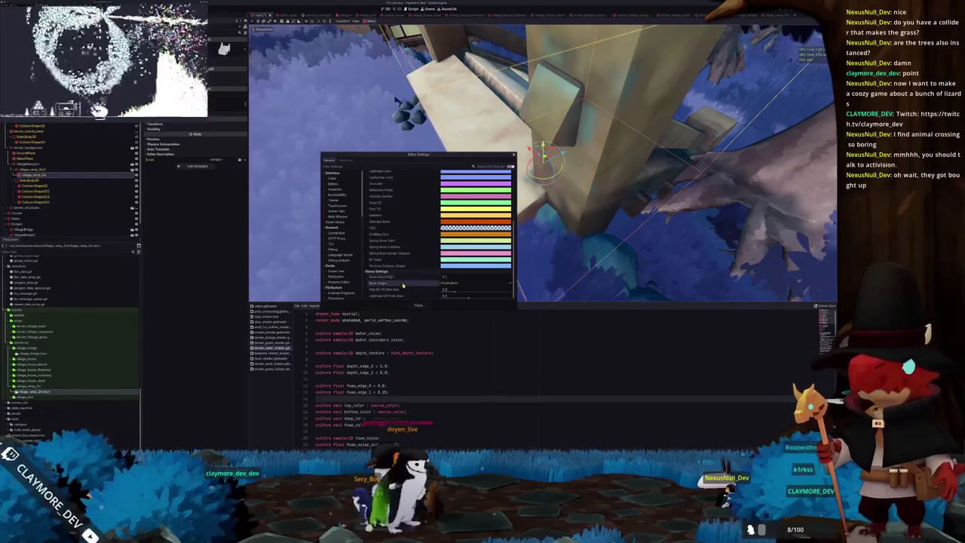
scroll(404, 261, up, 1)
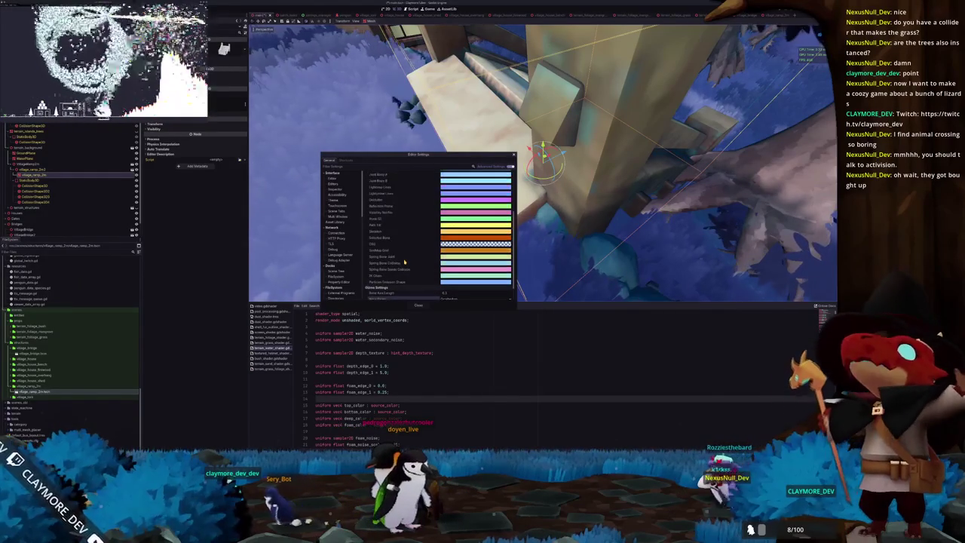
scroll(411, 264, up, 1)
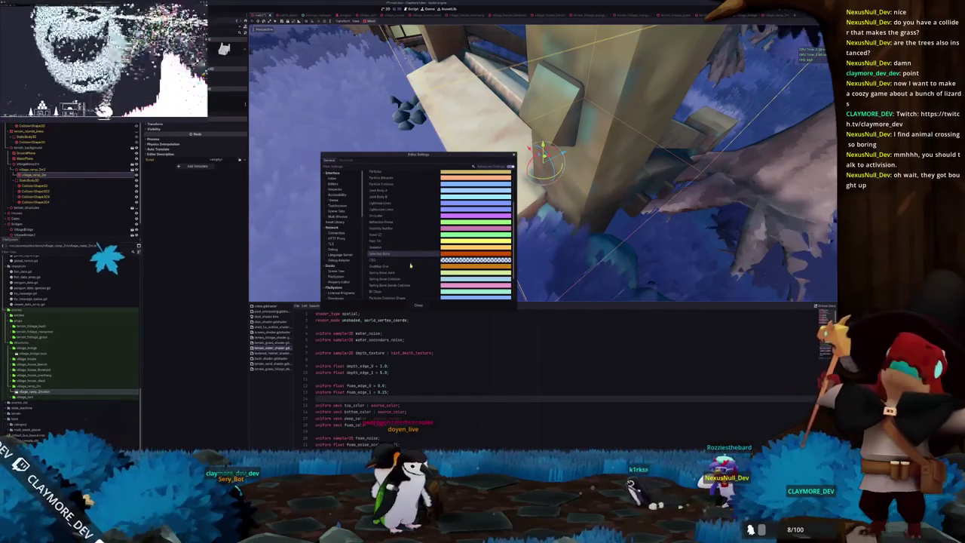
scroll(408, 242, up, 1)
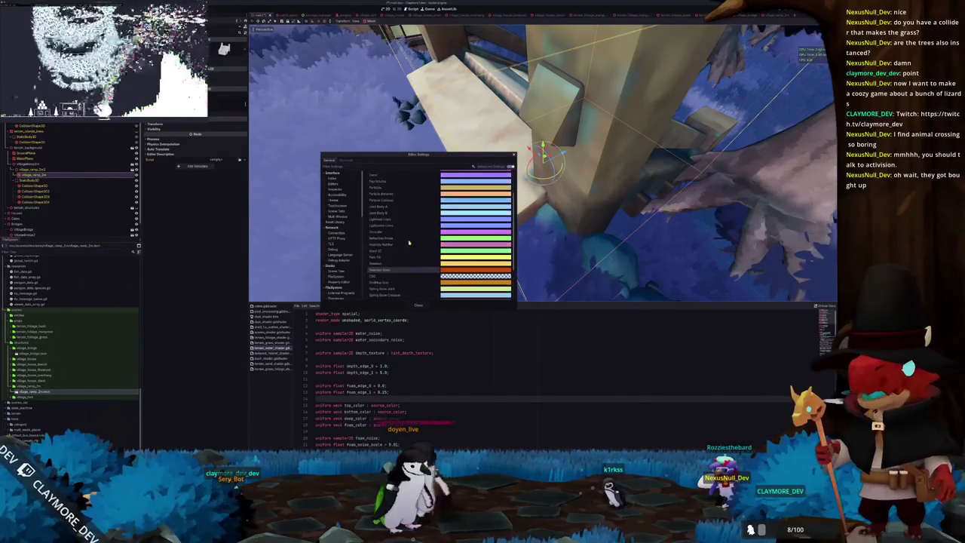
scroll(409, 242, up, 1)
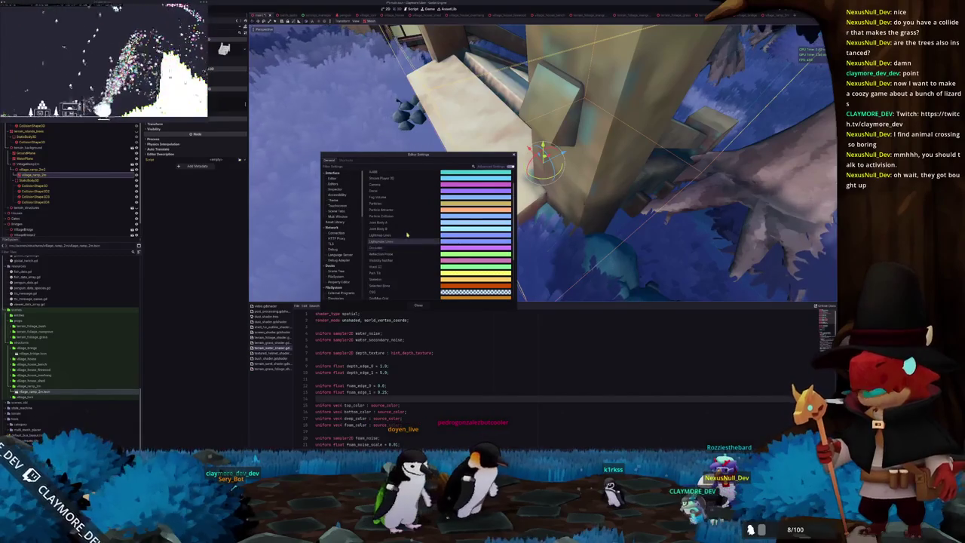
scroll(404, 226, up, 1)
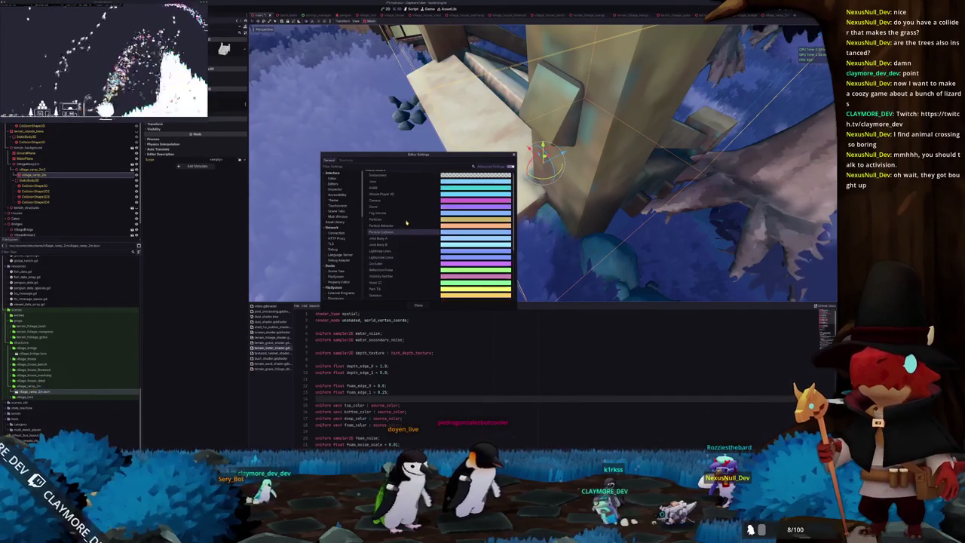
scroll(402, 224, up, 1)
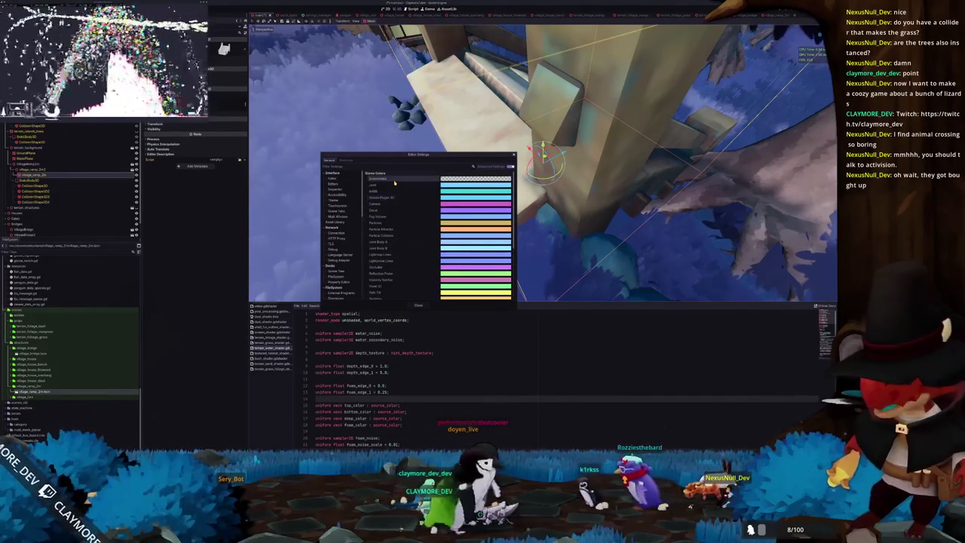
scroll(340, 265, down, 2)
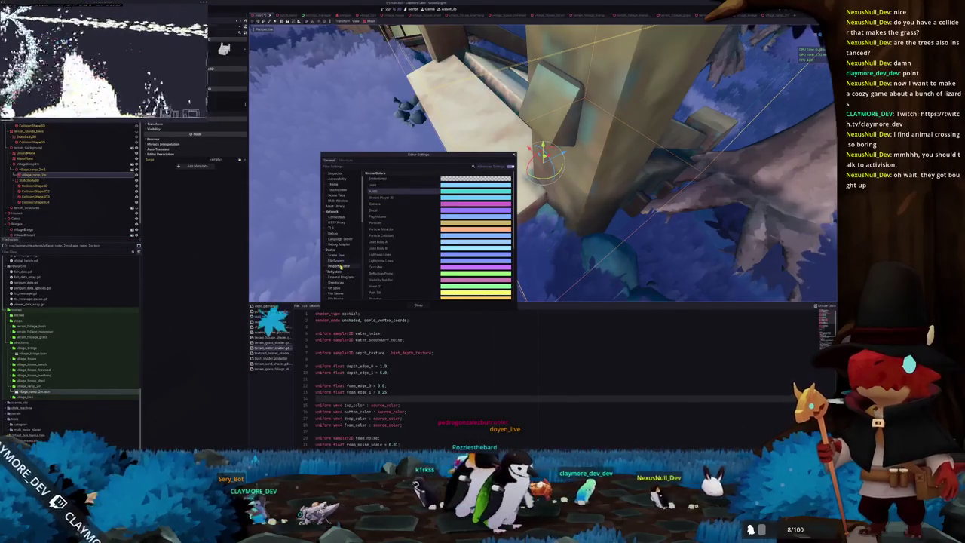
click(418, 305)
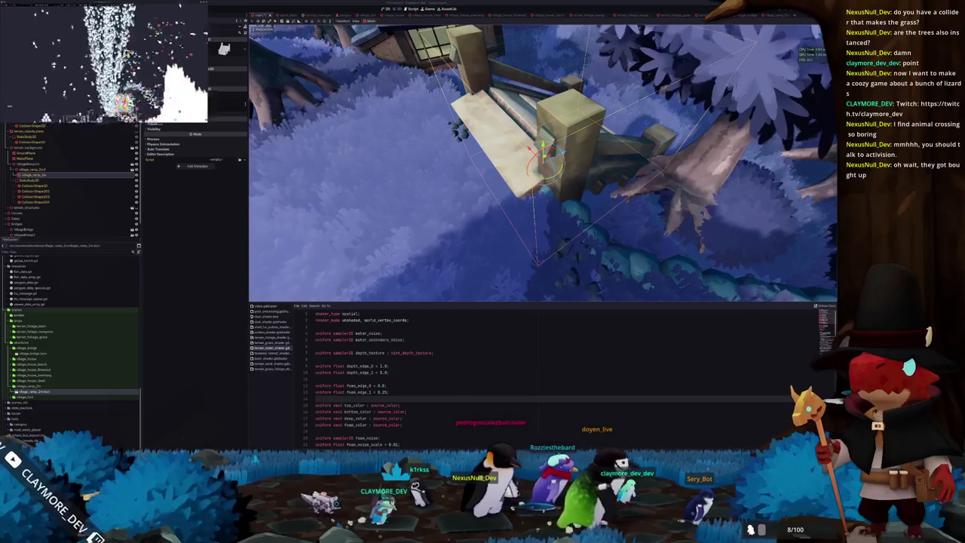
Step: From the Google results, open GitHub issue #16154 about hard-to-see gizmos and read its comments
key(alt+Tab)
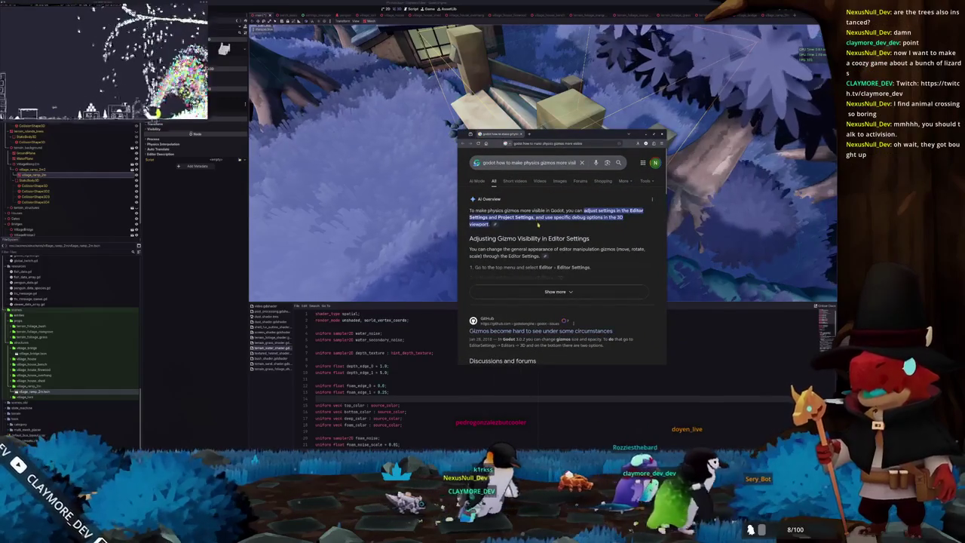
scroll(537, 224, down, 3)
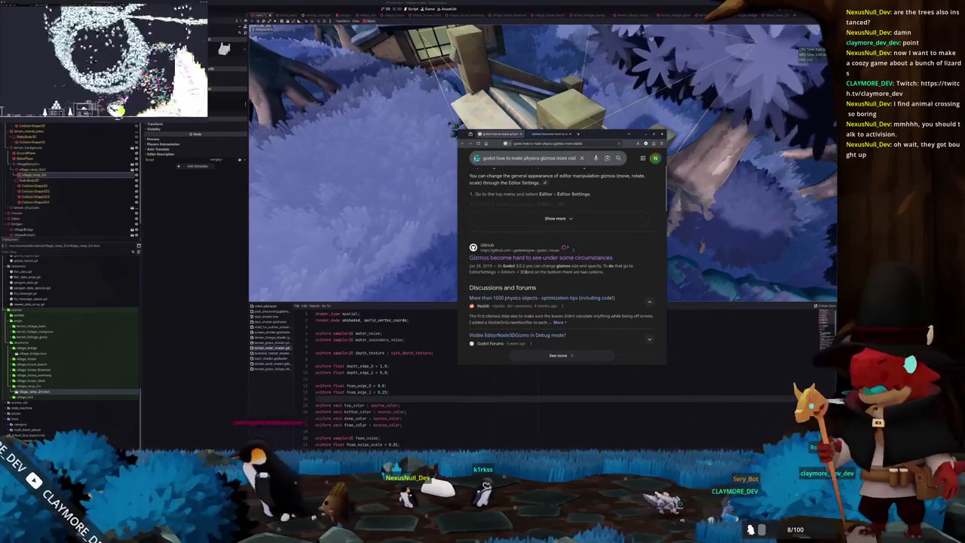
click(571, 134)
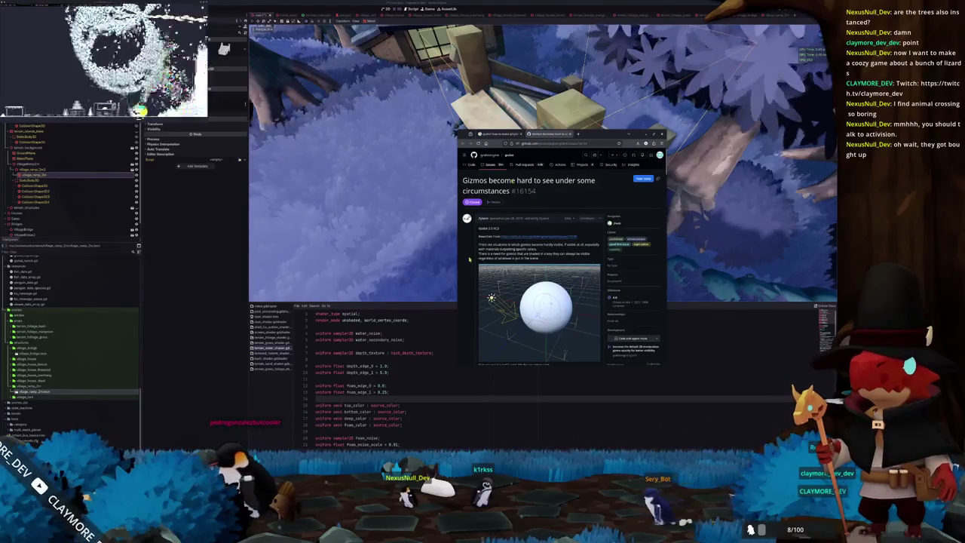
scroll(482, 196, down, 2)
scroll(472, 258, down, 3)
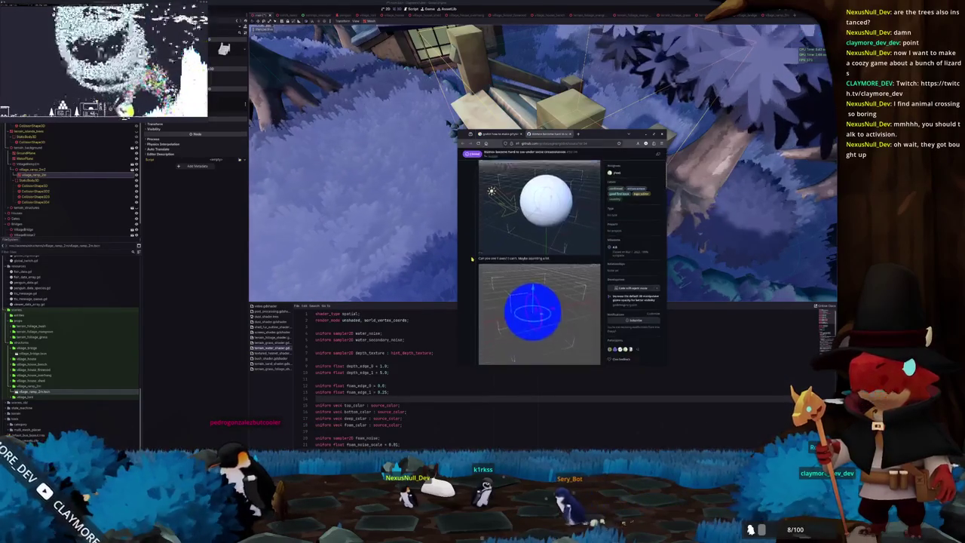
scroll(472, 259, down, 8)
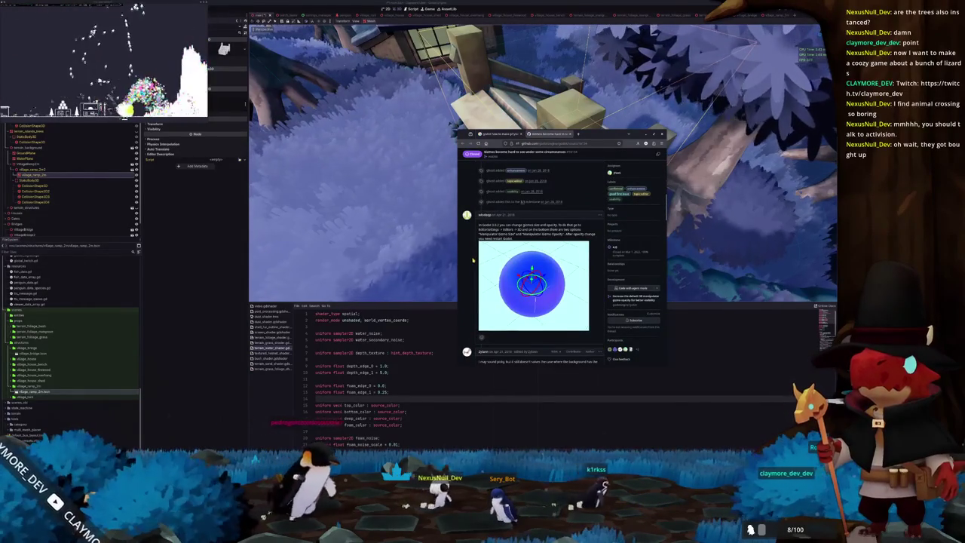
scroll(475, 257, down, 3)
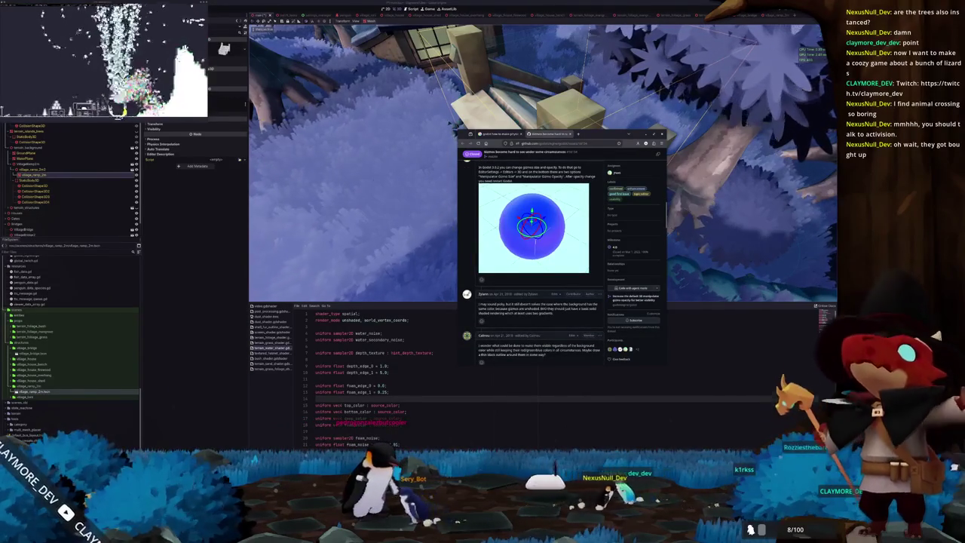
key(alt+Tab)
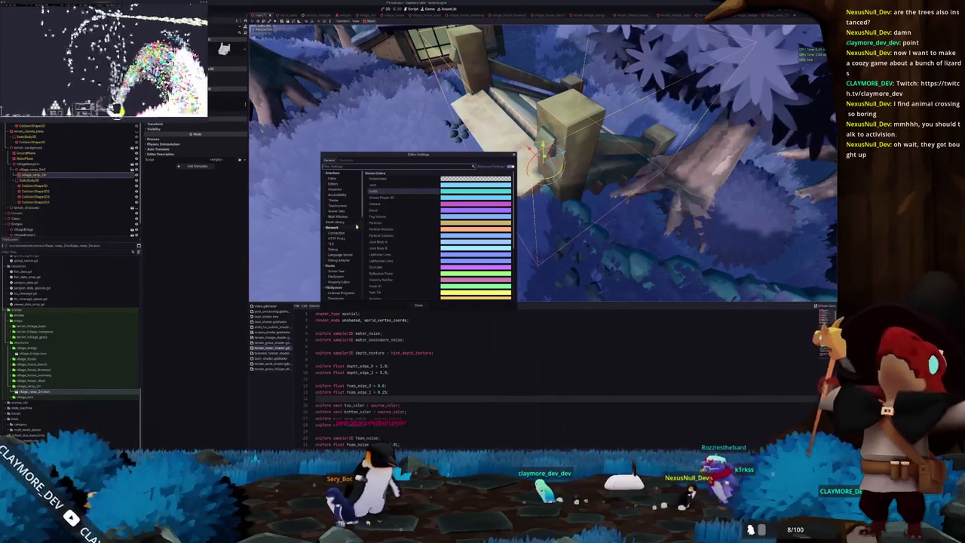
text(zoom)
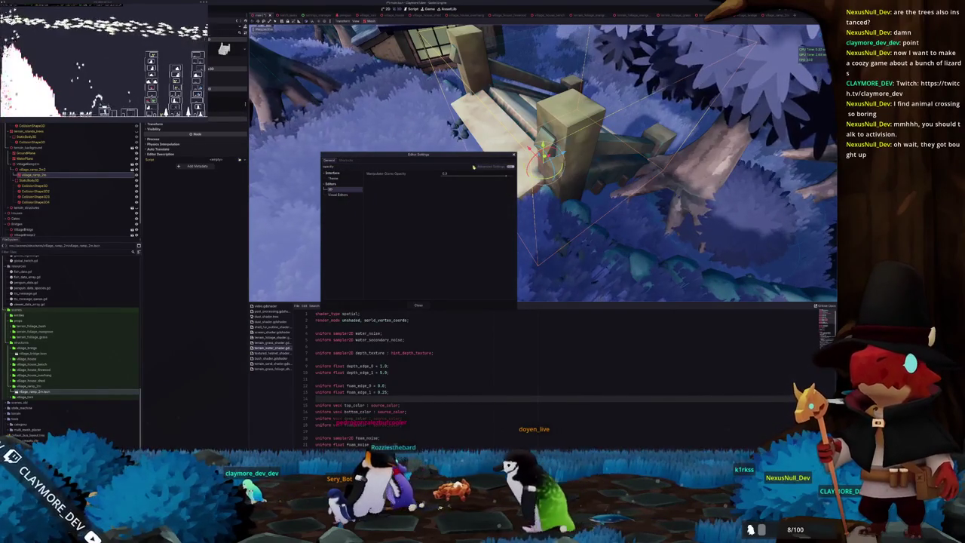
key(BackSpace)
key(BackSpace)
key(BackSpace)
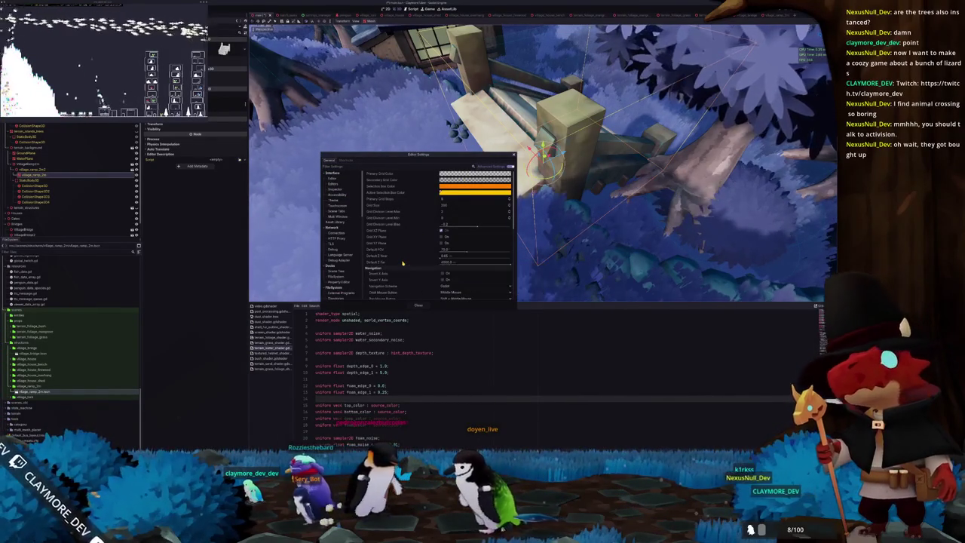
drag(426, 159, 301, 143)
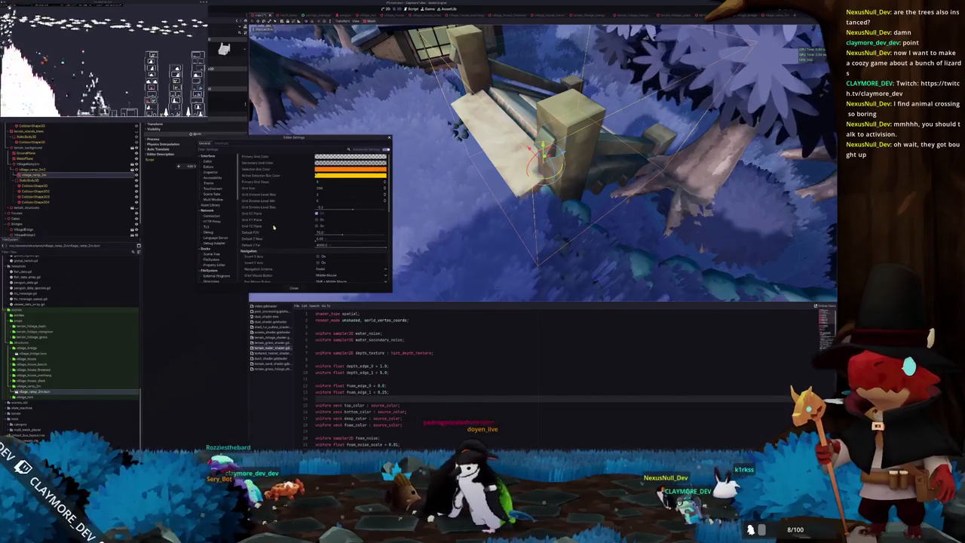
scroll(217, 250, down, 10)
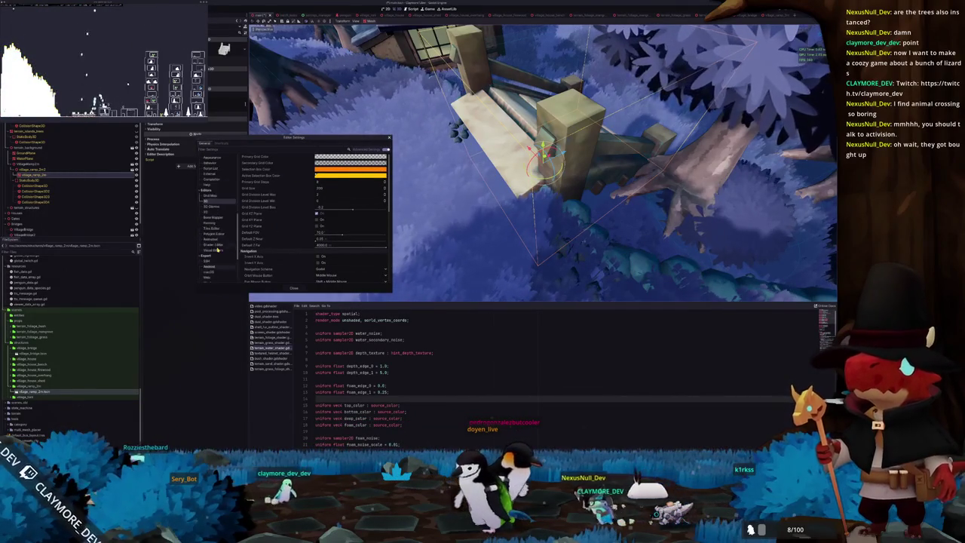
click(214, 206)
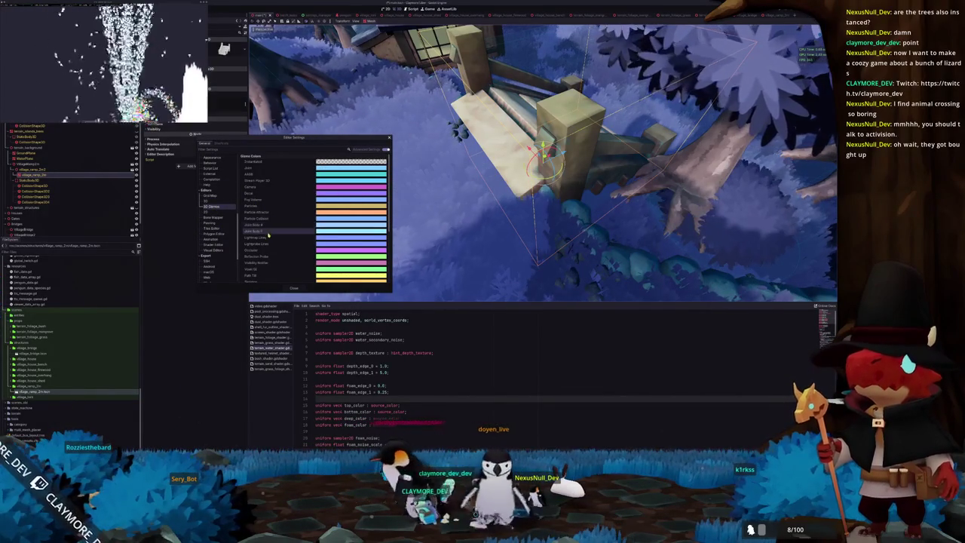
scroll(262, 267, down, 4)
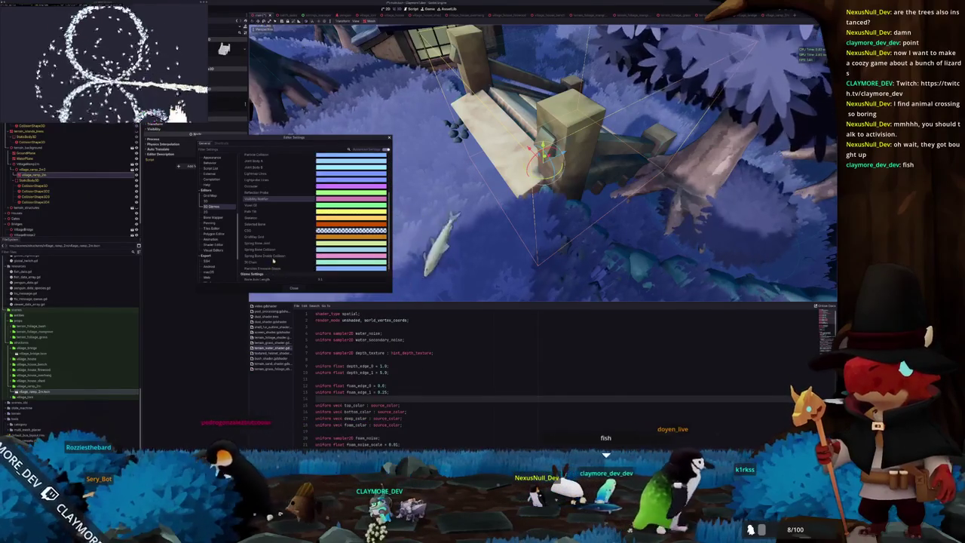
scroll(262, 237, up, 4)
click(213, 201)
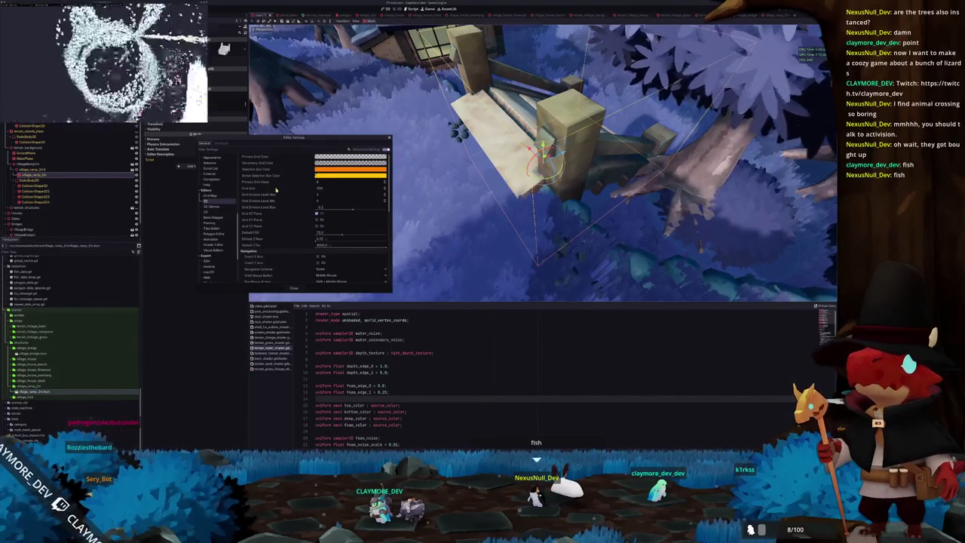
scroll(276, 218, down, 3)
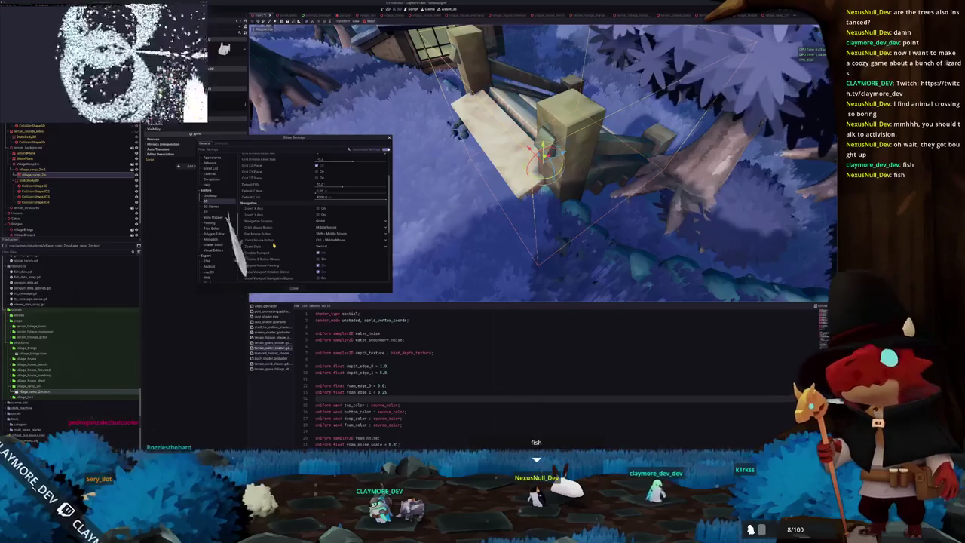
scroll(276, 243, down, 5)
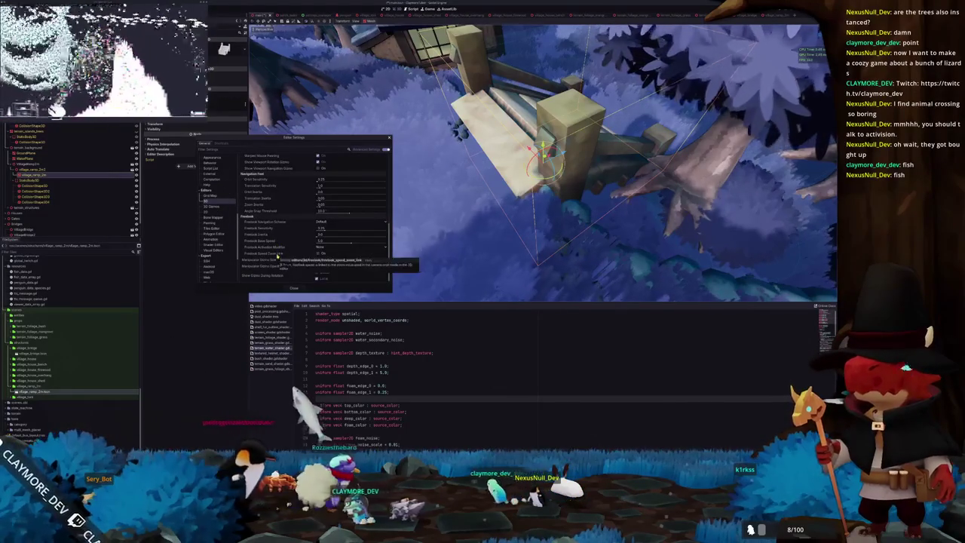
scroll(278, 257, up, 6)
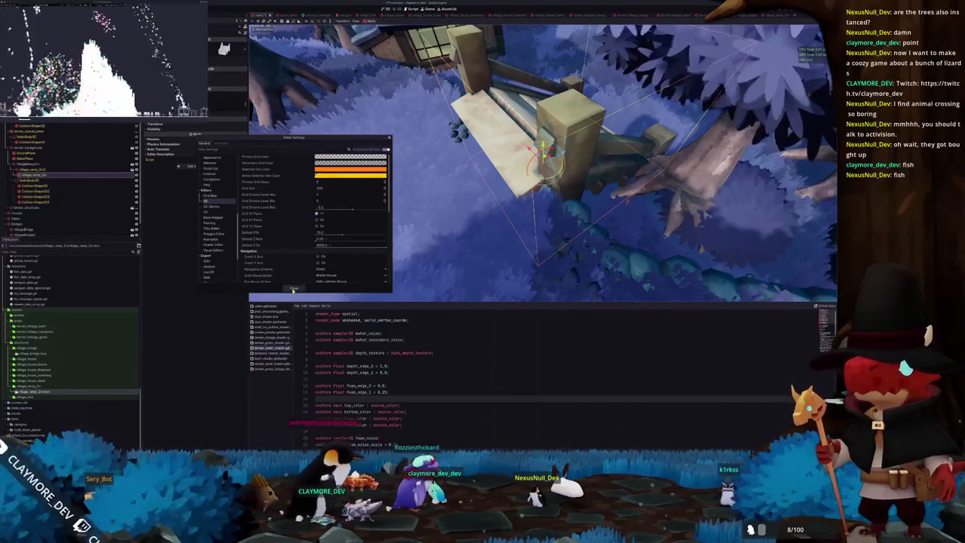
click(294, 288)
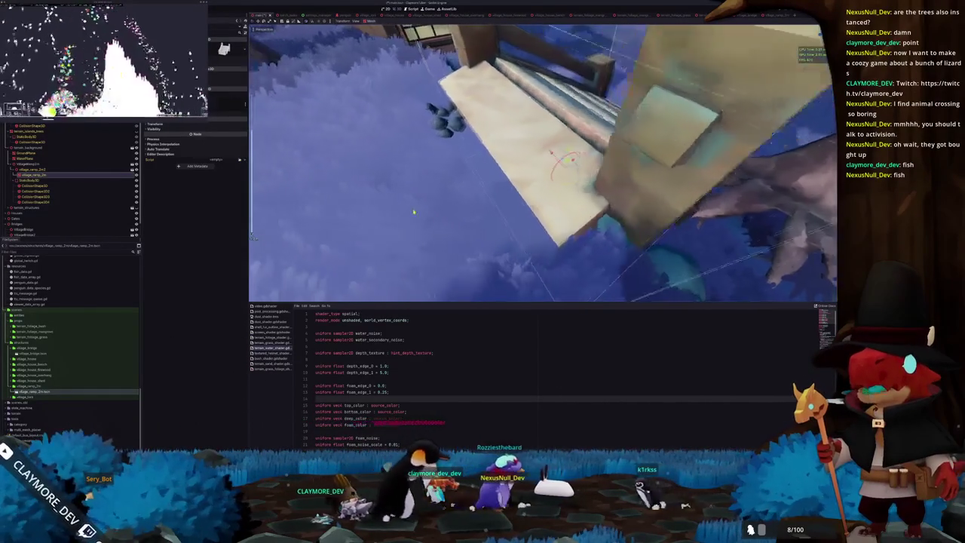
Step: Find and frame the plank's CollisionShape3D on the sandy platform, then switch to the village_ramp scene
mouse_move(413, 212)
mouse_down()
mouse_move(565, 229)
mouse_move(546, 240)
mouse_move(508, 216)
mouse_move(509, 198)
mouse_up()
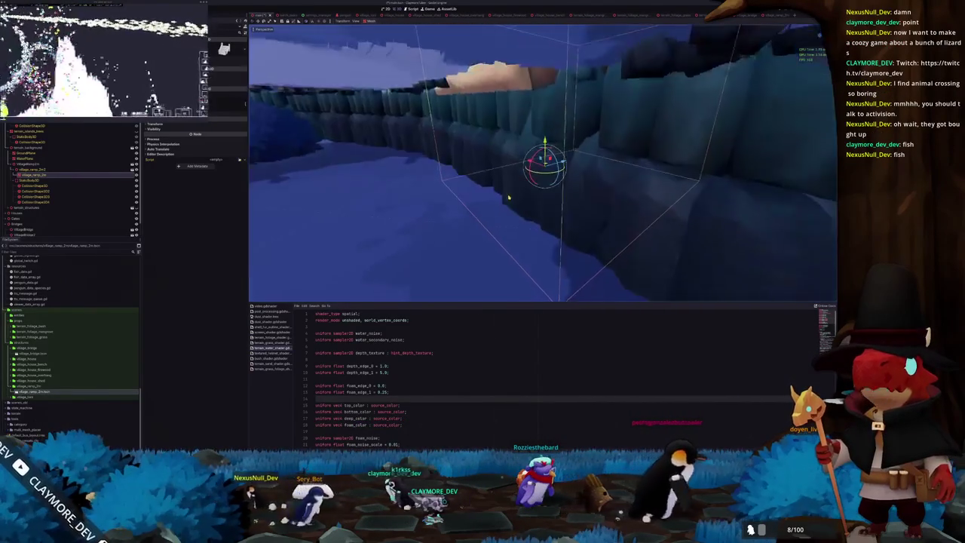
mouse_move(435, 156)
mouse_down()
mouse_move(439, 177)
mouse_move(427, 156)
mouse_up()
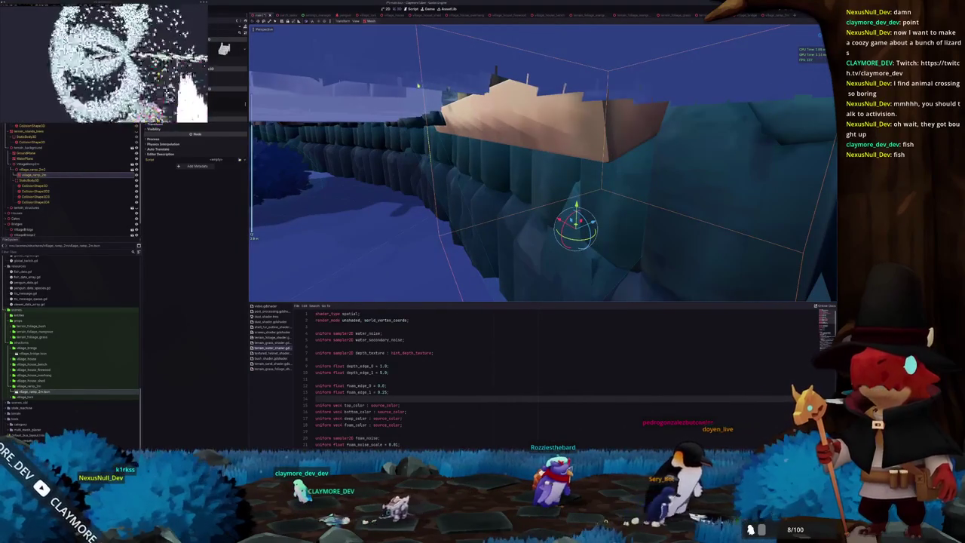
drag(418, 85, 426, 90)
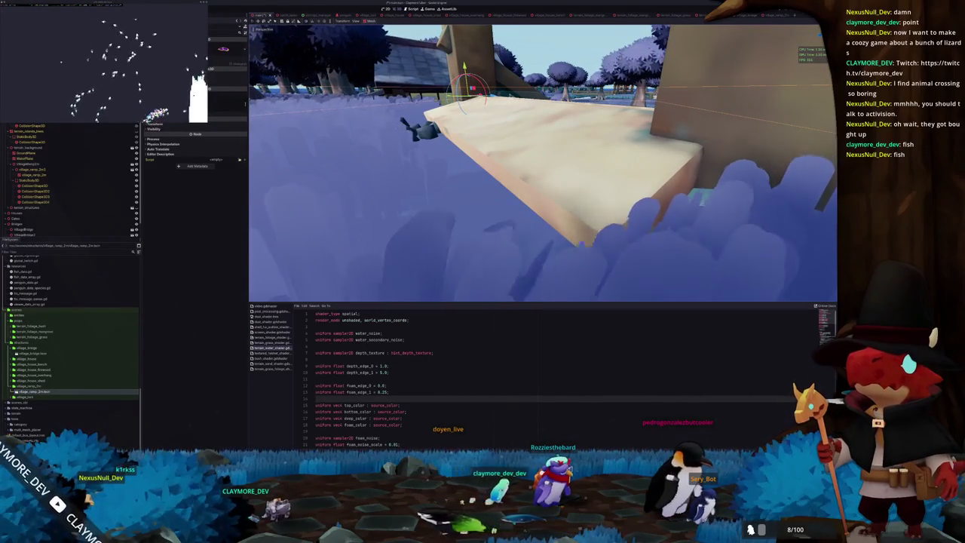
drag(344, 155, 344, 154)
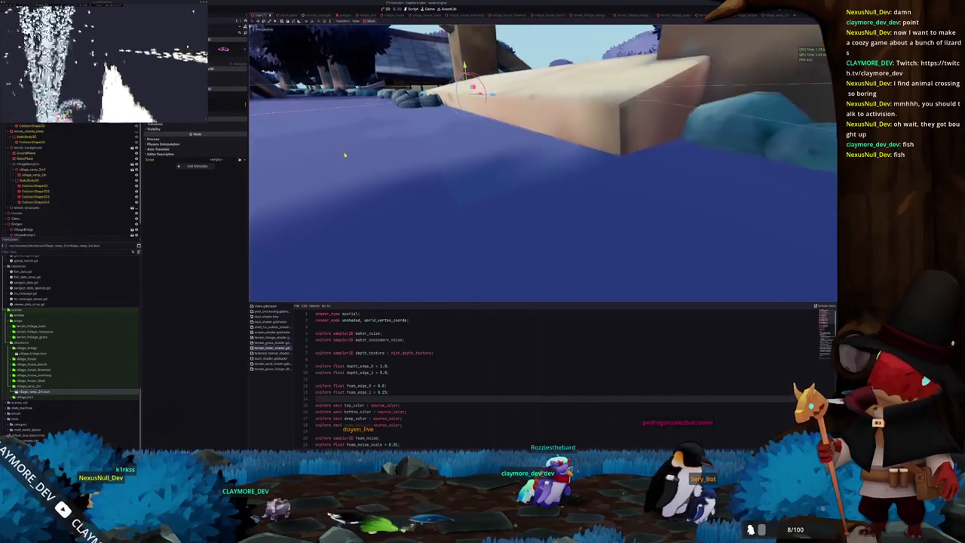
click(446, 178)
key(f)
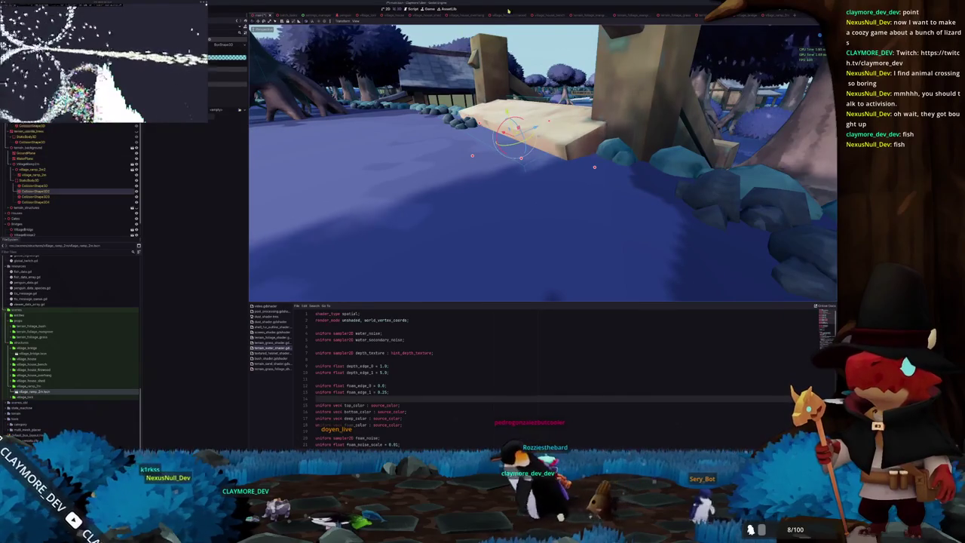
click(769, 15)
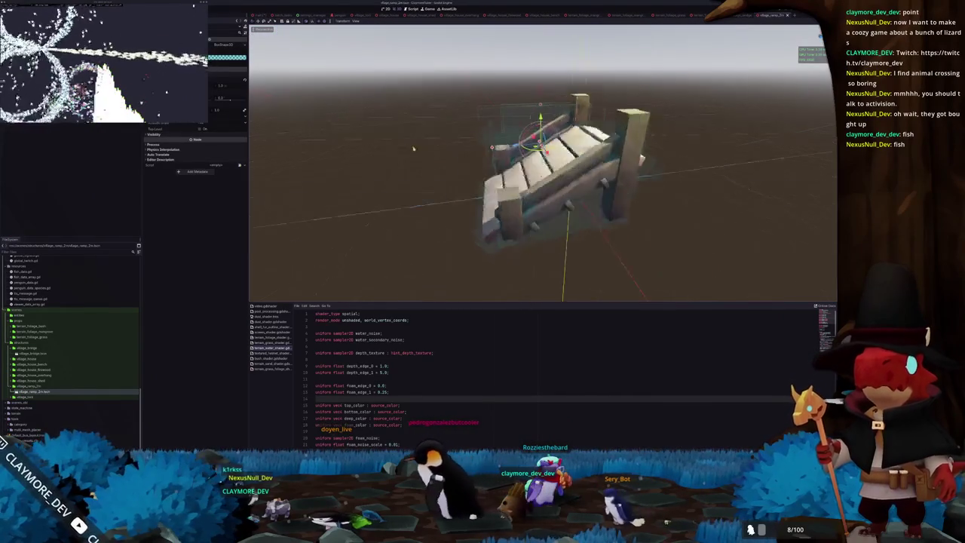
Step: Move the top block's collision box further right and check its fit from several angles
scroll(598, 131, up, 5)
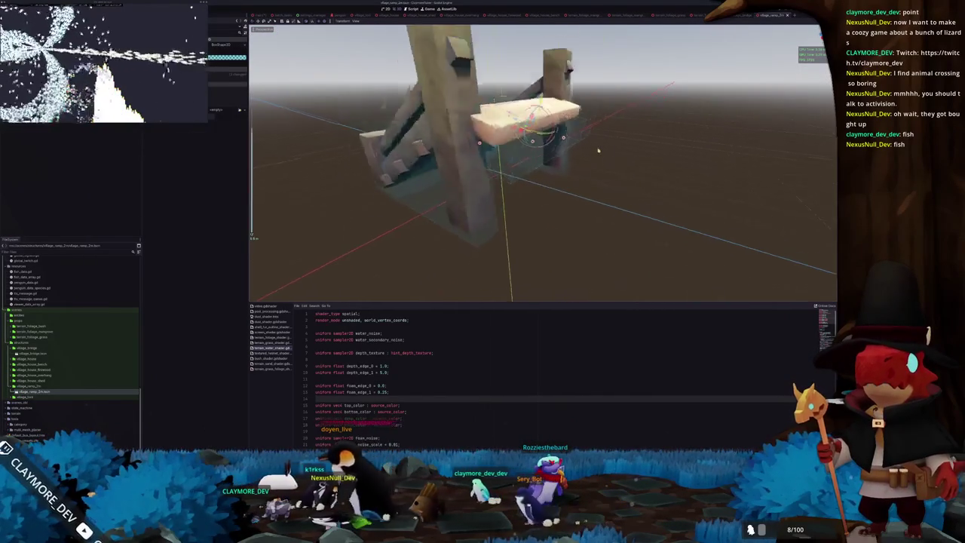
drag(597, 131, 532, 138)
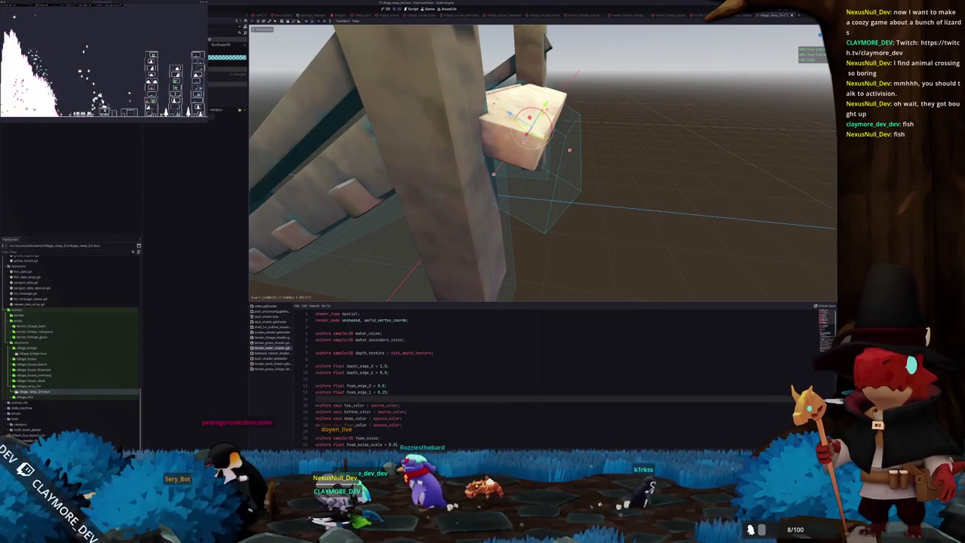
scroll(532, 138, up, 3)
drag(532, 138, 512, 139)
scroll(512, 140, down, 5)
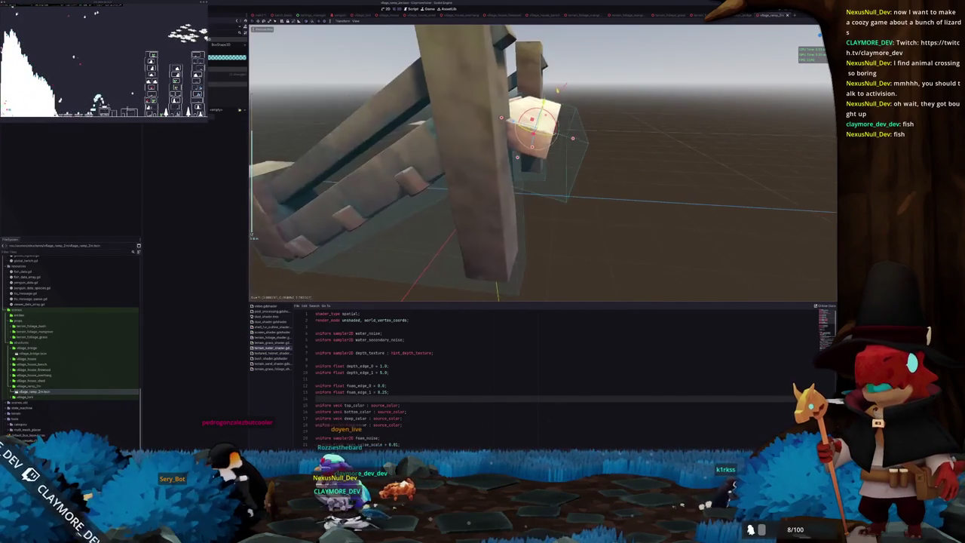
mouse_move(594, 146)
mouse_down()
mouse_move(605, 151)
mouse_move(566, 152)
mouse_move(574, 129)
mouse_move(587, 131)
mouse_up()
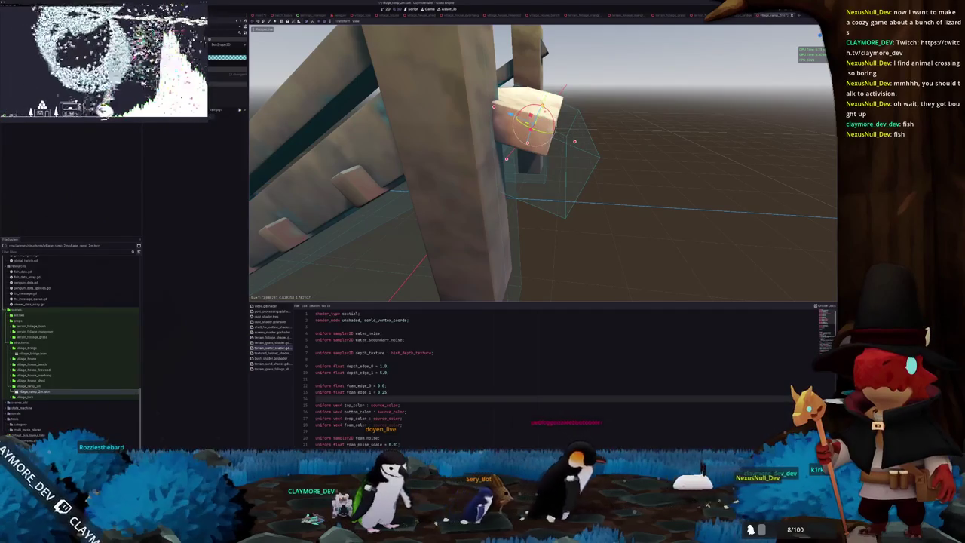
mouse_move(574, 141)
mouse_down()
mouse_move(632, 204)
mouse_move(542, 199)
mouse_move(546, 191)
mouse_up()
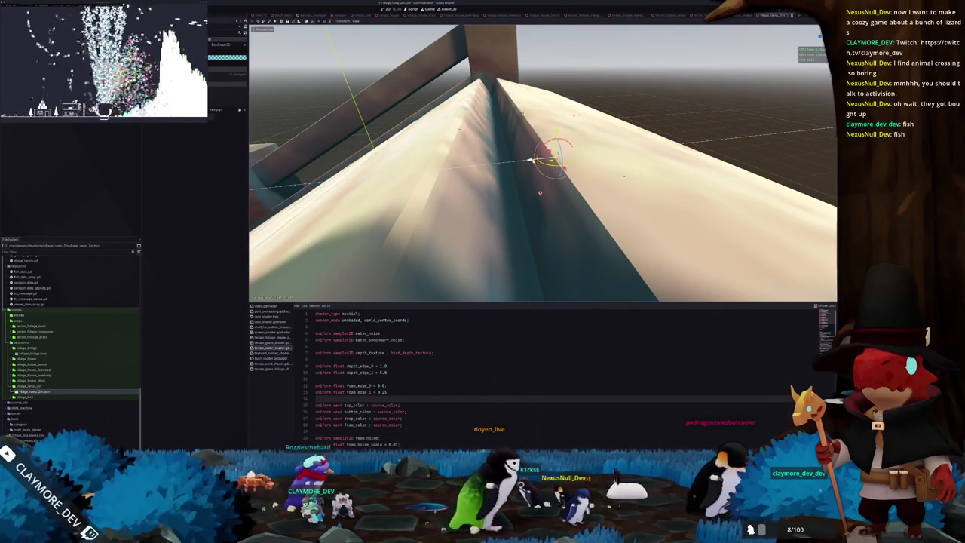
drag(542, 193, 547, 192)
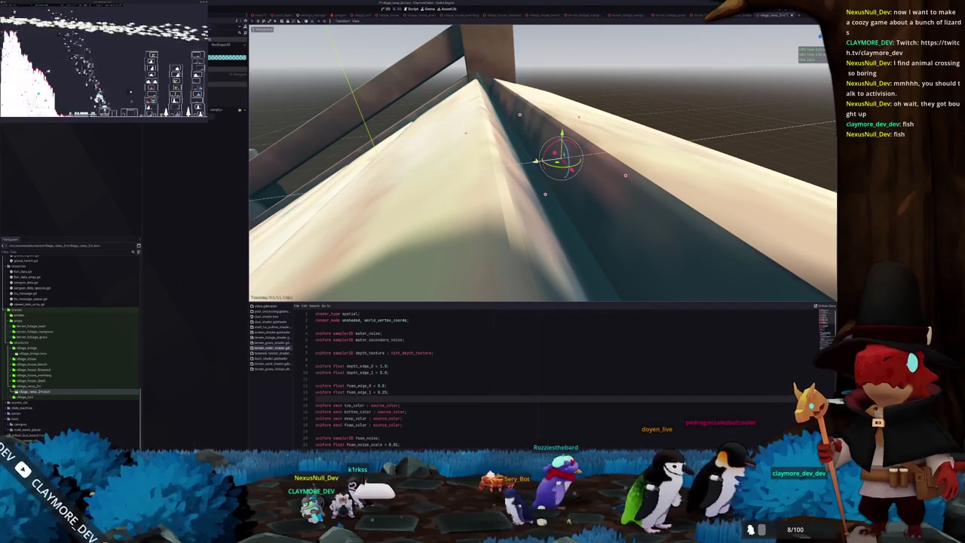
drag(546, 192, 547, 192)
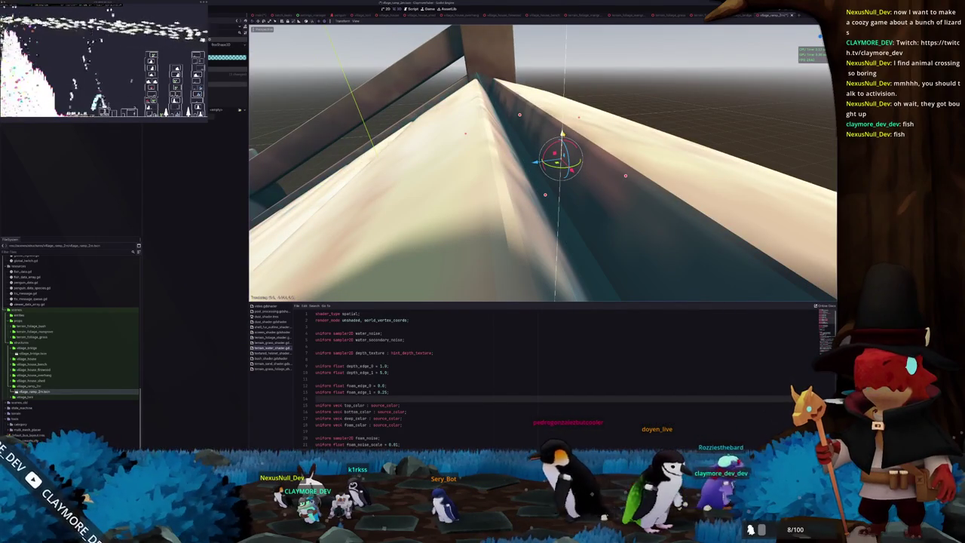
mouse_move(547, 193)
mouse_down()
mouse_move(599, 145)
mouse_move(475, 99)
mouse_up()
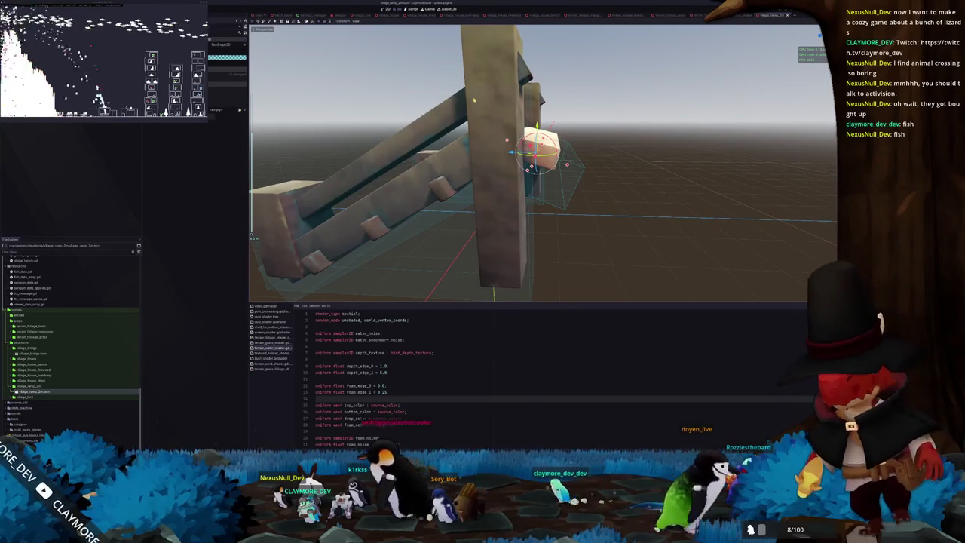
Step: Inspect the plank and stairs from above in the main level, then switch to Blender
click(259, 15)
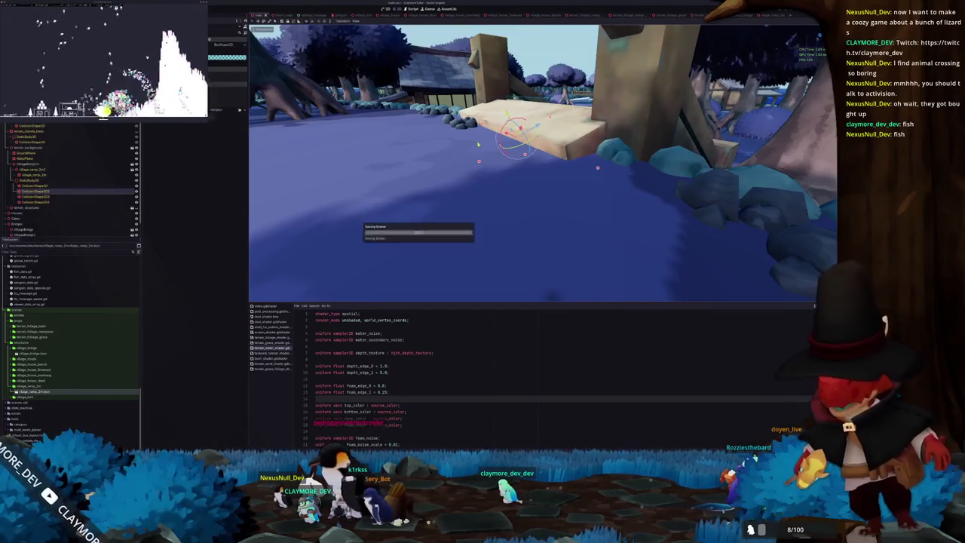
drag(543, 163, 577, 158)
mouse_move(457, 147)
mouse_down()
mouse_move(442, 167)
mouse_move(445, 147)
mouse_up()
scroll(446, 144, down, 3)
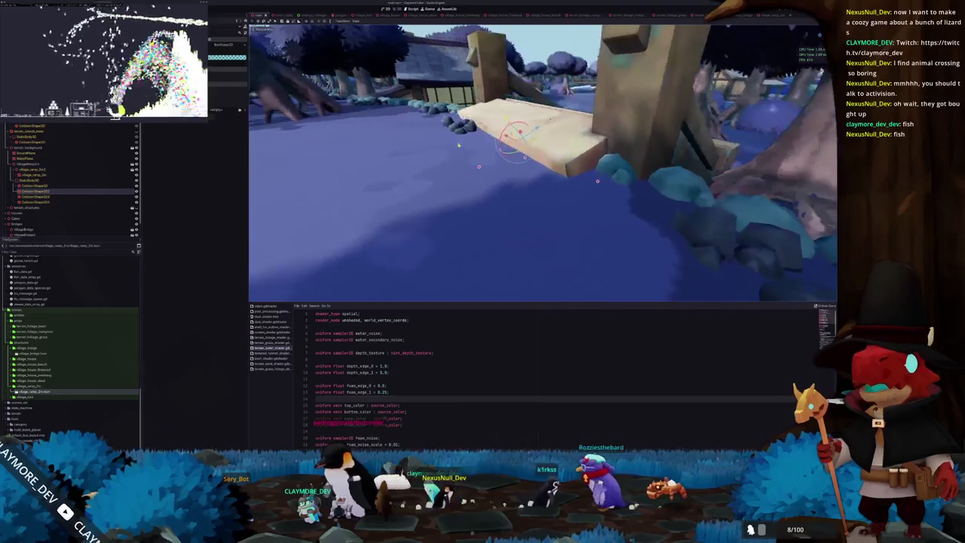
mouse_move(464, 144)
mouse_down()
mouse_move(438, 185)
mouse_move(454, 136)
mouse_move(490, 139)
mouse_move(456, 139)
mouse_move(450, 152)
mouse_up()
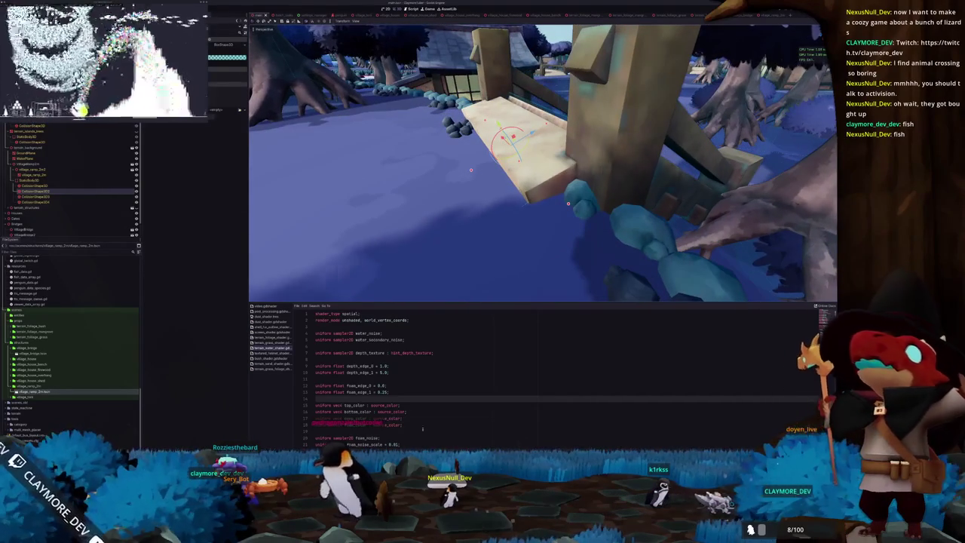
key(alt+Tab)
Step: Set up a left orthographic close-up of the bridge and select the angled board
drag(537, 226, 502, 274)
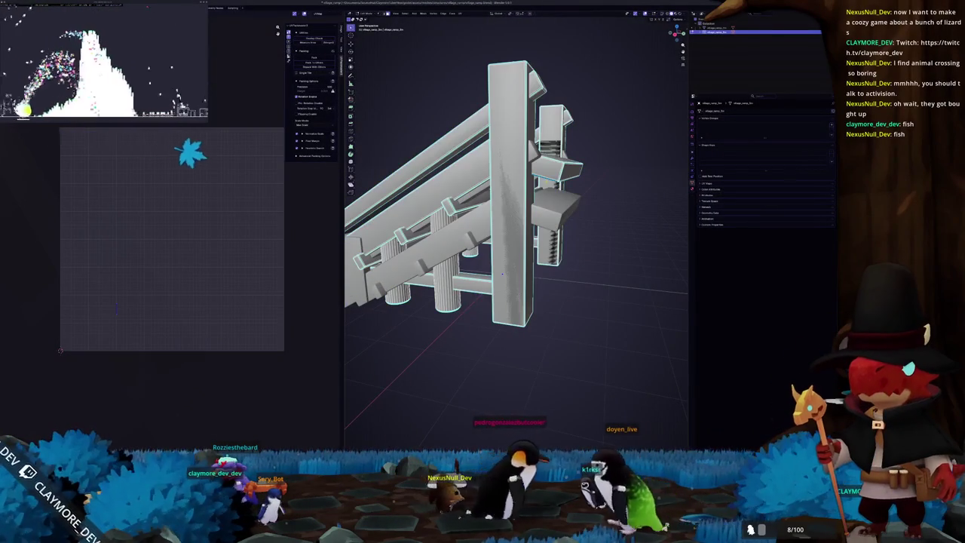
key(ctrl+KP_3)
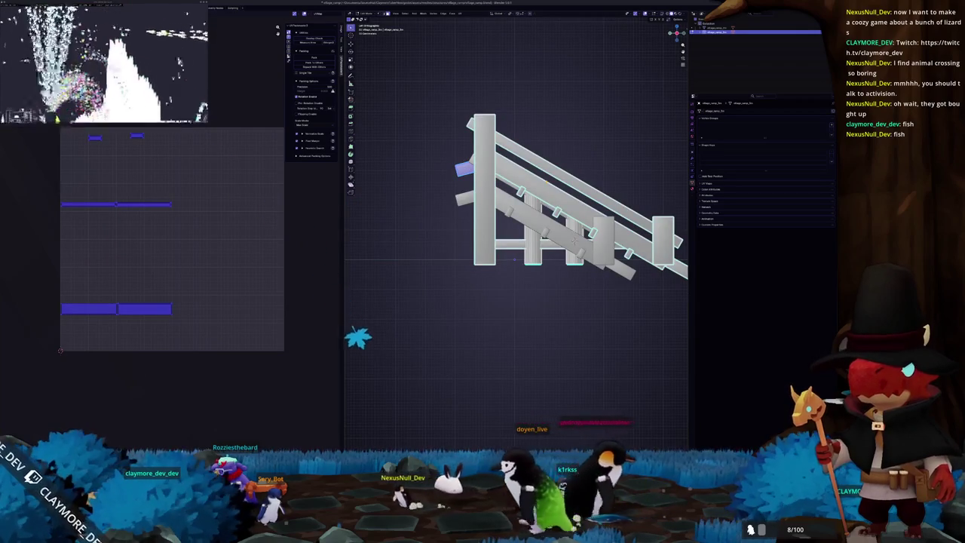
scroll(358, 337, up, 8)
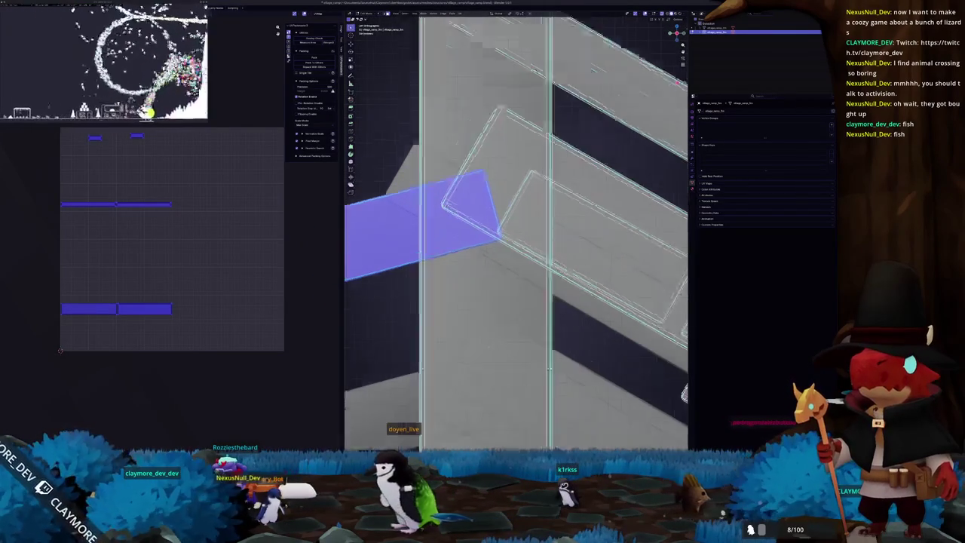
scroll(517, 226, up, 4)
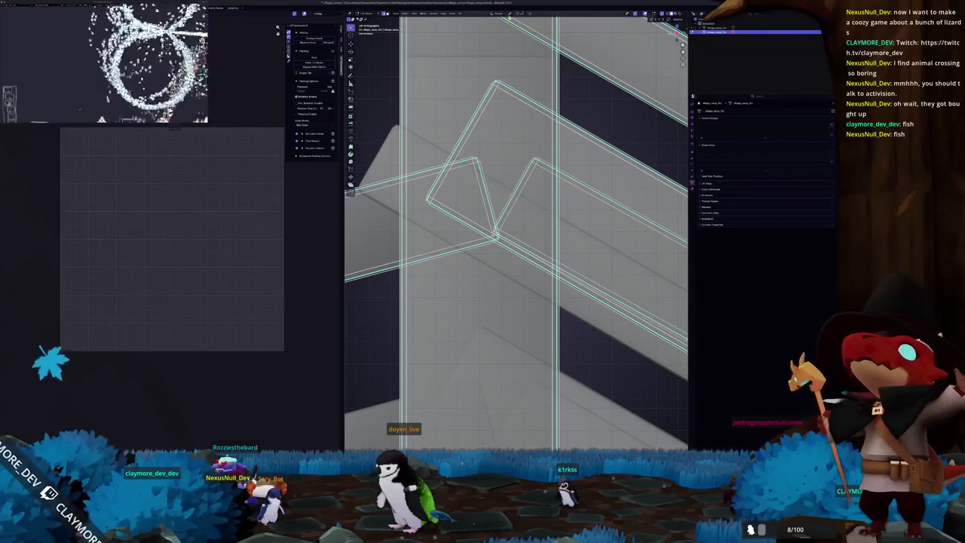
click(510, 14)
click(519, 44)
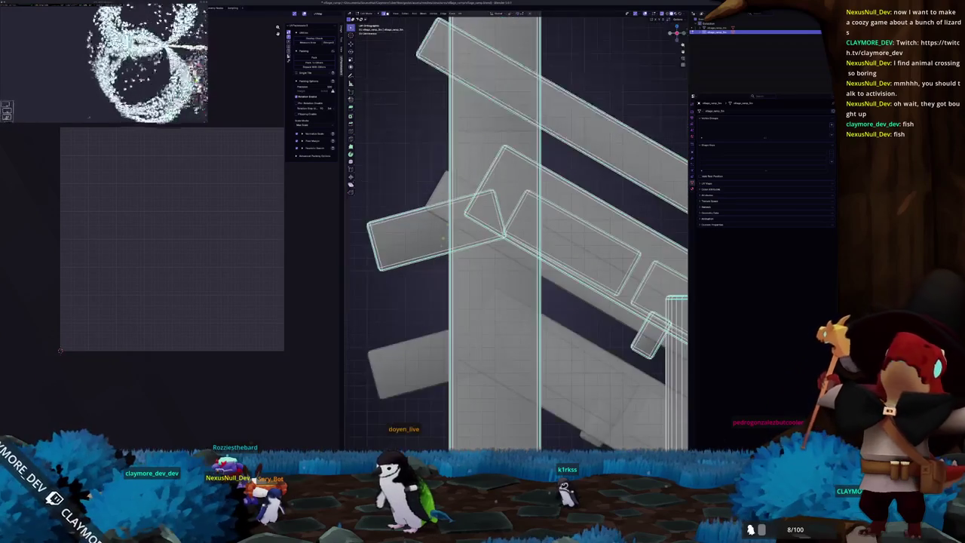
click(430, 230)
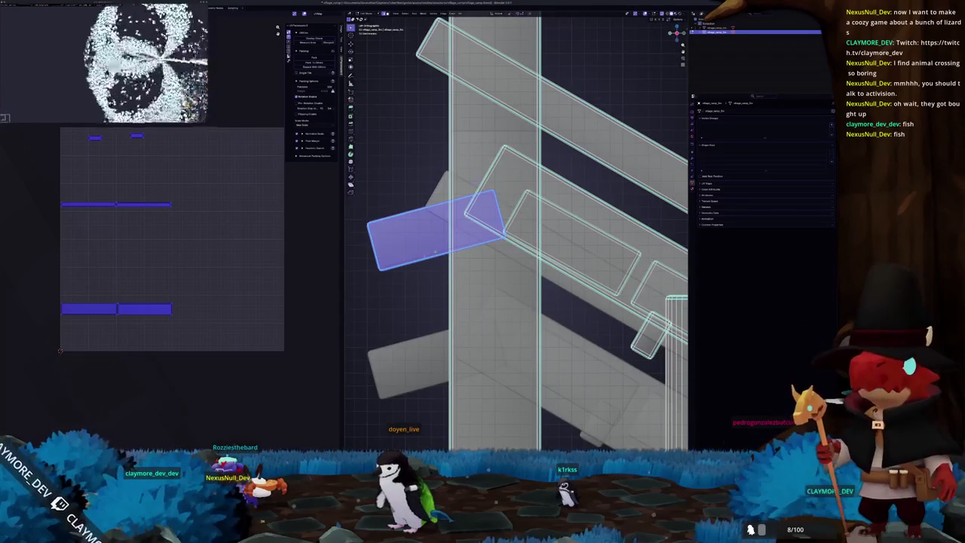
Step: Rotate the selected diagonal board into place in an orthographic side view
scroll(436, 250, up, 6)
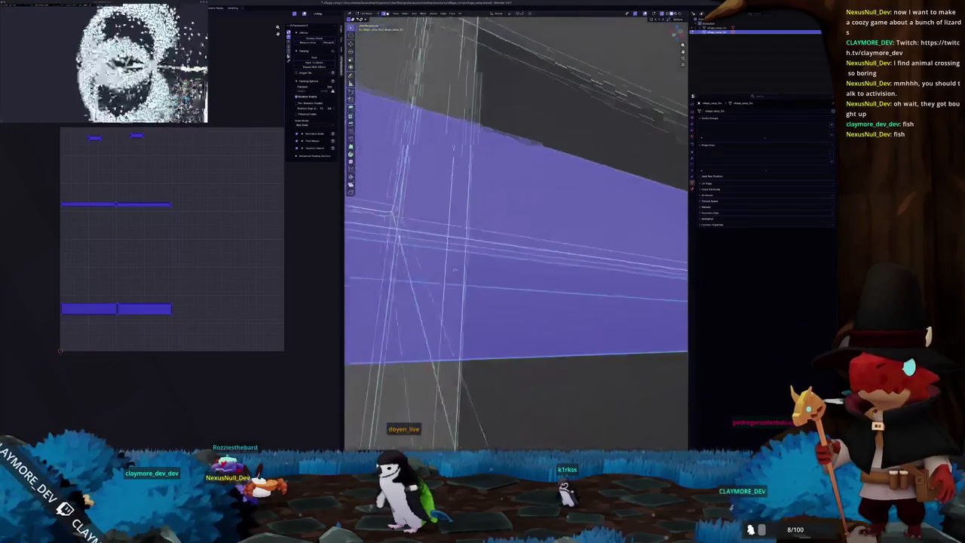
scroll(456, 268, up, 8)
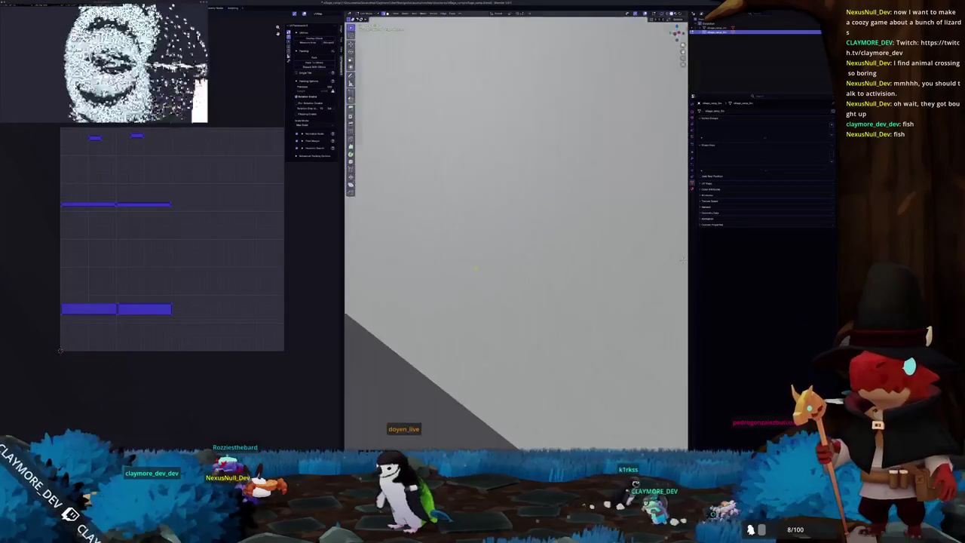
scroll(476, 268, down, 3)
scroll(480, 220, up, 3)
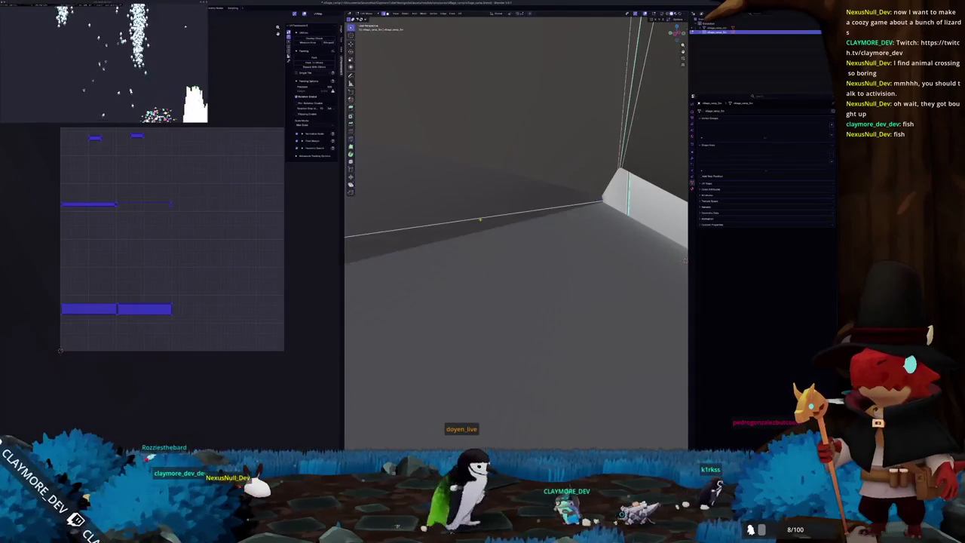
scroll(476, 225, down, 3)
scroll(474, 229, up, 4)
key(KP_3)
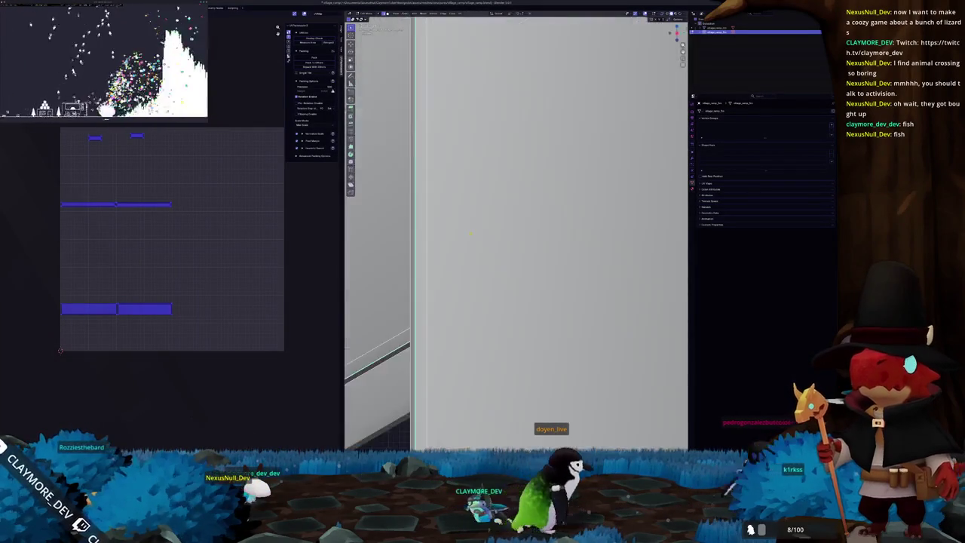
scroll(475, 249, down, 6)
scroll(578, 209, up, 2)
key(r)
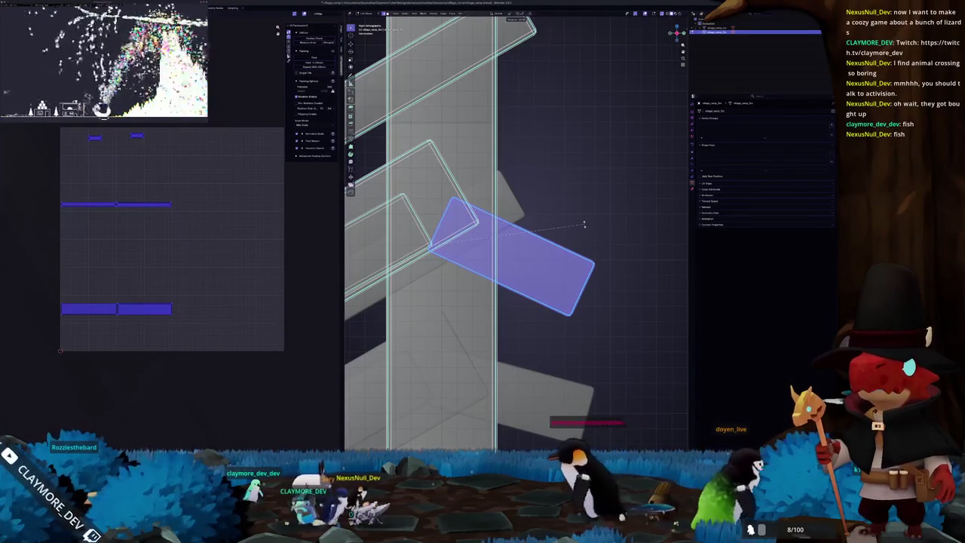
Step: Select the connected board strip, return to Object Mode, and bring up the export file window
scroll(583, 224, down, 2)
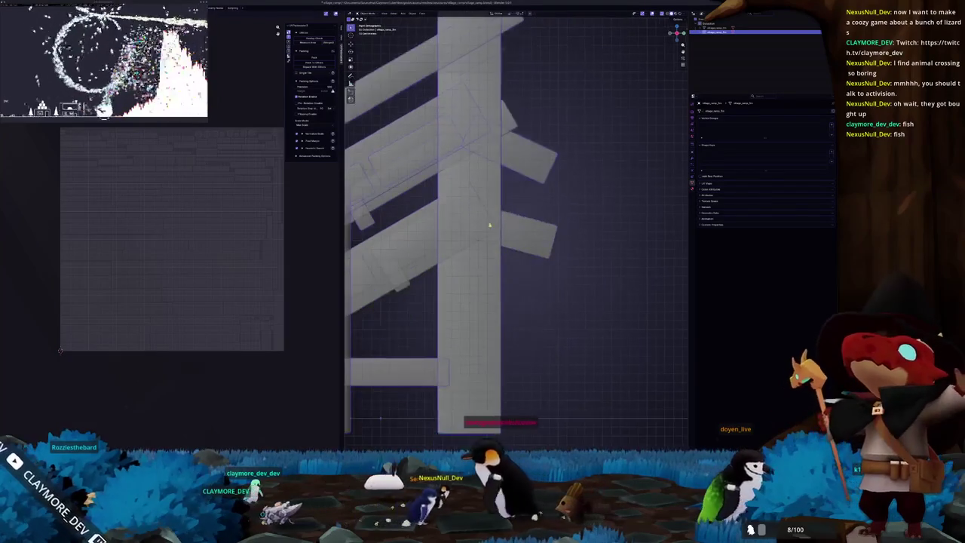
key(a)
key(alt+a)
scroll(525, 243, up, 2)
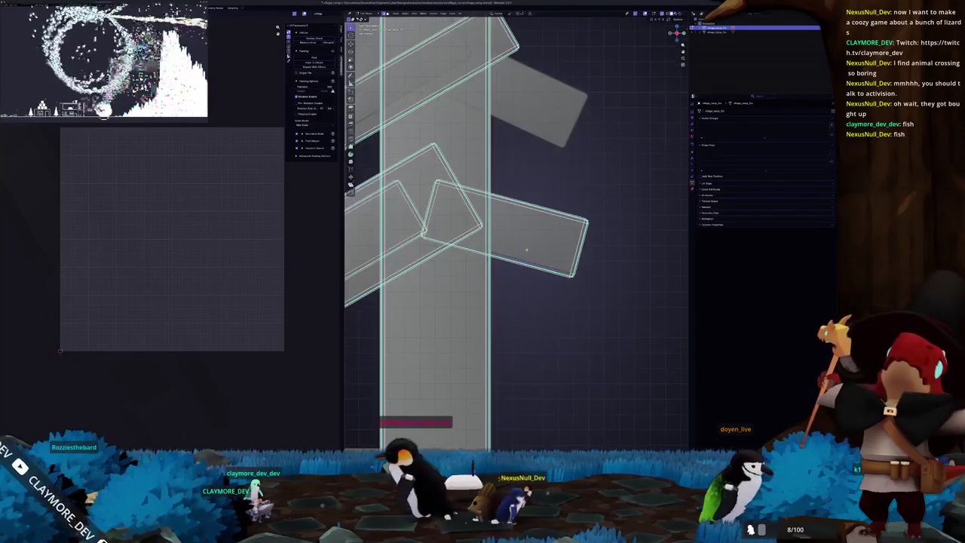
key(l)
scroll(526, 242, up, 3)
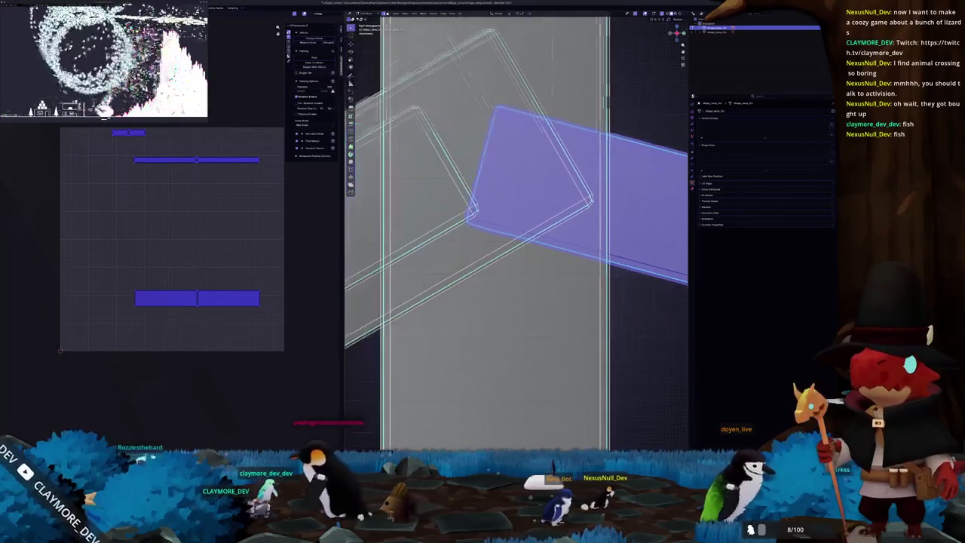
scroll(527, 241, up, 4)
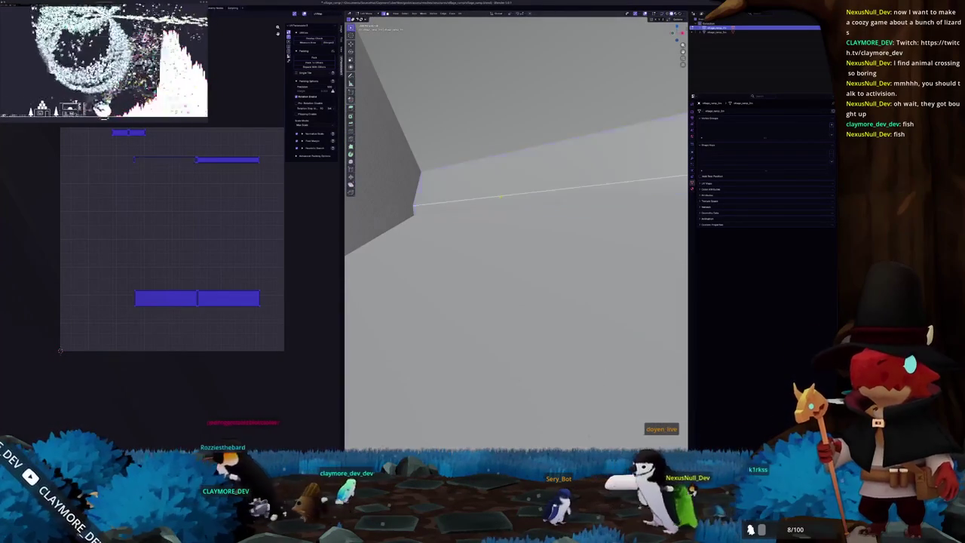
key(l)
scroll(528, 196, down, 6)
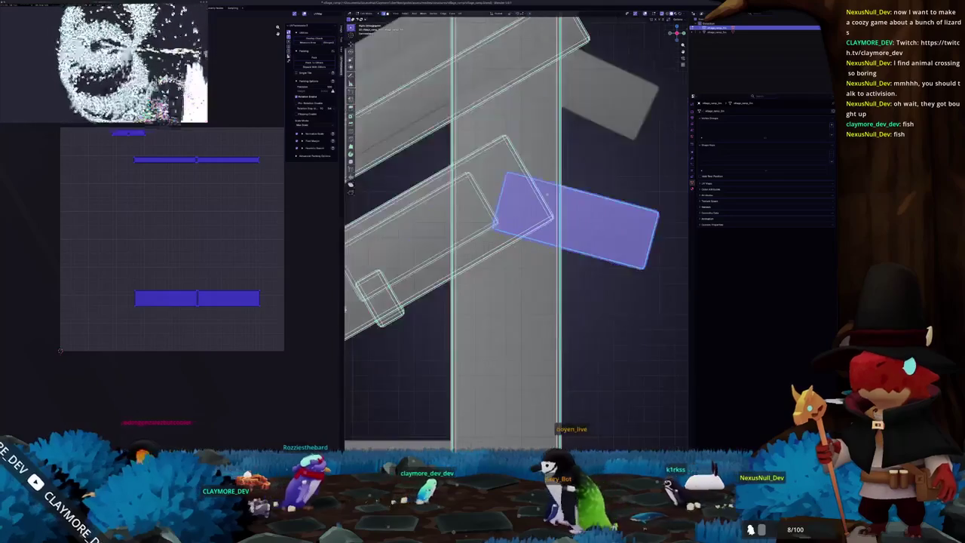
scroll(547, 194, down, 2)
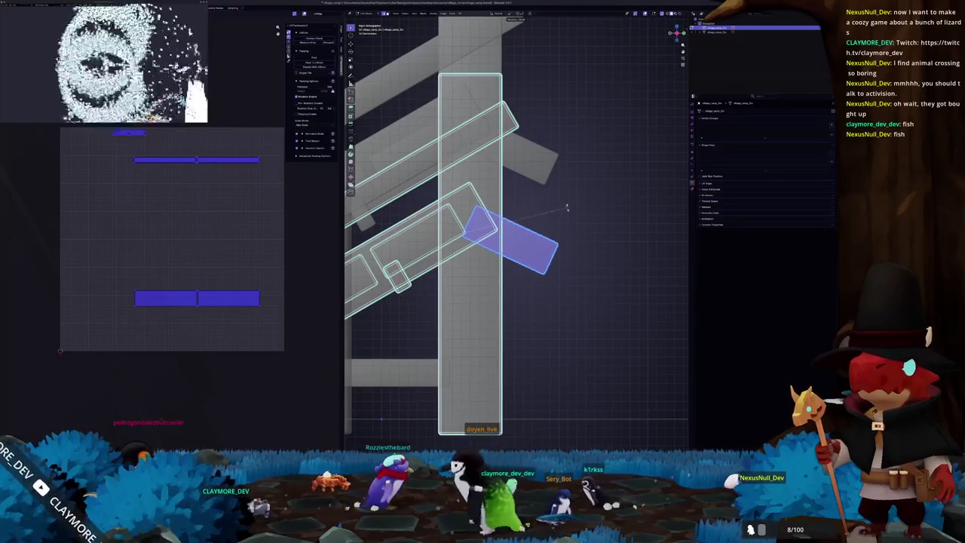
key(Tab)
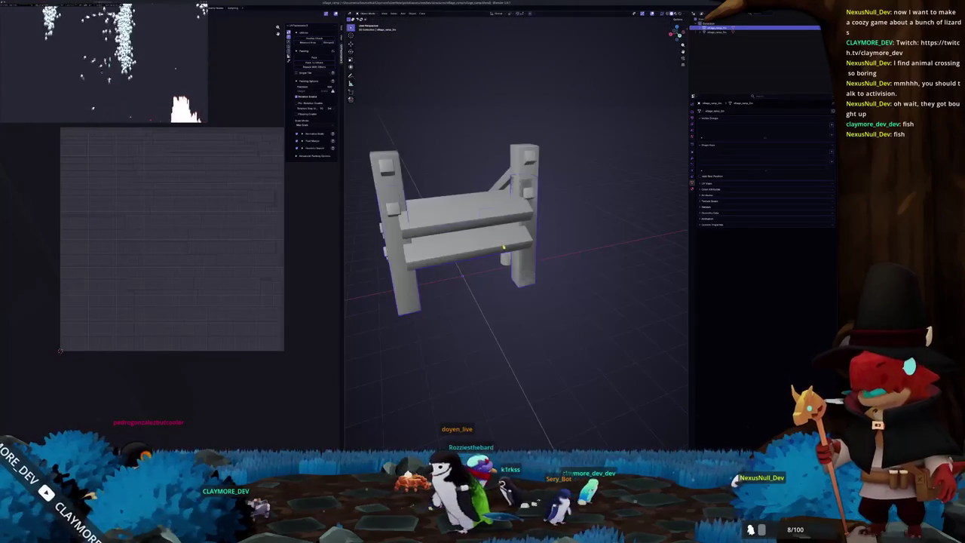
scroll(555, 219, up, 2)
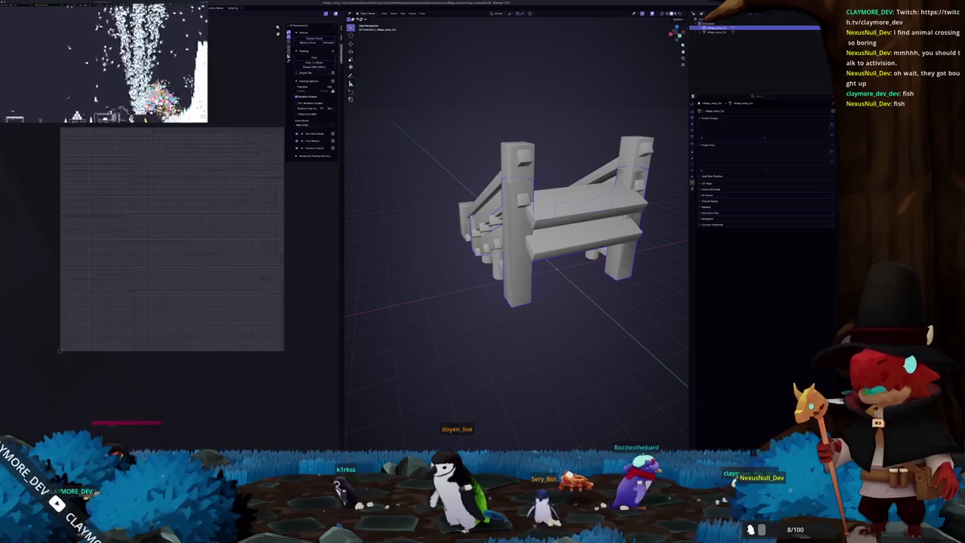
key(ctrl+shift+e)
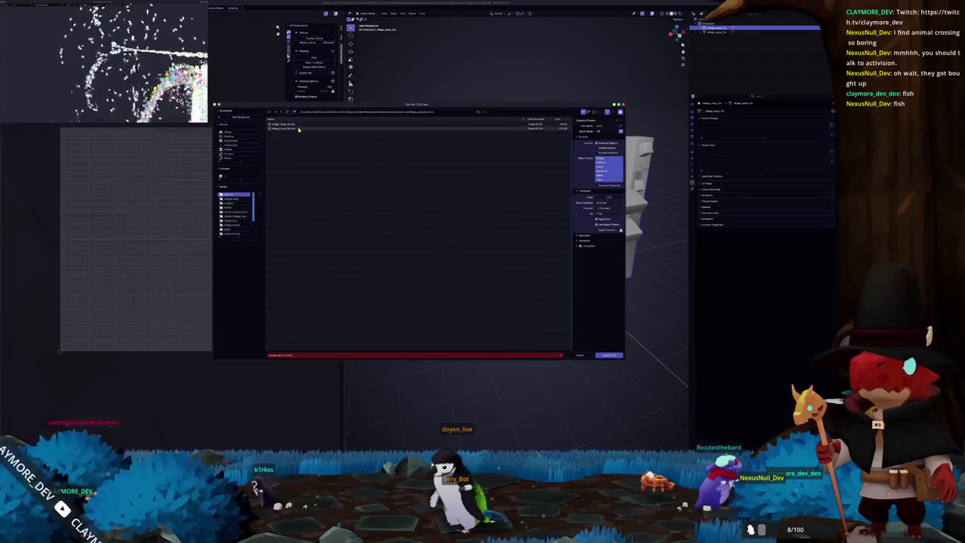
Step: Select a different object in the scene list and export it
click(609, 354)
click(602, 214)
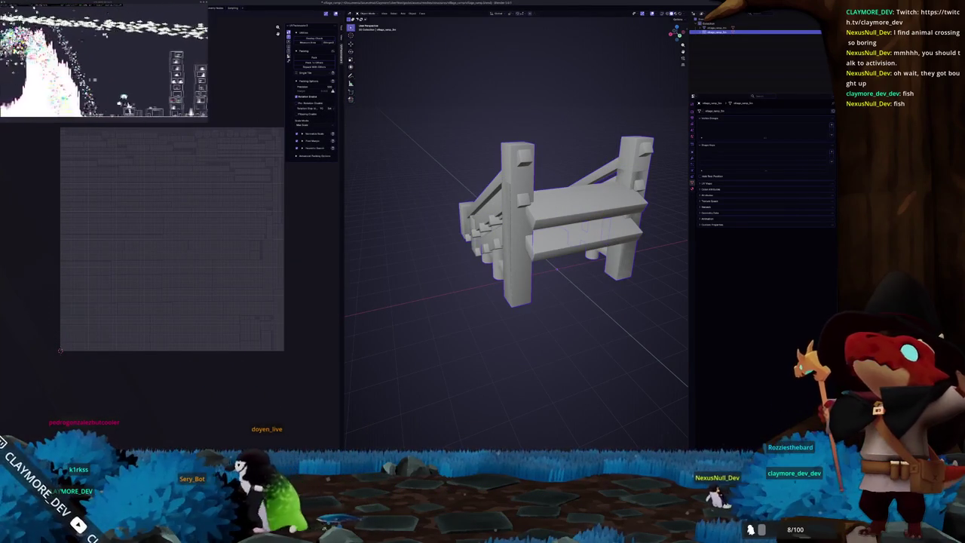
key(ctrl+shift+e)
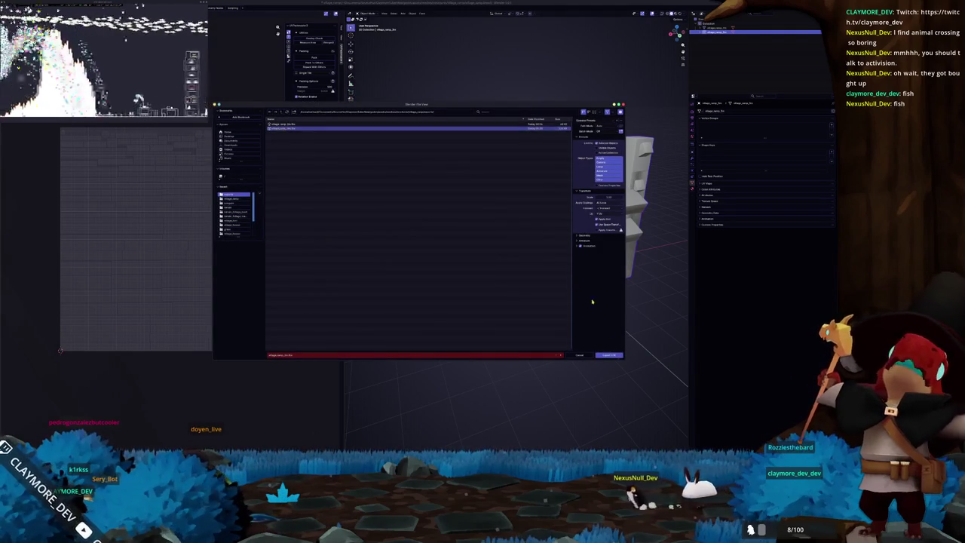
click(608, 355)
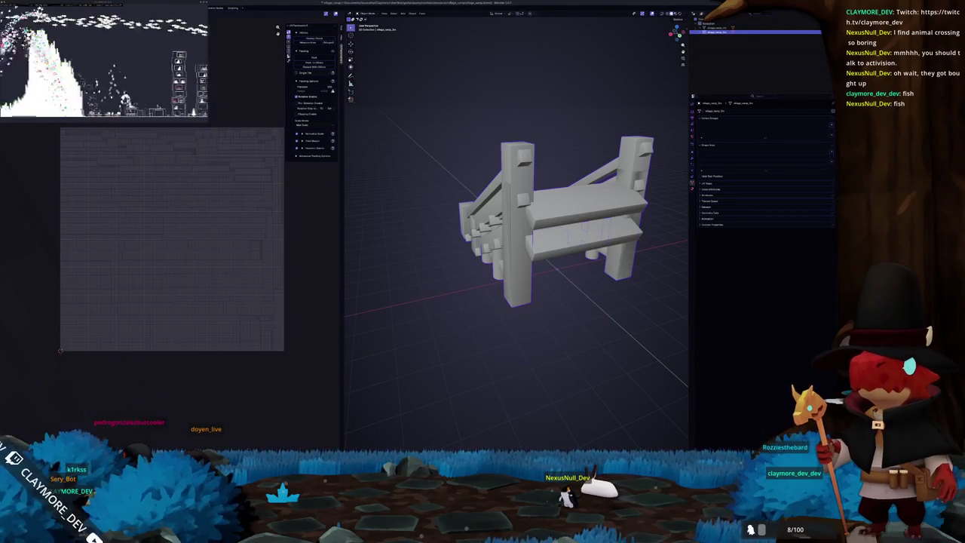
Step: Export the ramp as glTF with Include, Data and Mesh options expanded, then move to Substance Painter
key(ctrl+shift+e)
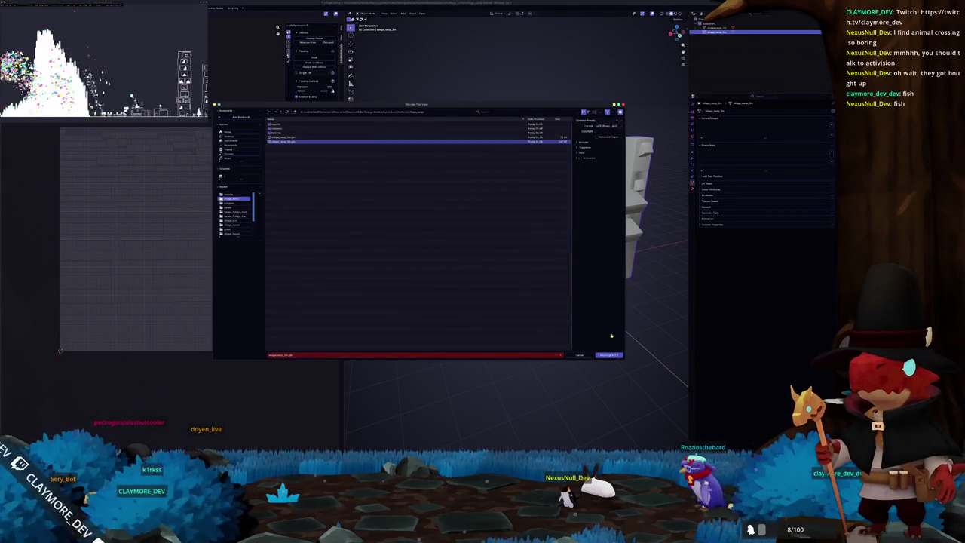
click(582, 143)
click(587, 191)
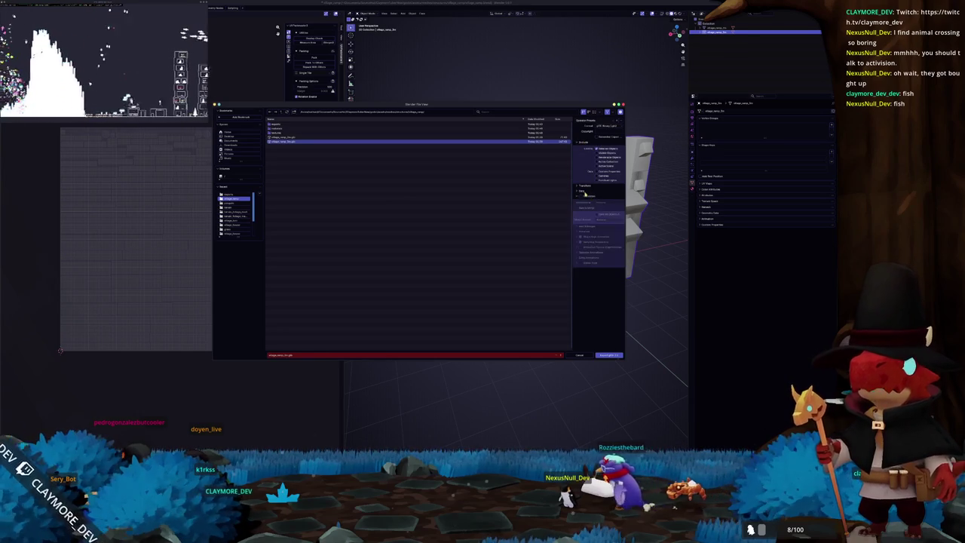
click(586, 208)
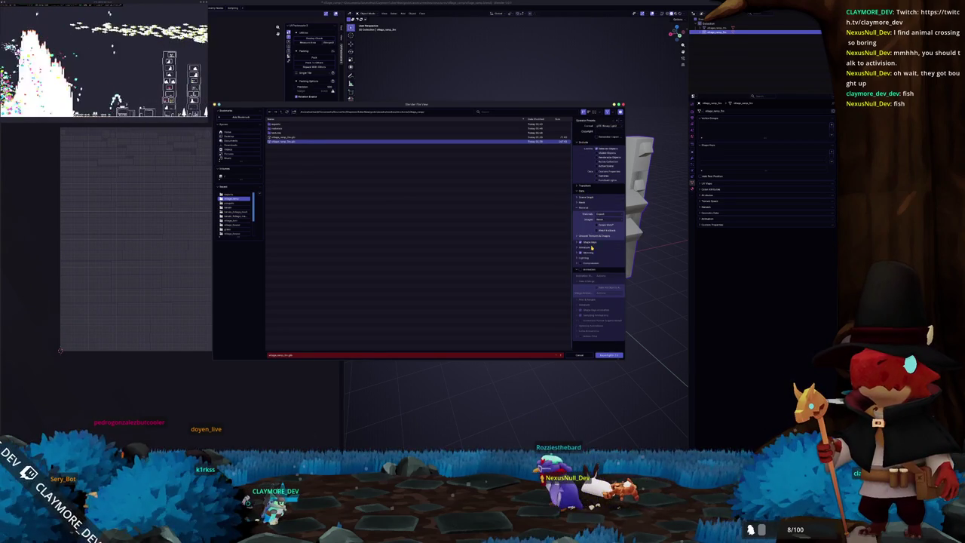
click(606, 355)
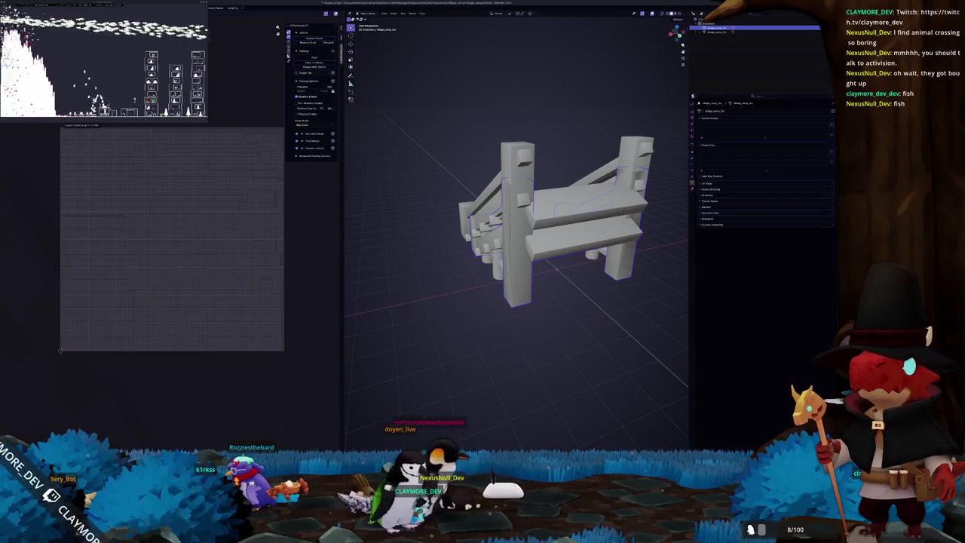
key(shift+r)
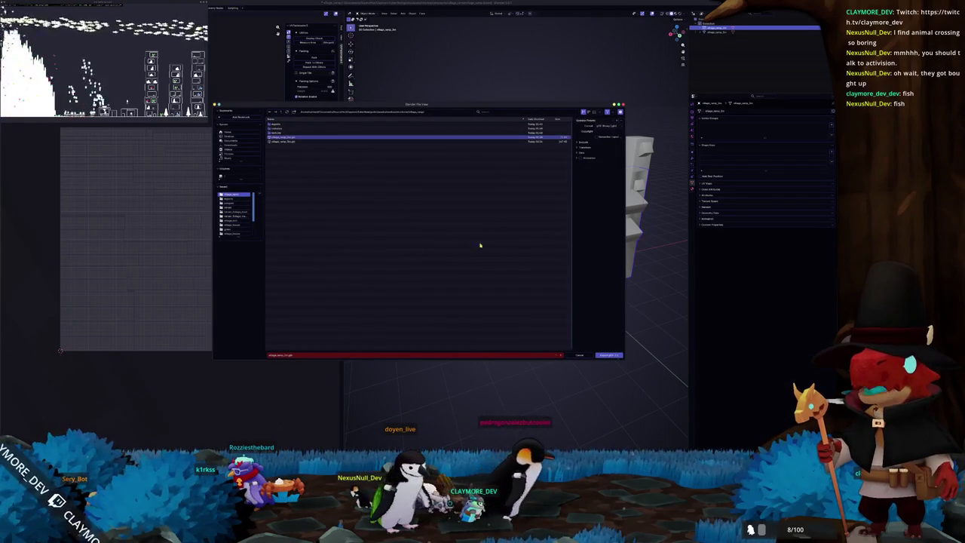
click(610, 354)
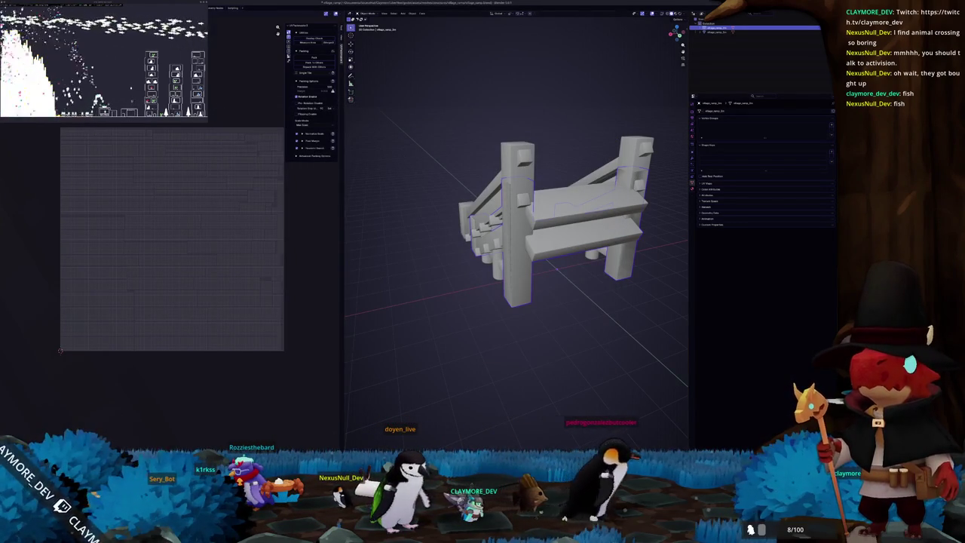
key(alt+Tab)
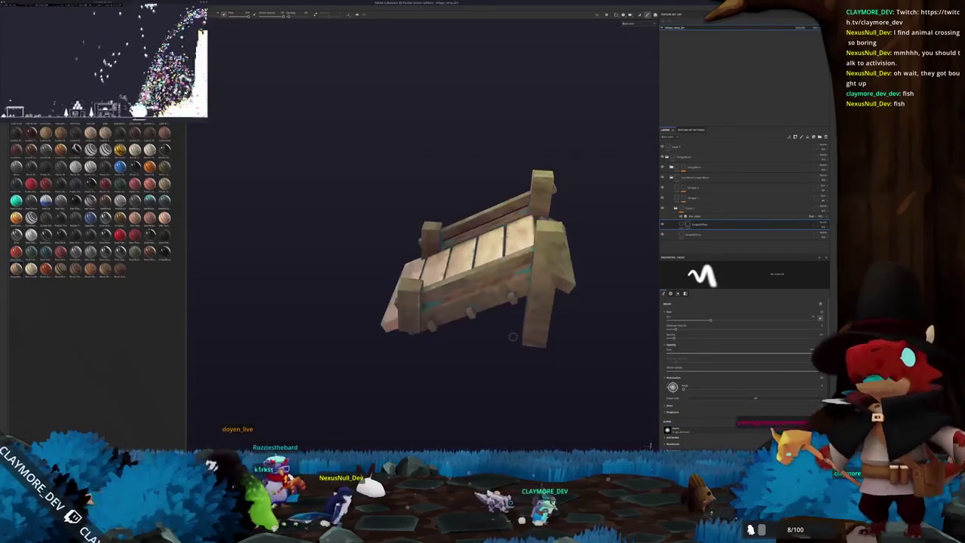
Step: Bake the ramp's mesh maps, then select the mask layer and switch to Polygon Fill (key 4)
drag(513, 326, 387, 319)
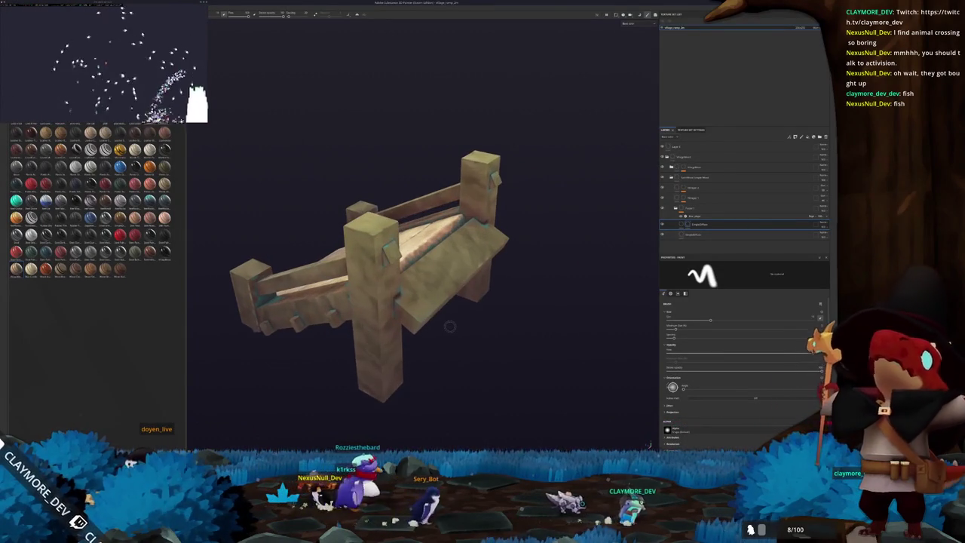
click(516, 445)
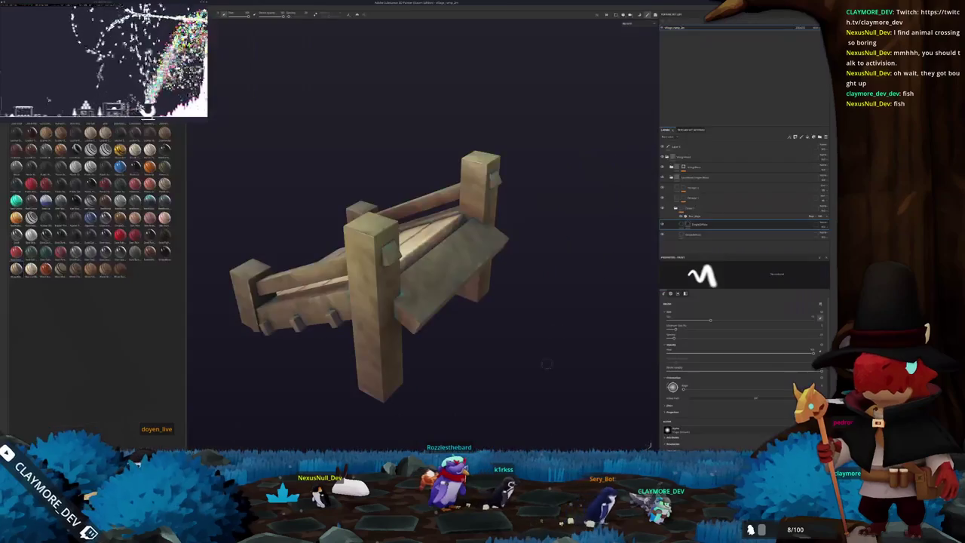
click(688, 224)
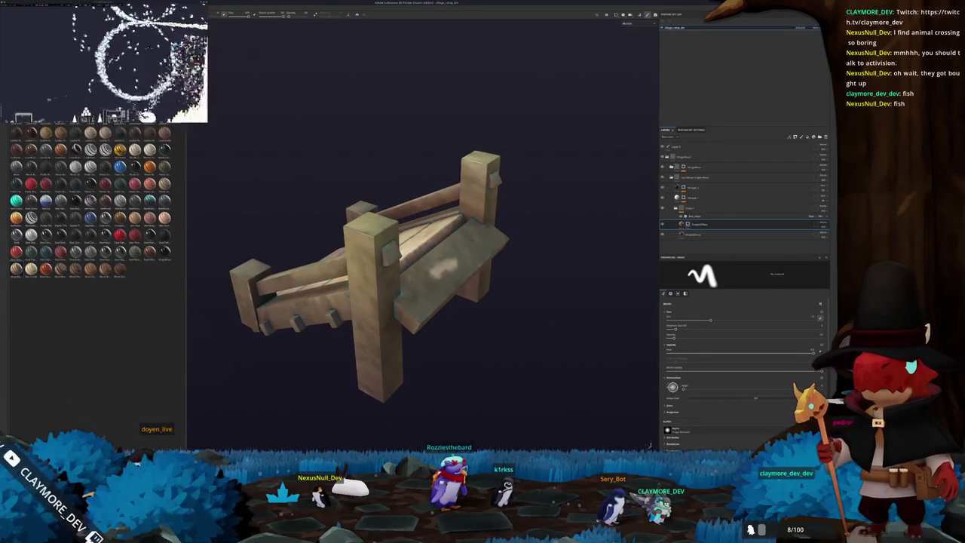
key(4)
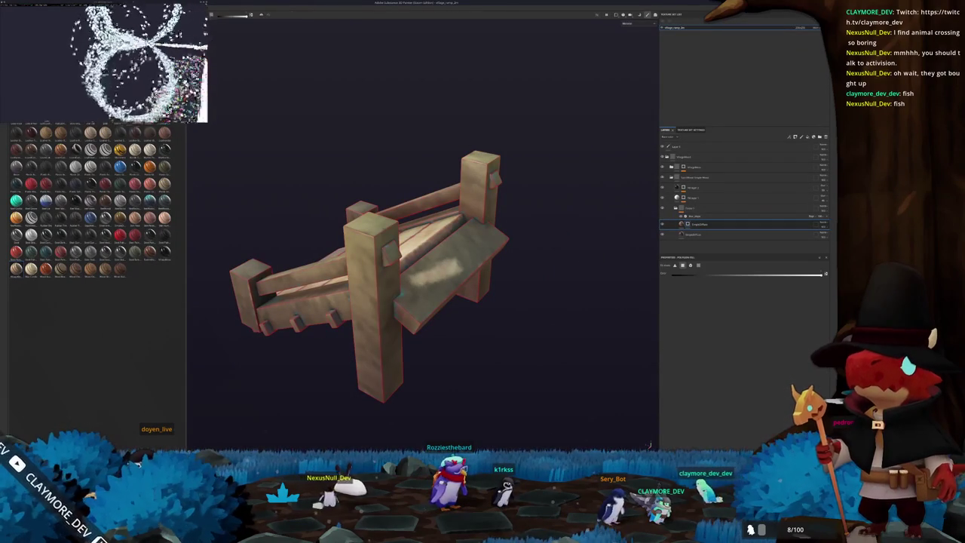
mouse_move(393, 183)
mouse_down()
mouse_move(356, 125)
mouse_move(358, 138)
mouse_up()
mouse_move(503, 284)
mouse_down()
mouse_move(586, 267)
mouse_move(508, 340)
mouse_move(483, 248)
mouse_move(424, 272)
mouse_up()
Step: Export the textures twice from the Export Textures settings
key(ctrl+shift+e)
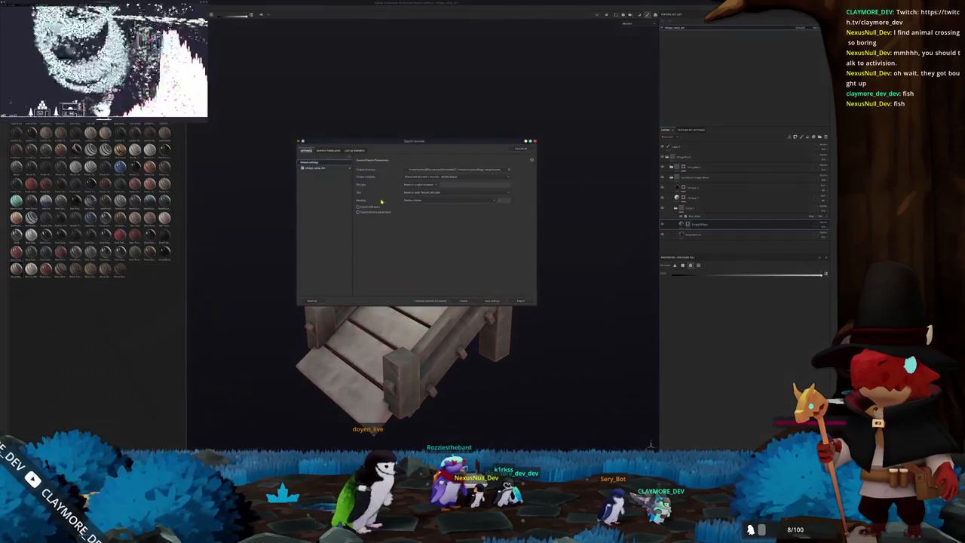
click(517, 300)
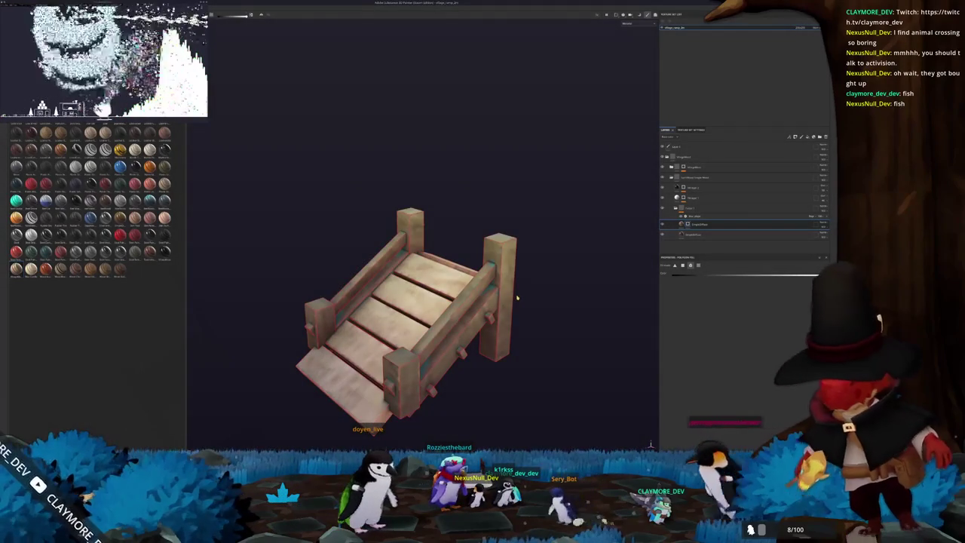
key(ctrl+shift+e)
click(519, 299)
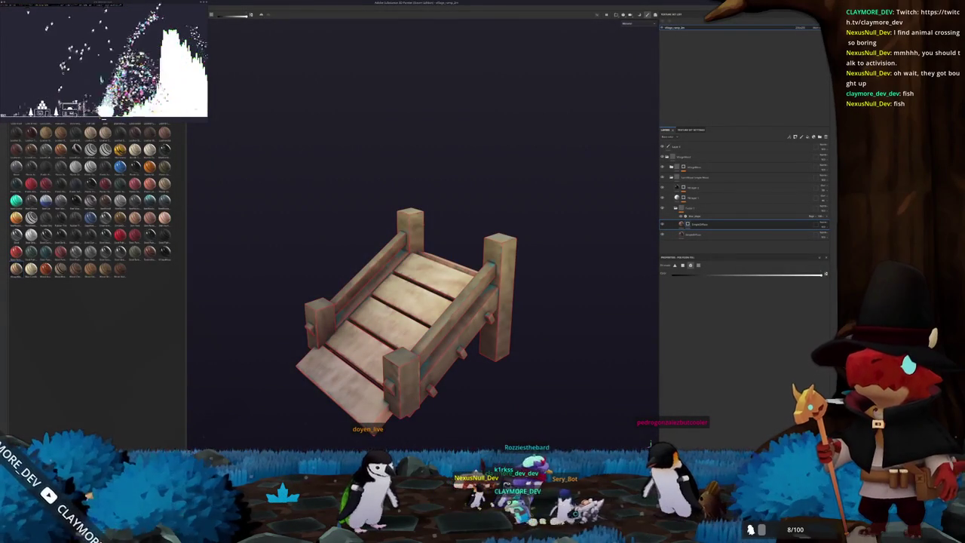
mouse_move(650, 444)
mouse_down()
mouse_move(567, 226)
mouse_move(373, 215)
mouse_up()
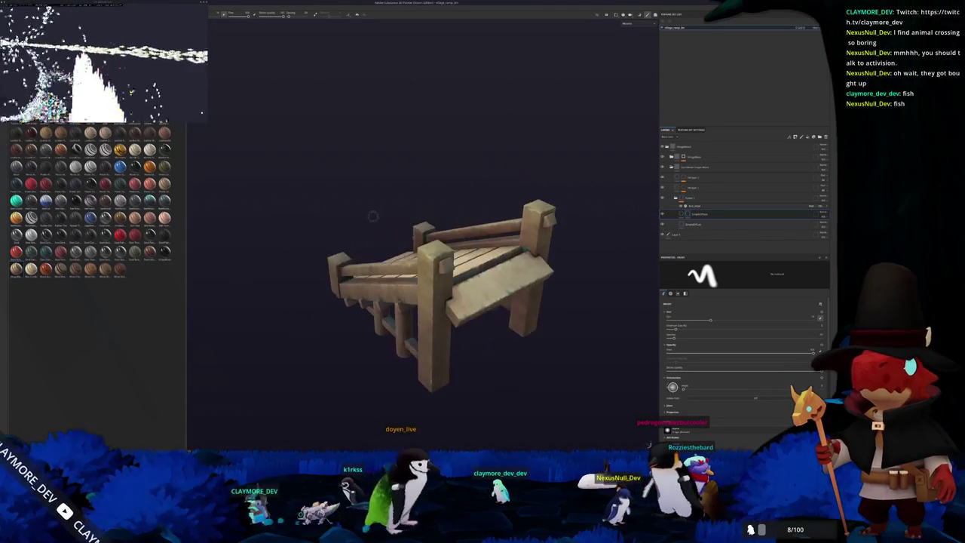
Step: Rebake the bridge's mesh maps, export the bridge texture set, and return to Godot
key(ctrl+shift+b)
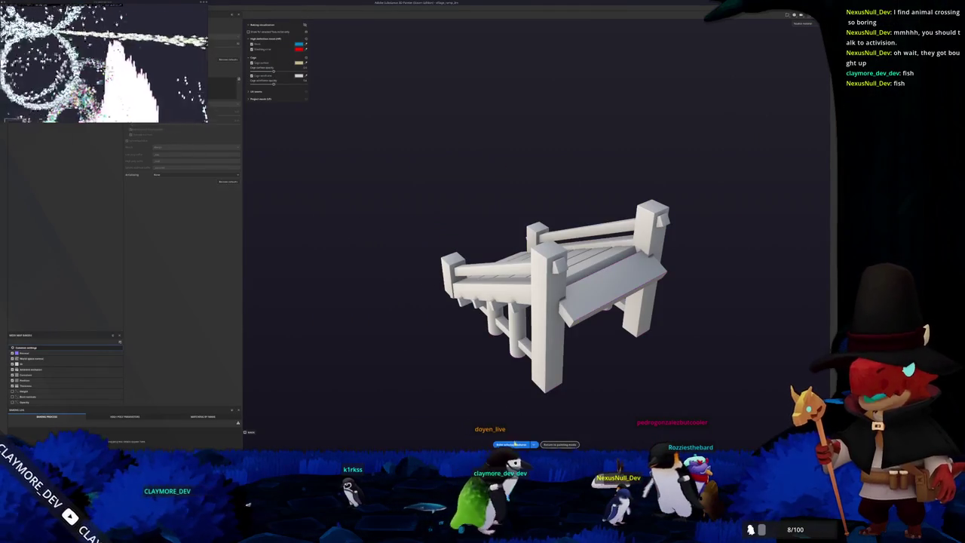
click(512, 444)
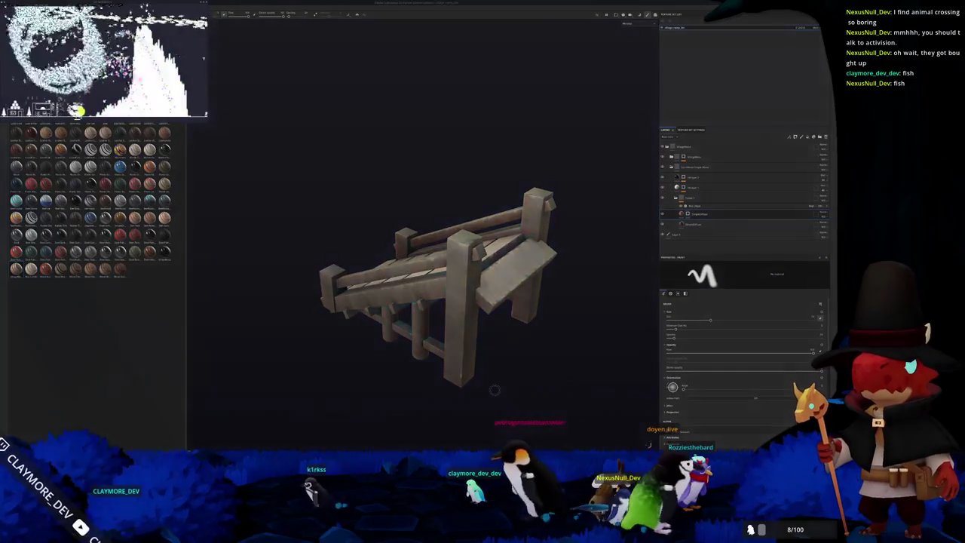
key(ctrl+shift+e)
click(326, 168)
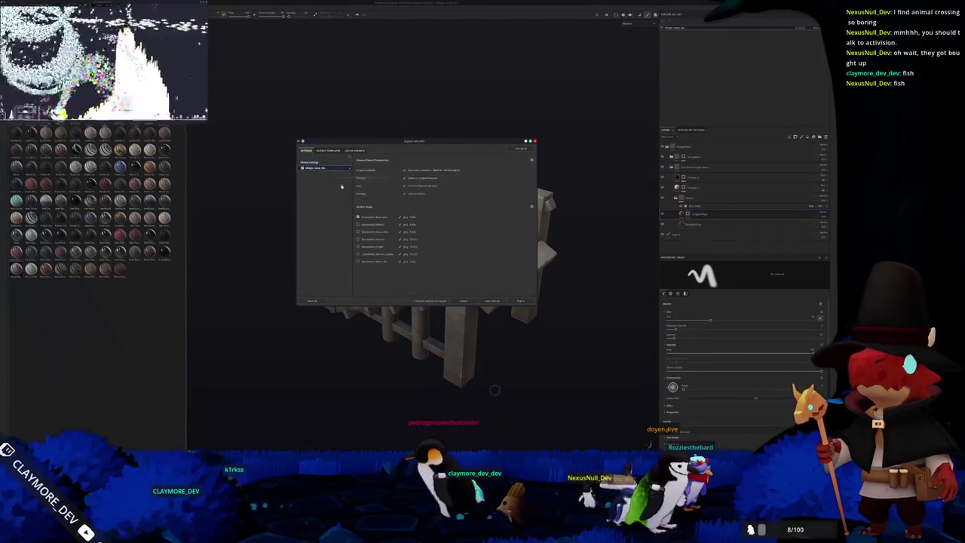
click(520, 302)
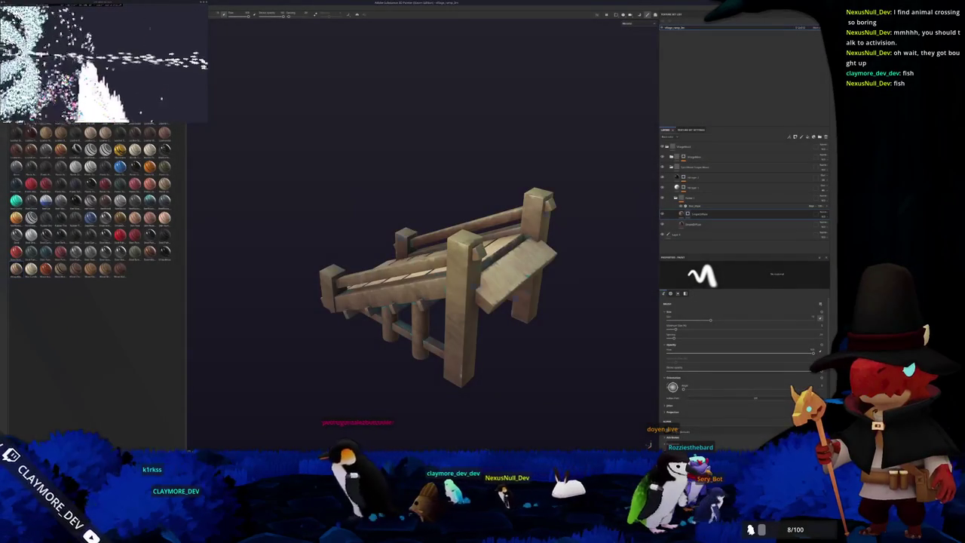
key(alt+Tab)
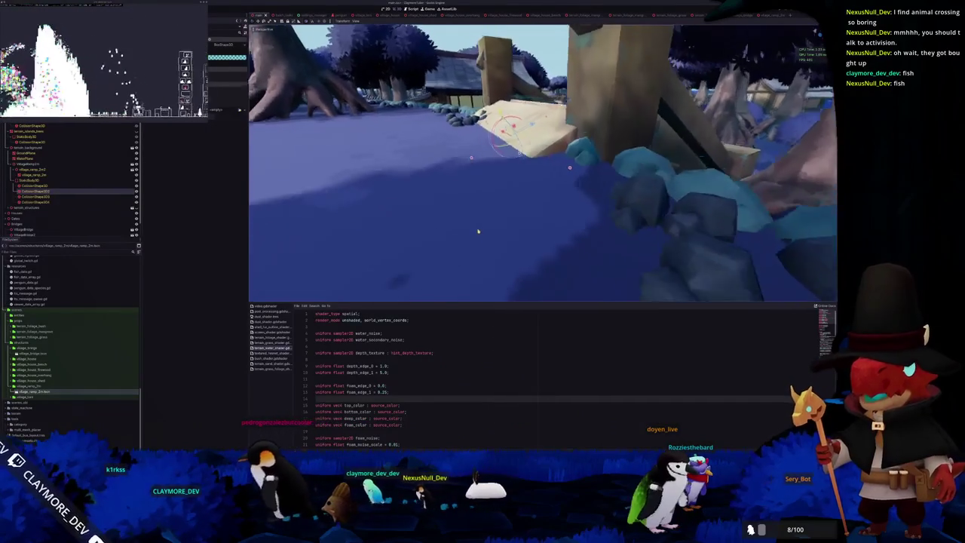
Step: Save the scene to reimport the bridge textures and check them looking up the stairs
key(ctrl+s)
mouse_move(478, 248)
mouse_down()
mouse_move(476, 222)
mouse_move(491, 221)
mouse_move(497, 196)
mouse_up()
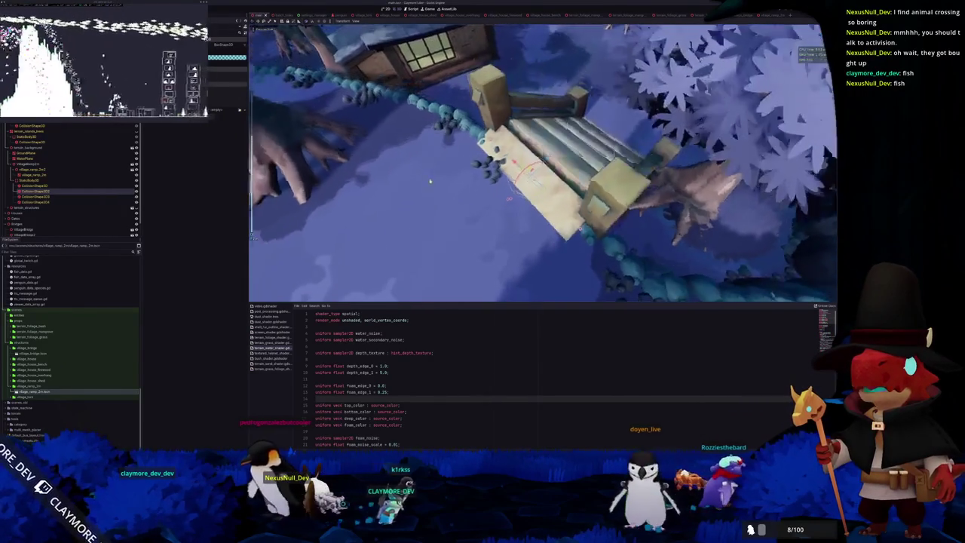
mouse_move(430, 181)
mouse_down()
mouse_move(334, 150)
mouse_move(256, 157)
mouse_up()
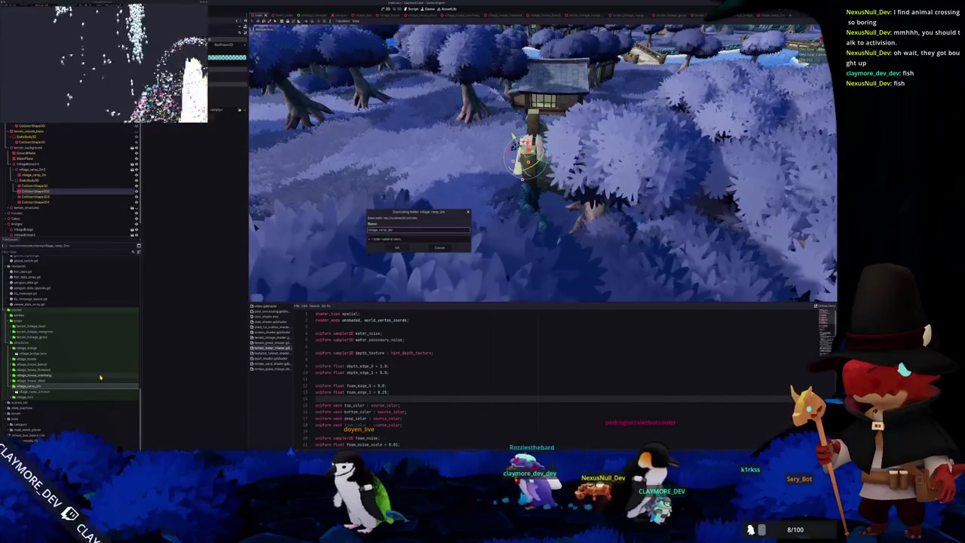
Step: Confirm the ramp folder duplicate, then open the copied village_ramp_3m.tscn scene
key(Return)
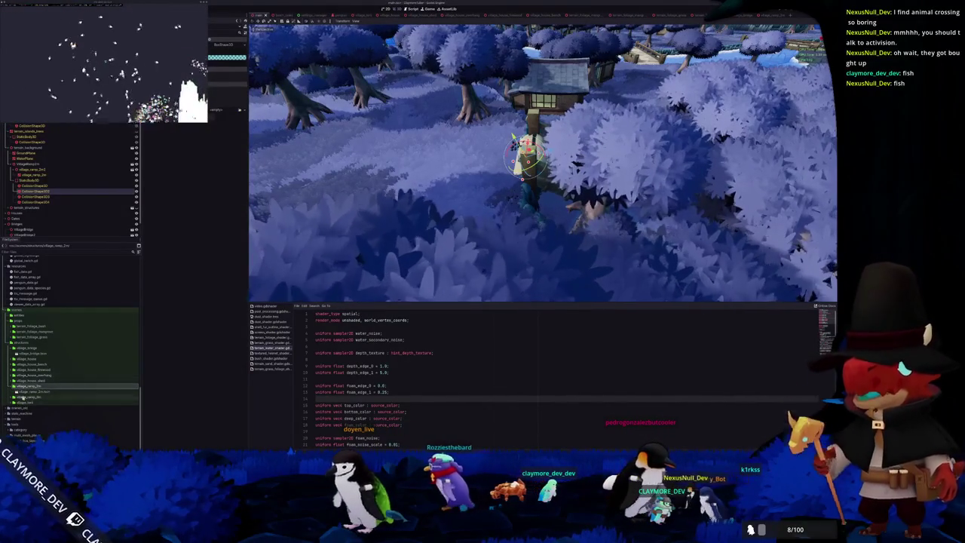
click(31, 403)
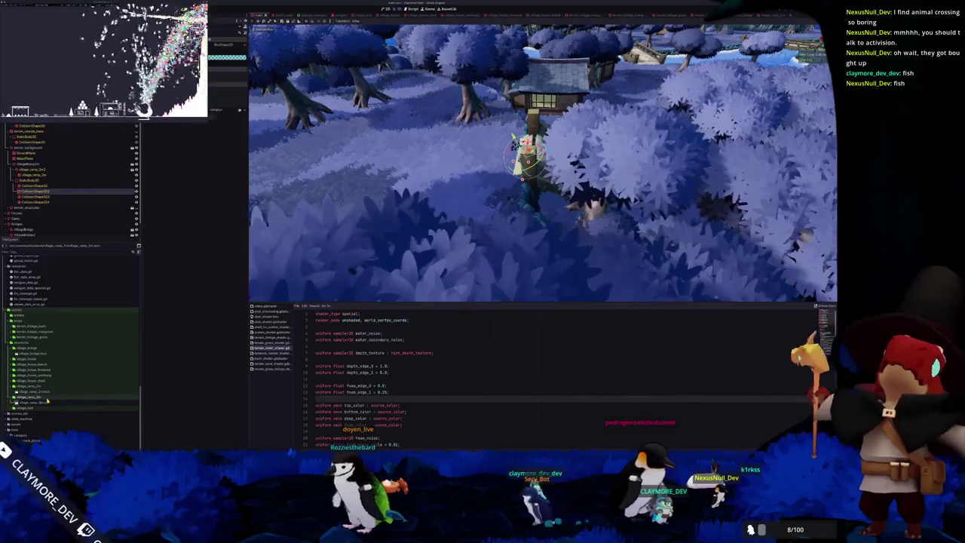
double_click(49, 403)
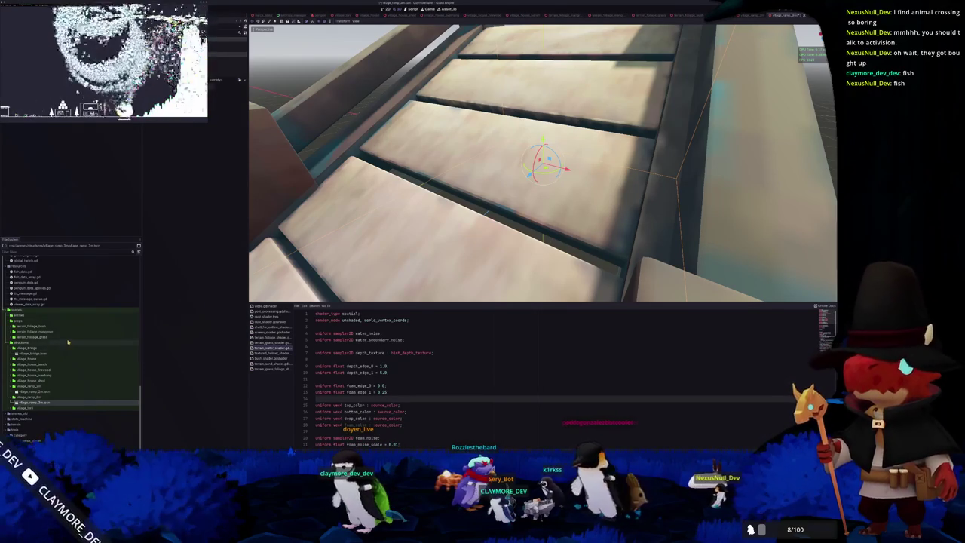
Step: Drag village_ramp_3m.glb into the copied scene, frame it, and choose an action from its node's context menu
scroll(55, 343, up, 2)
scroll(54, 344, down, 6)
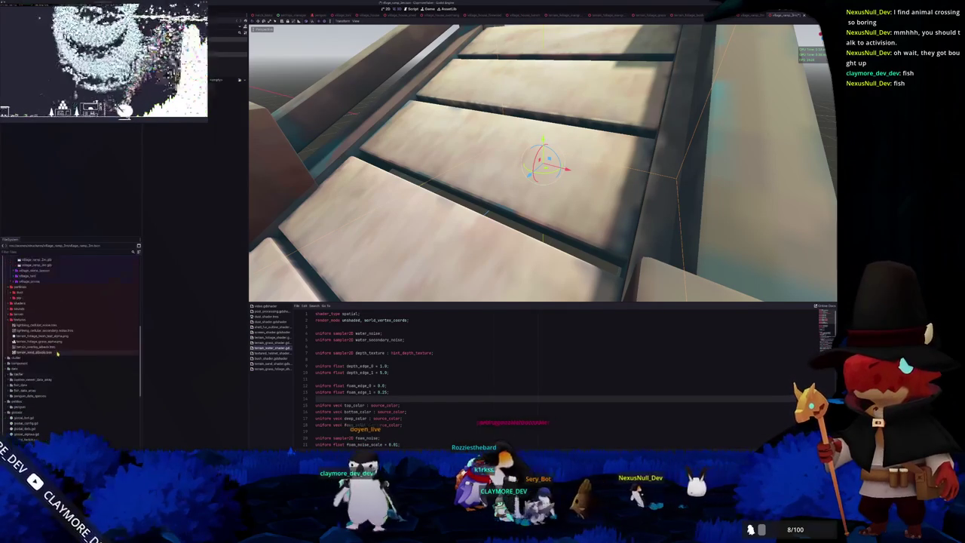
scroll(57, 357, up, 4)
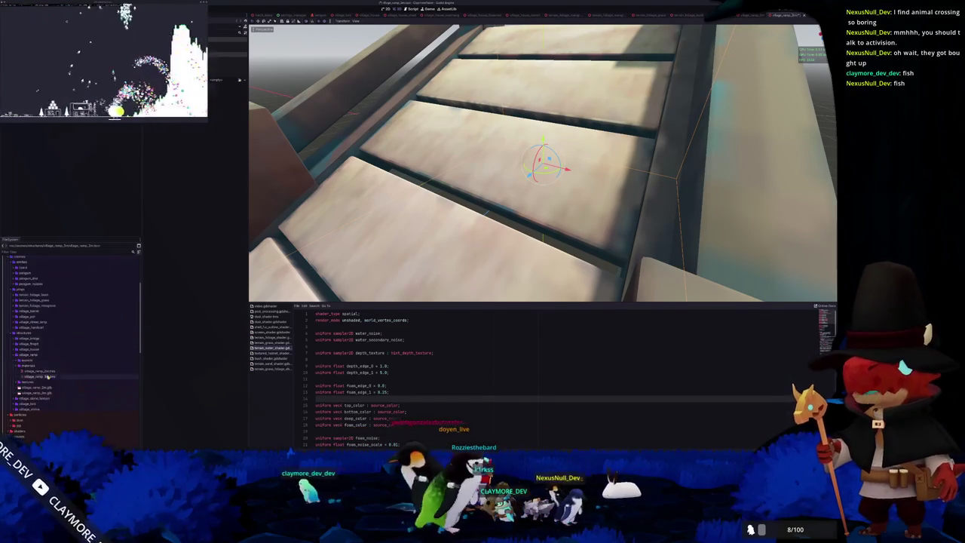
drag(36, 395, 84, 195)
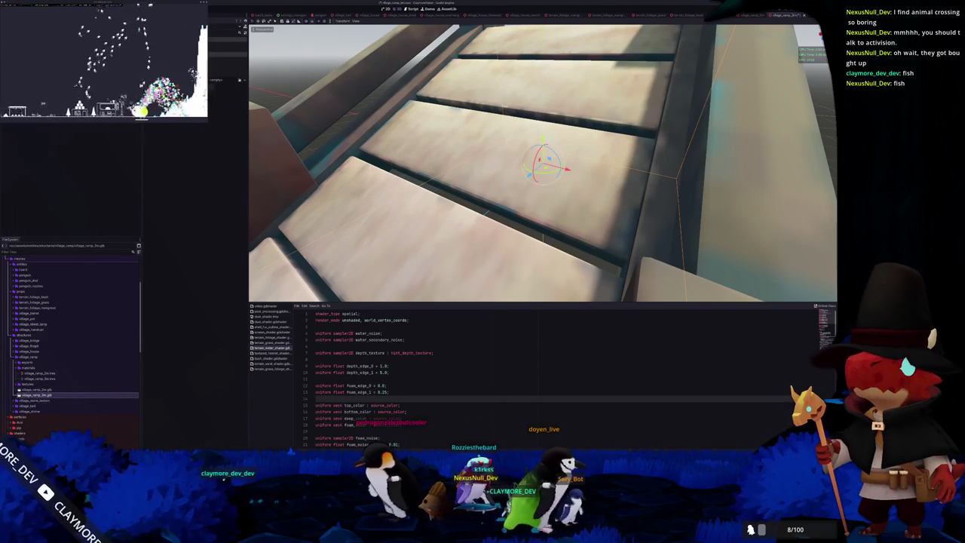
key(f)
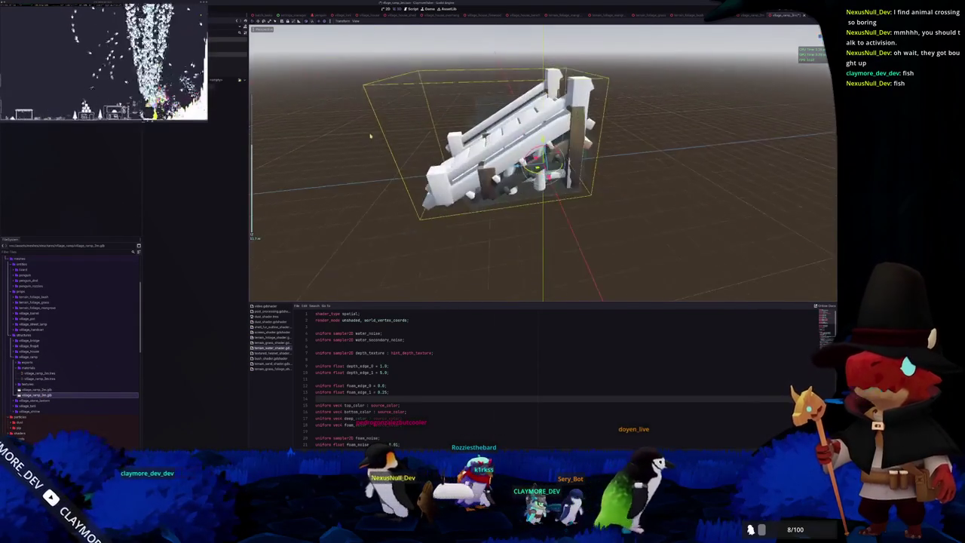
right_click(31, 124)
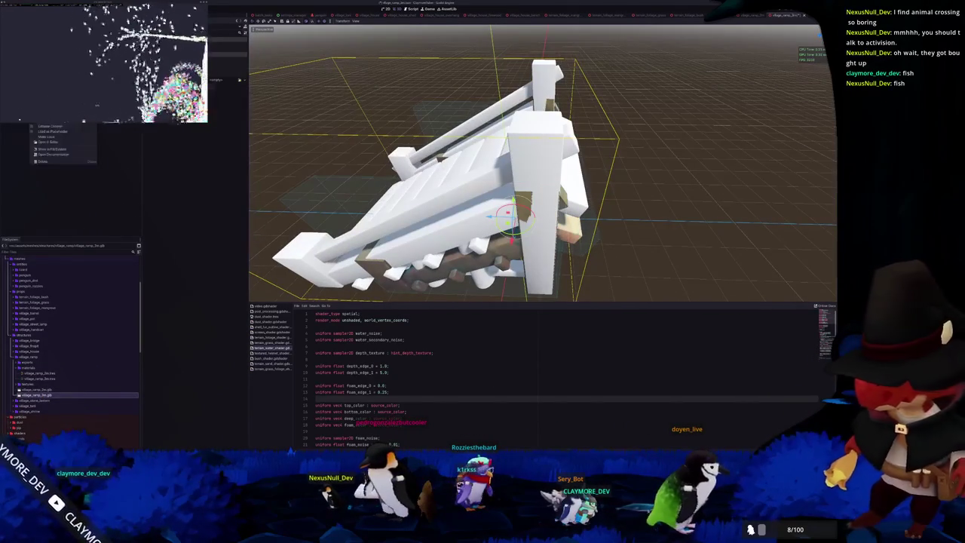
click(46, 126)
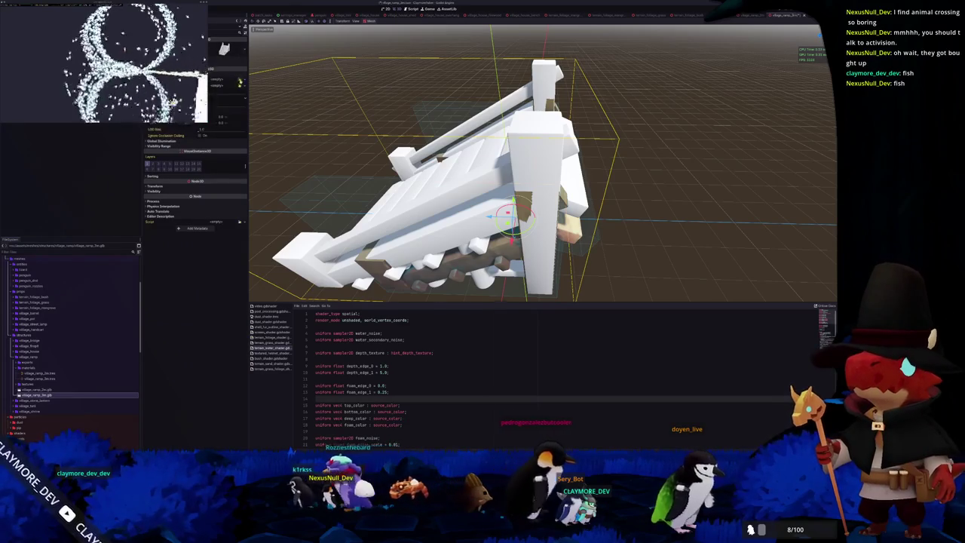
Step: Quick Load the wooden material onto the ramp mesh and delete the leftover inner rubble mesh
click(240, 81)
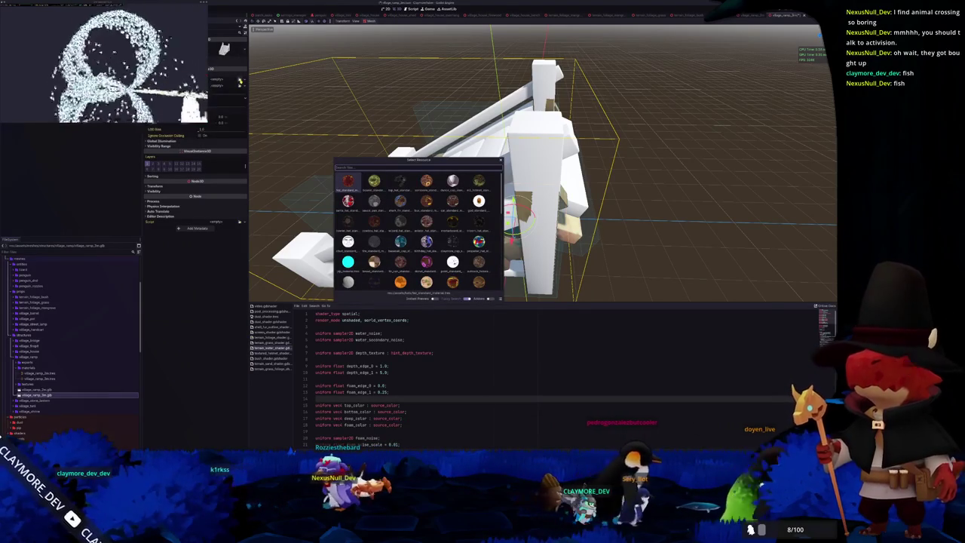
key(Return)
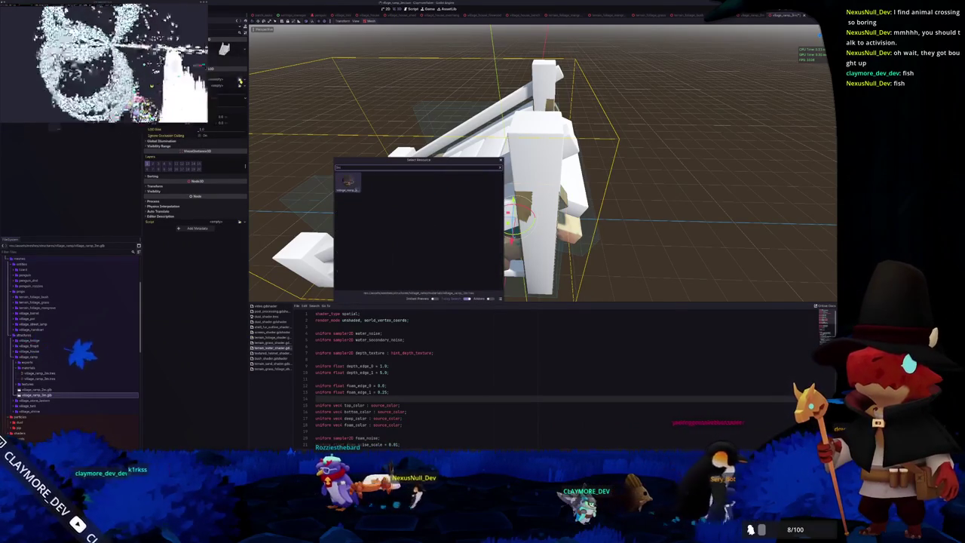
scroll(543, 163, down, 3)
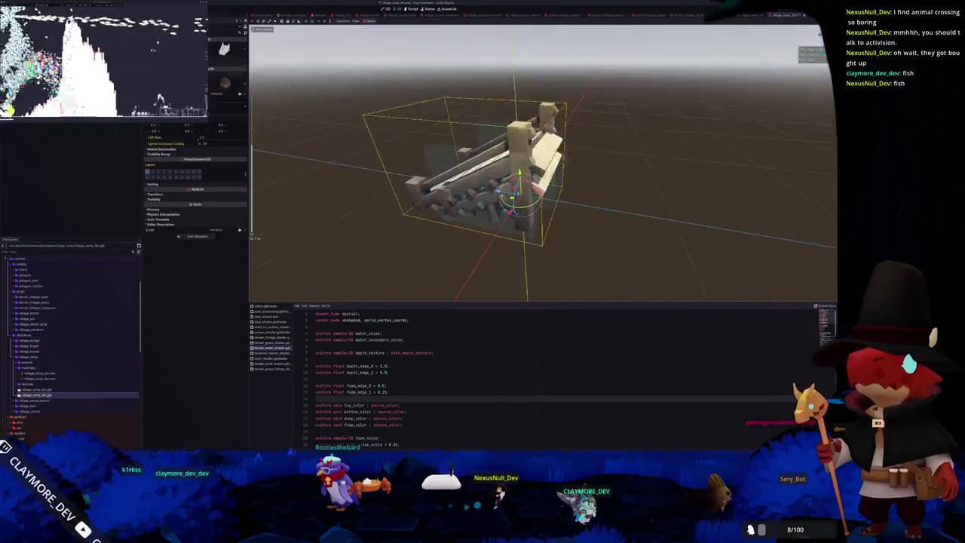
click(487, 181)
right_click(394, 220)
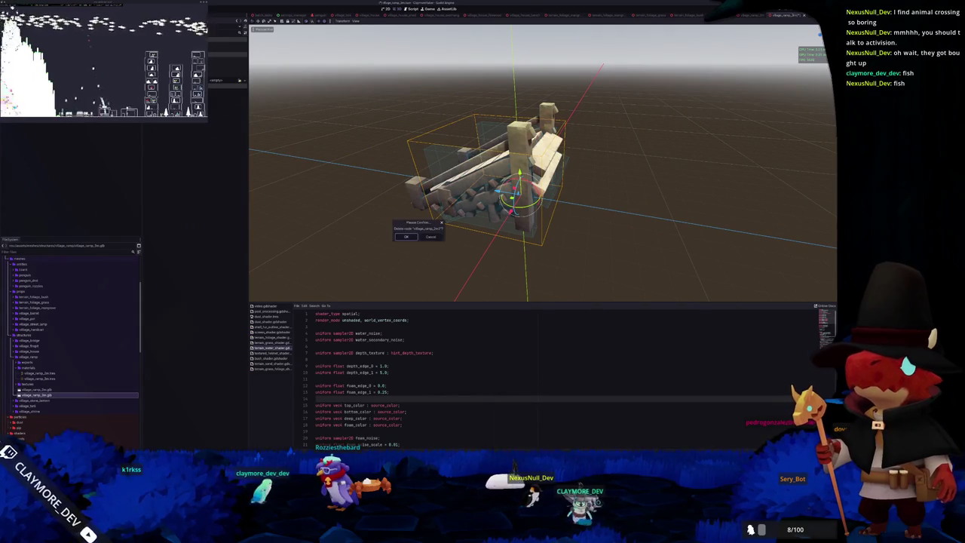
click(415, 226)
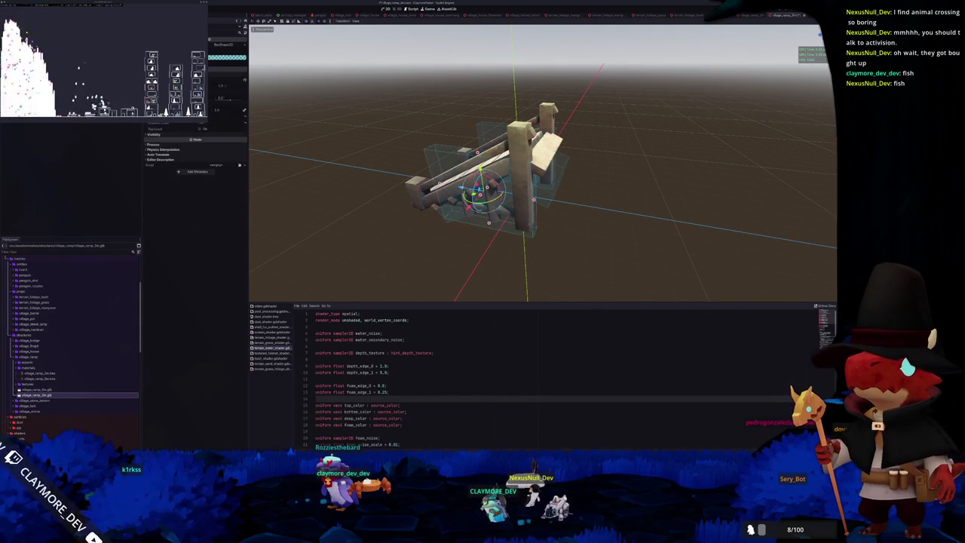
Step: From the top view, add a box collision shape and reshape it over the ramp's gaps
key(KP_7)
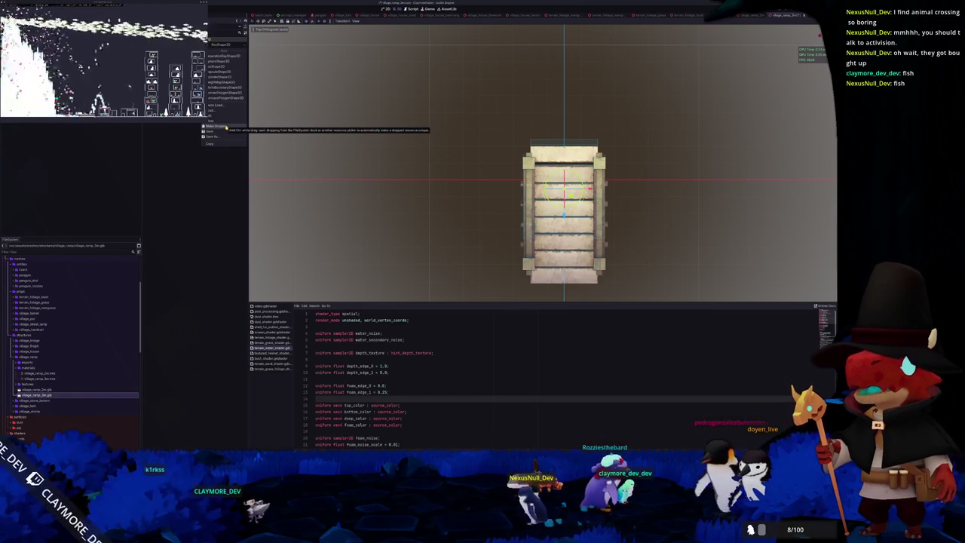
click(225, 128)
mouse_move(378, 154)
mouse_down()
mouse_move(324, 98)
mouse_move(351, 125)
mouse_up()
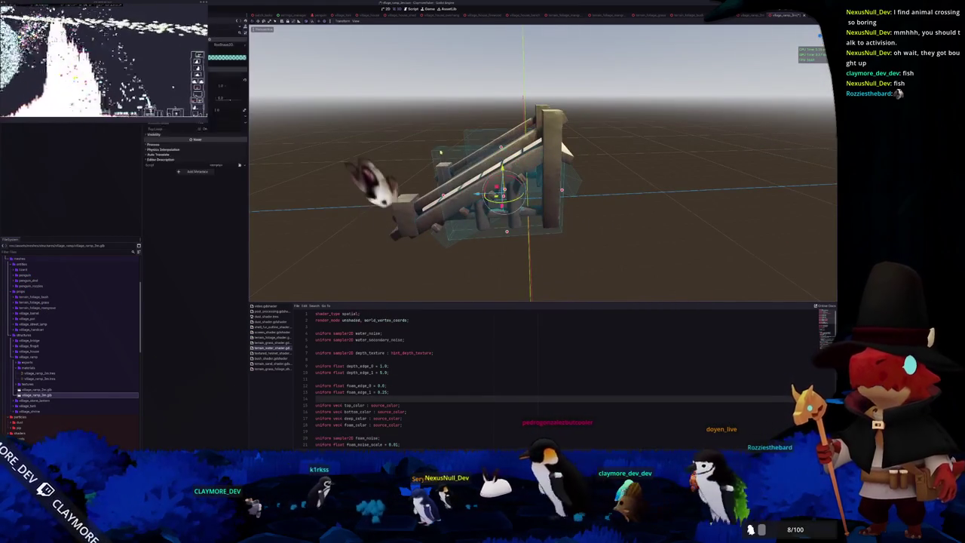
drag(409, 148, 532, 151)
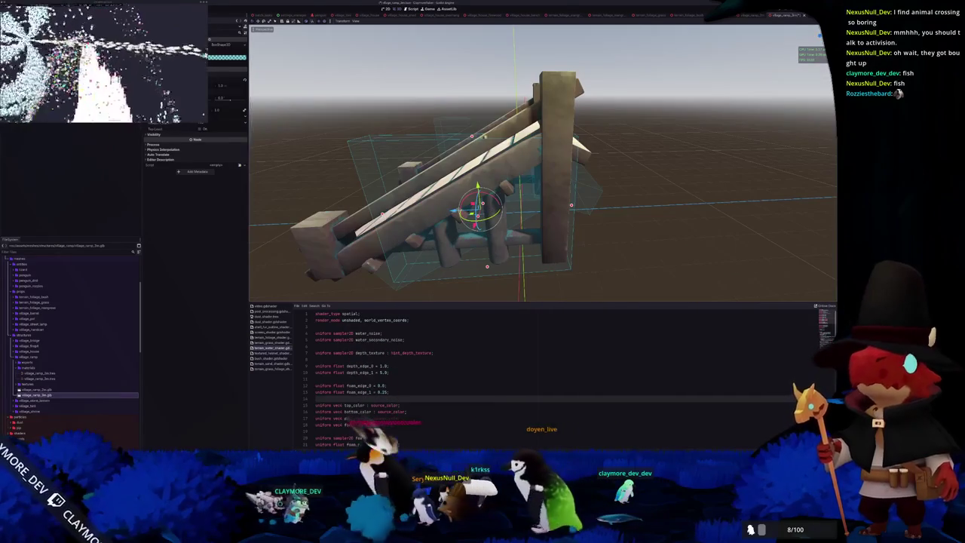
mouse_move(477, 203)
mouse_down()
mouse_move(460, 215)
mouse_move(472, 185)
mouse_up()
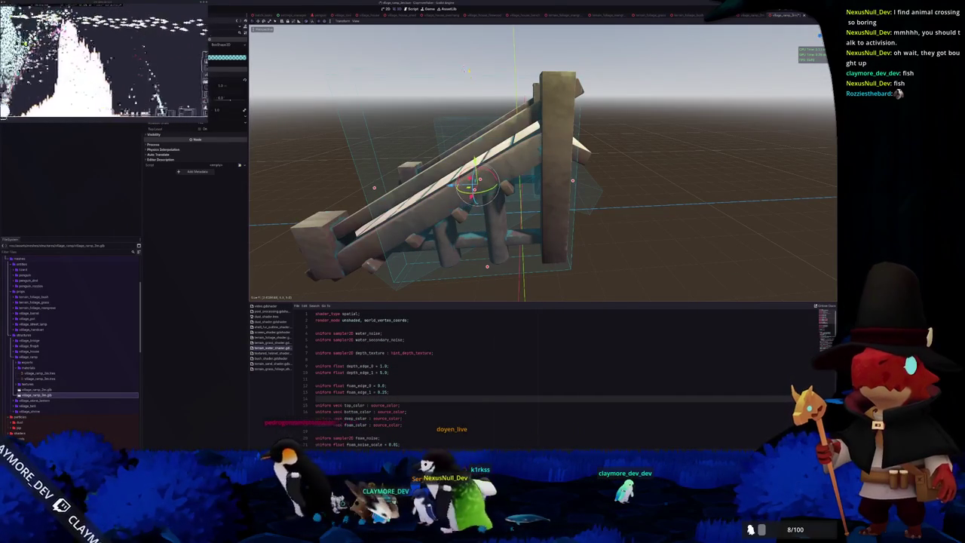
Step: Stretch the collision box down to the ramp's bottom and move it to the left edge
key(KP_7)
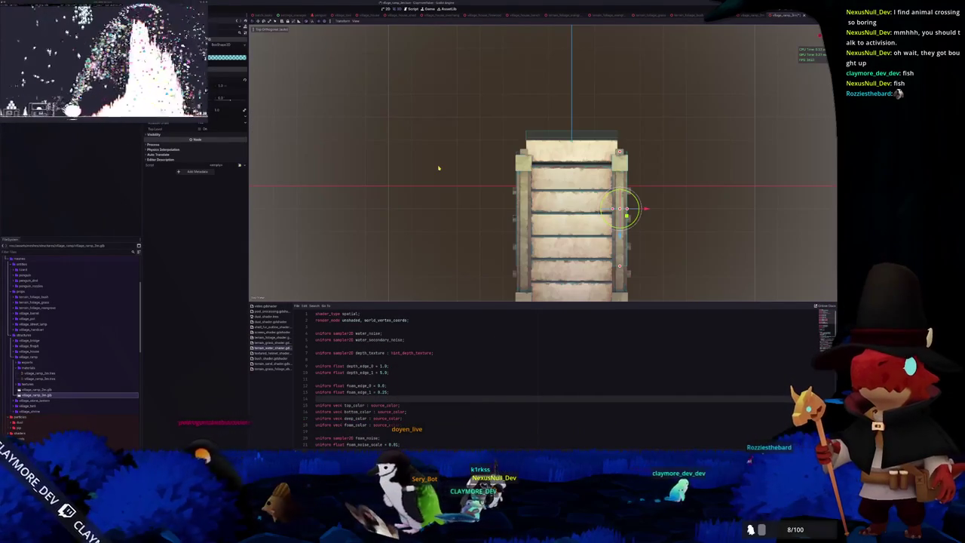
scroll(439, 167, down, 2)
scroll(438, 167, up, 4)
drag(536, 157, 538, 217)
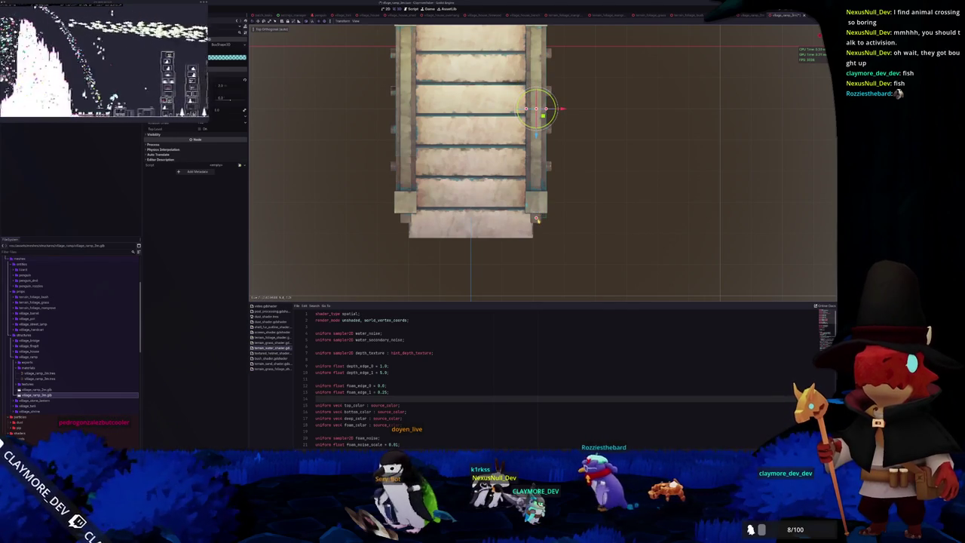
key(f)
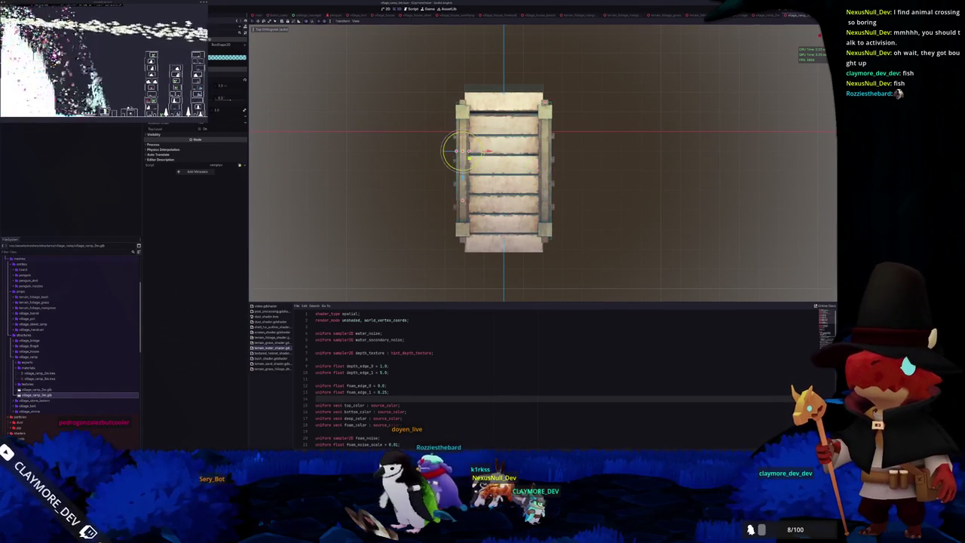
click(312, 141)
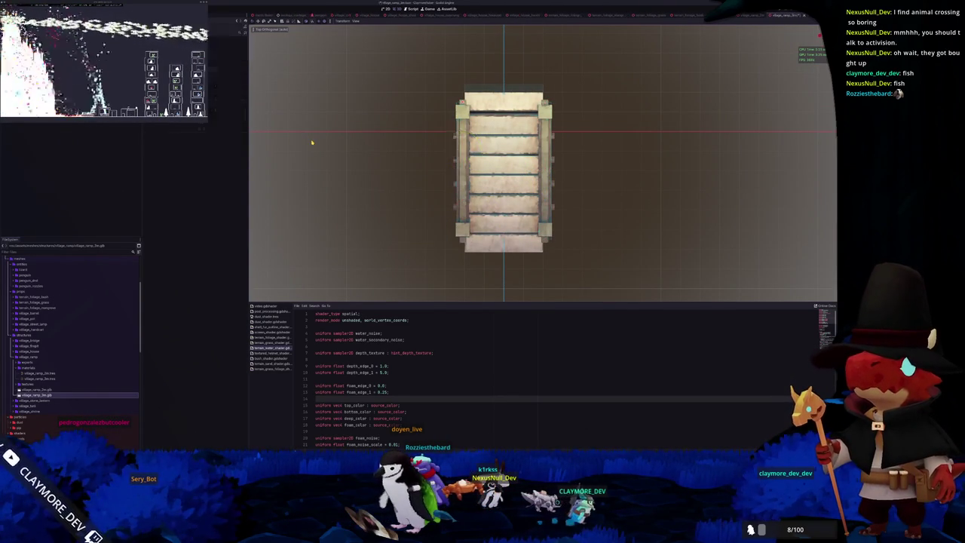
key(ctrl+z)
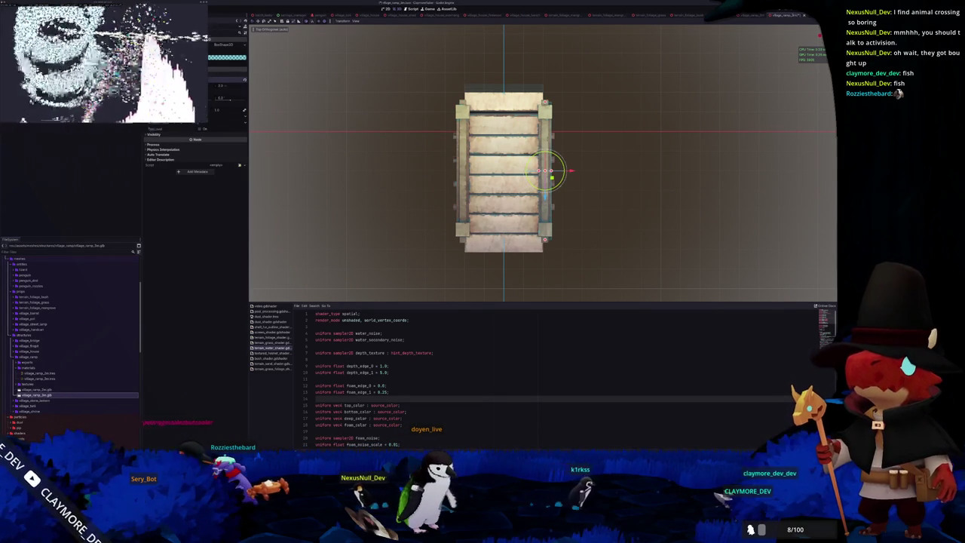
drag(551, 171, 462, 171)
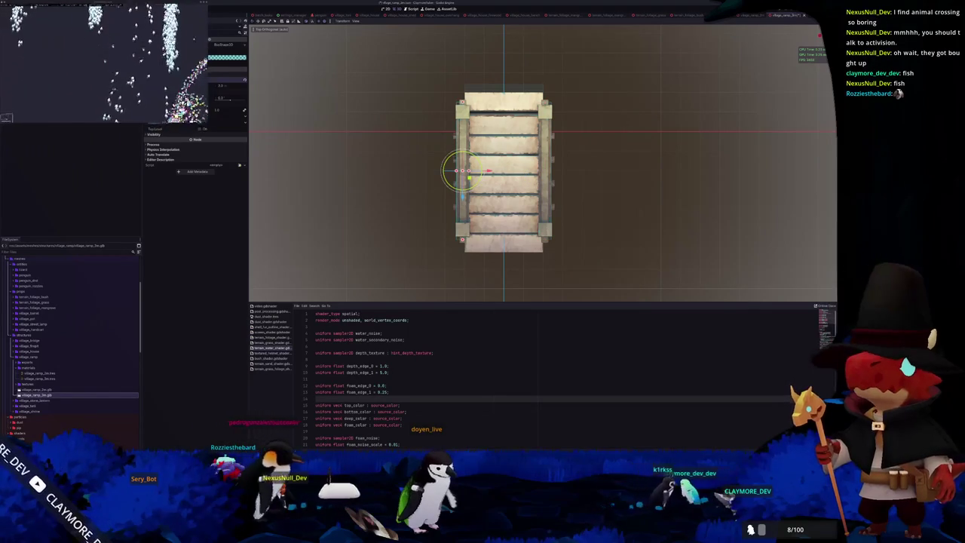
scroll(330, 157, up, 2)
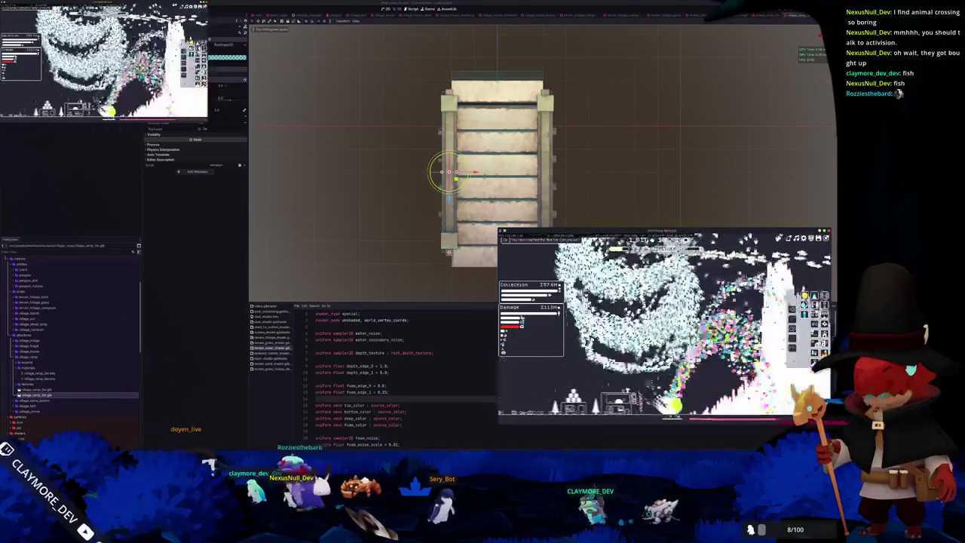
mouse_move(751, 360)
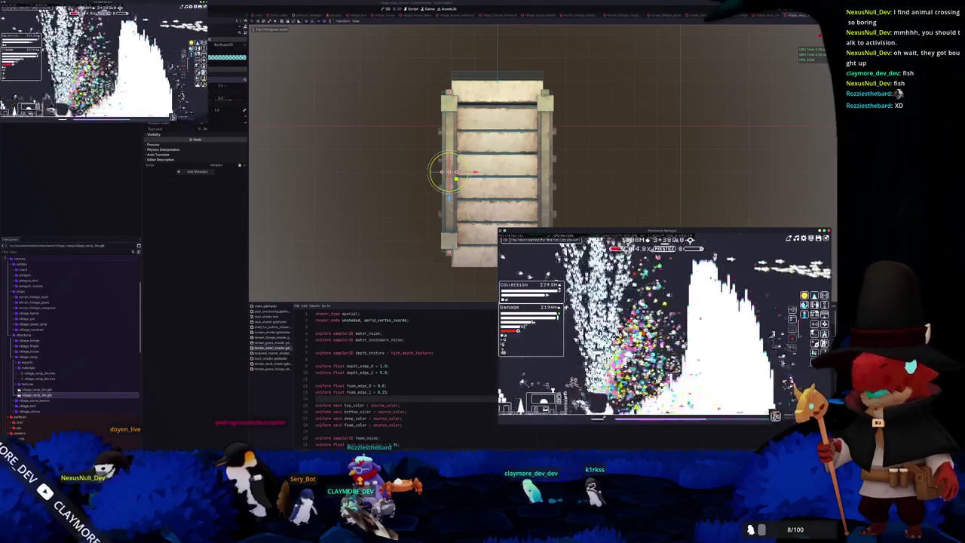
key(shift+Tab)
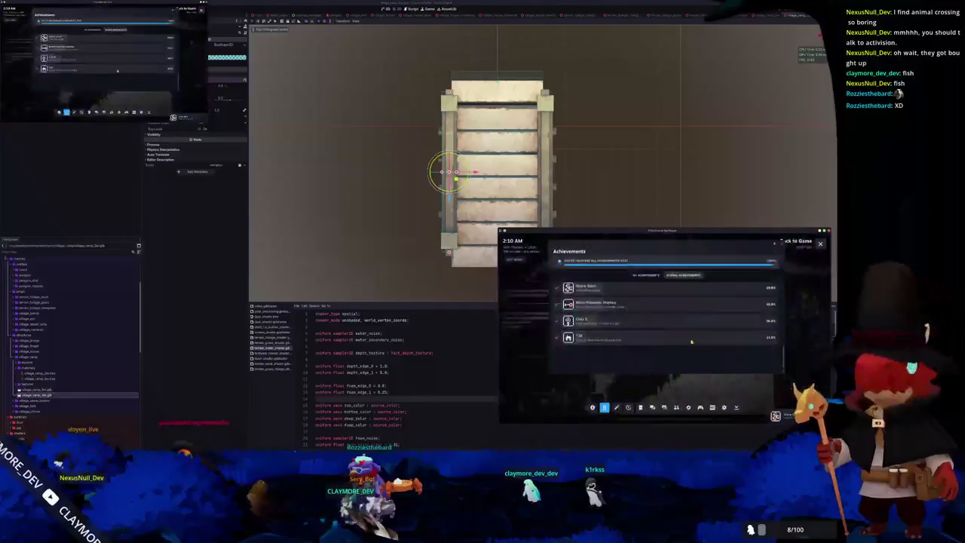
scroll(650, 302, down, 5)
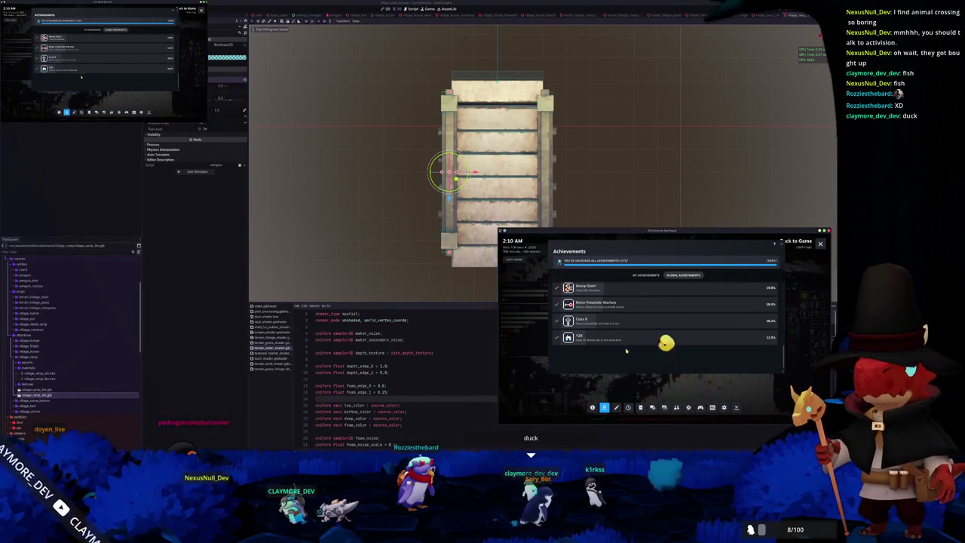
key(shift+Tab)
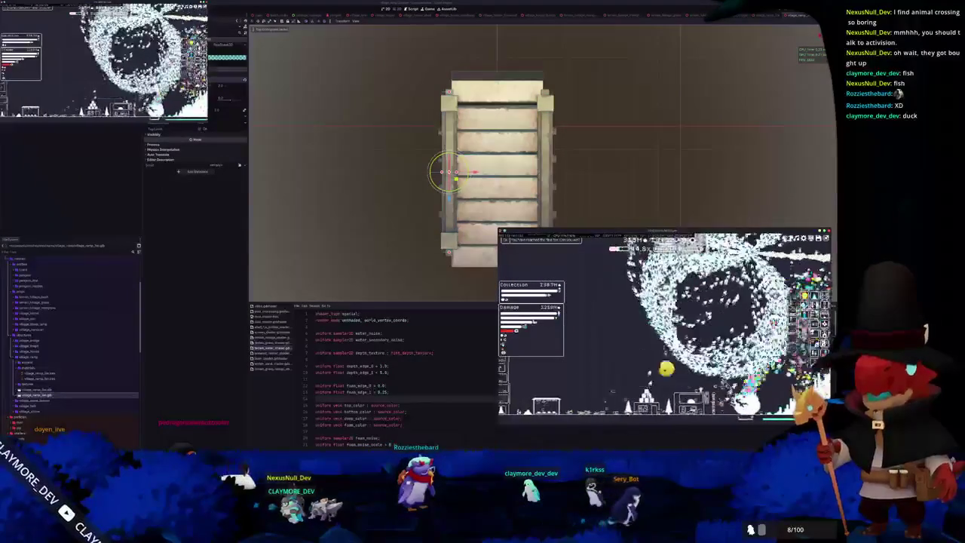
Step: Move the game window up and left, over the middle of the editor
mouse_move(666, 420)
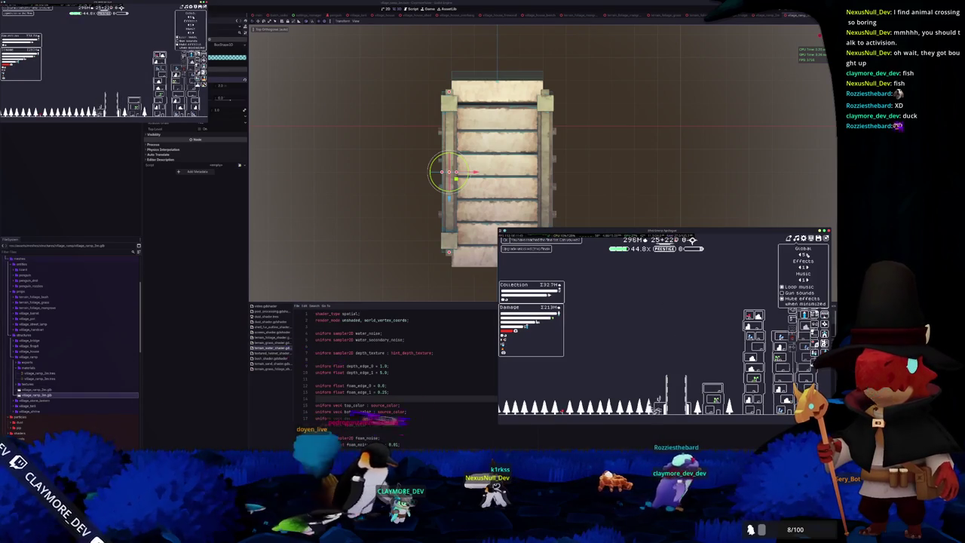
drag(725, 275, 609, 229)
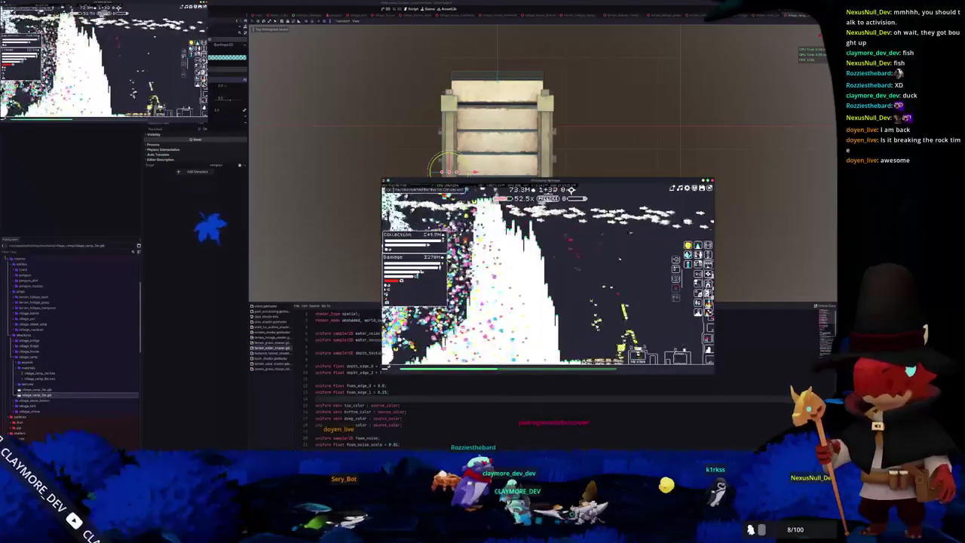
mouse_move(636, 349)
mouse_move(562, 355)
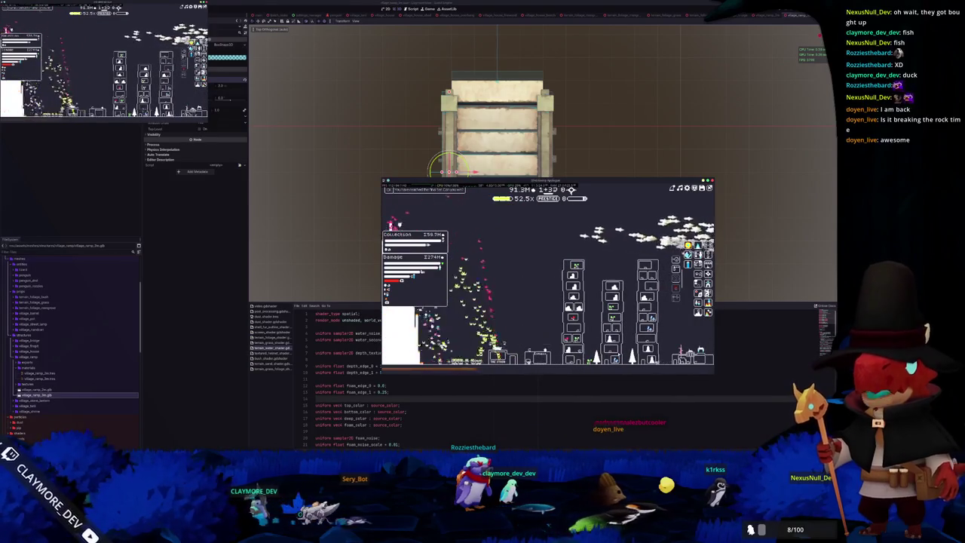
mouse_move(586, 320)
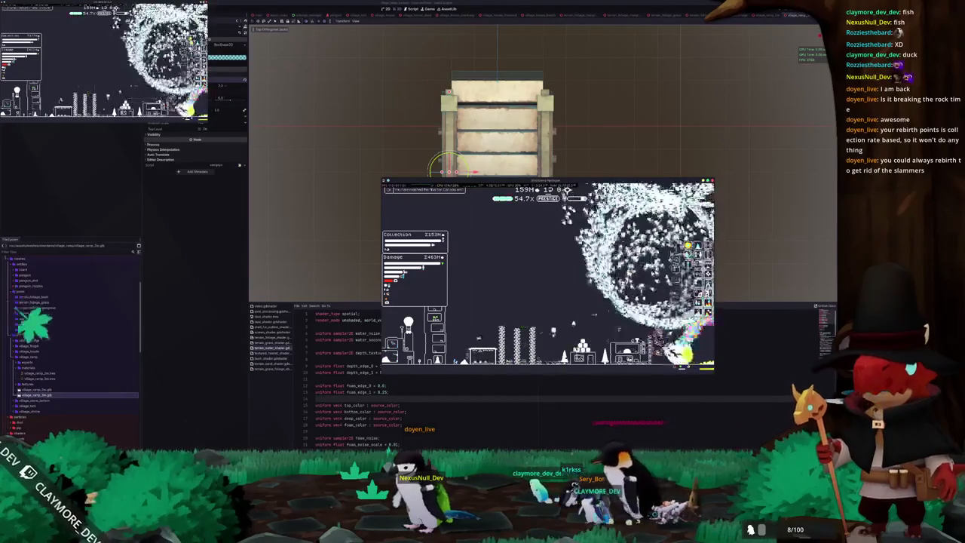
mouse_move(496, 296)
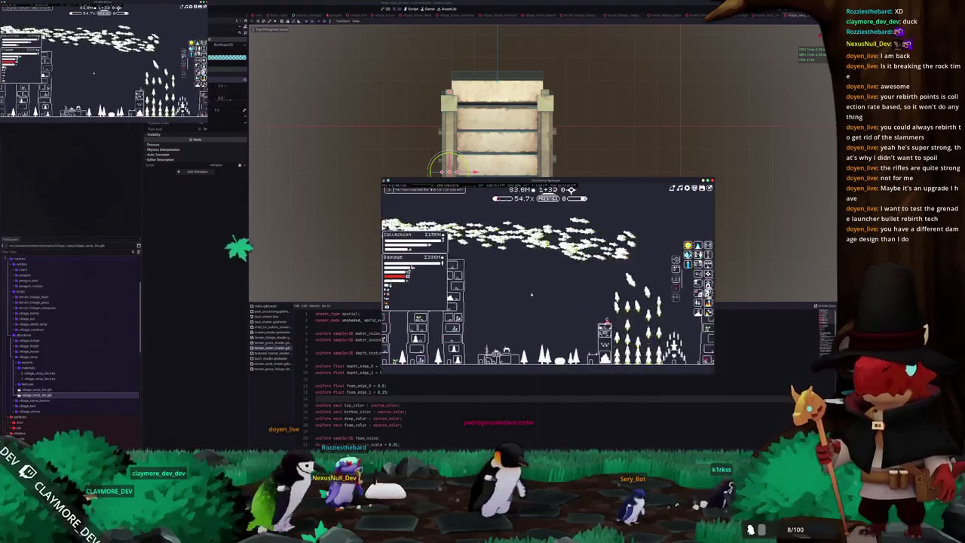
Step: Look over the game's upgrade list, with entries marked acquired, above the busy playfield
mouse_move(564, 309)
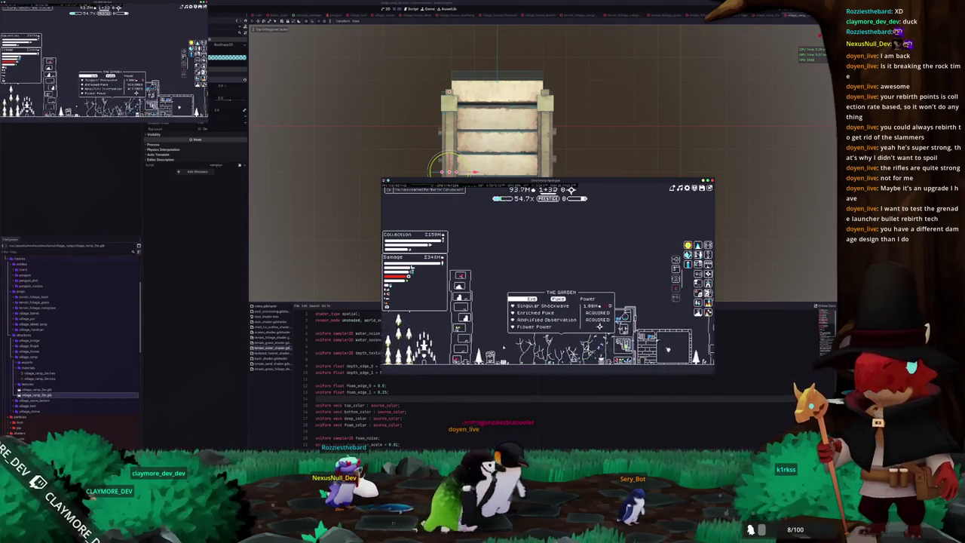
mouse_move(674, 339)
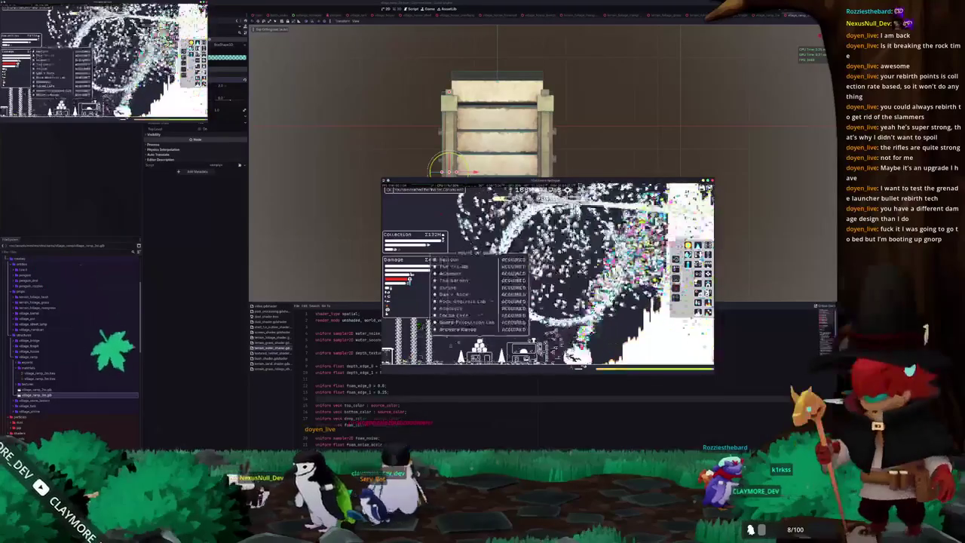
Step: Return to the Godot editor and orbit around the wooden ramp, selecting one of its pieces
click(324, 257)
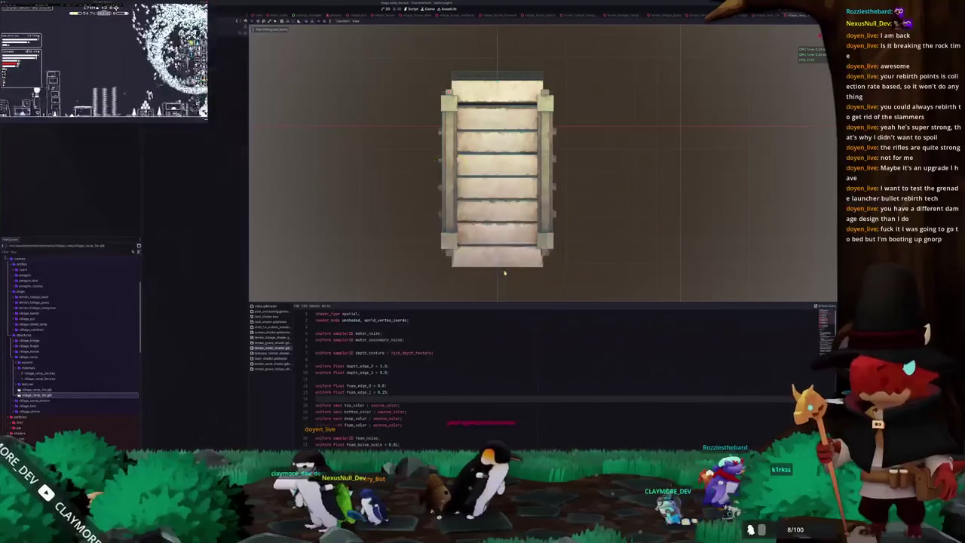
mouse_move(325, 256)
mouse_down()
mouse_move(418, 208)
mouse_move(426, 221)
mouse_move(603, 215)
mouse_up()
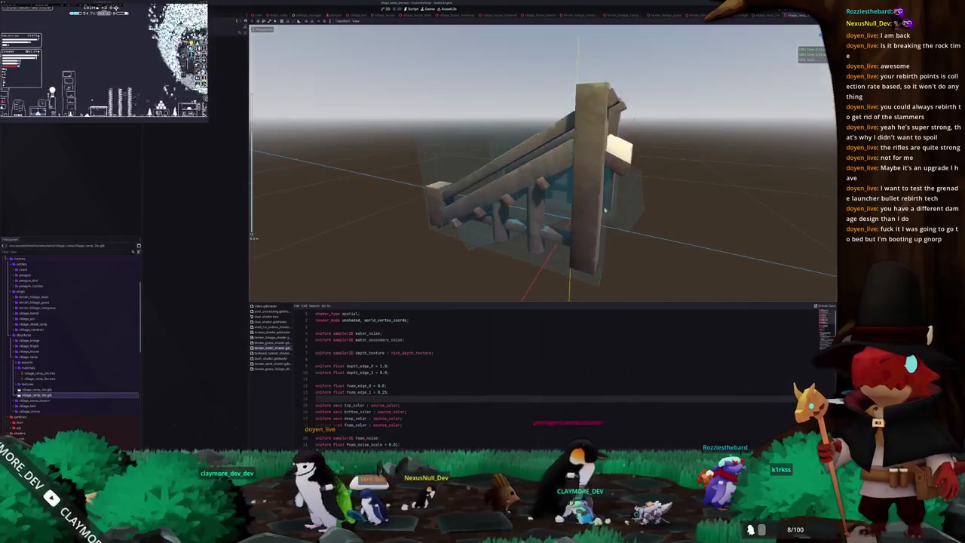
click(630, 214)
drag(672, 283, 561, 302)
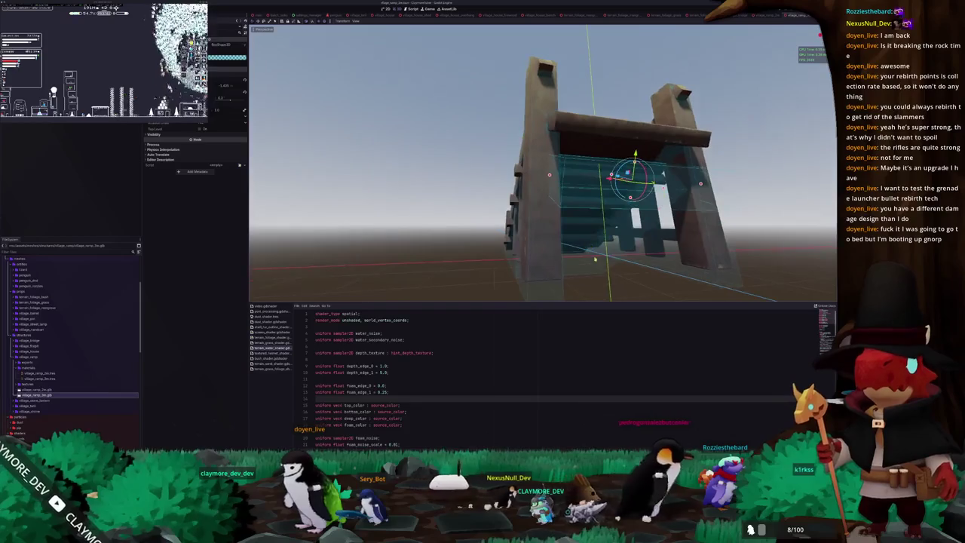
key(alt+Tab)
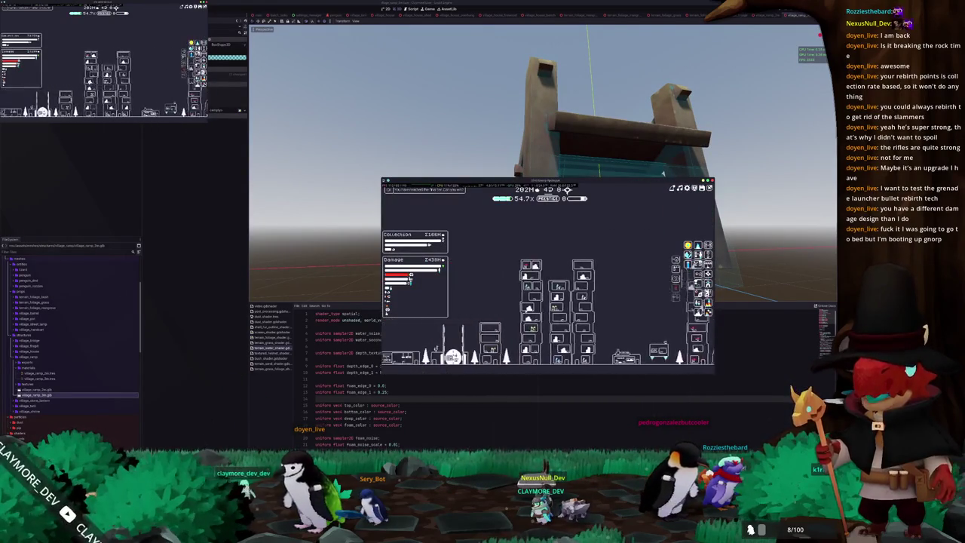
key(alt+Tab)
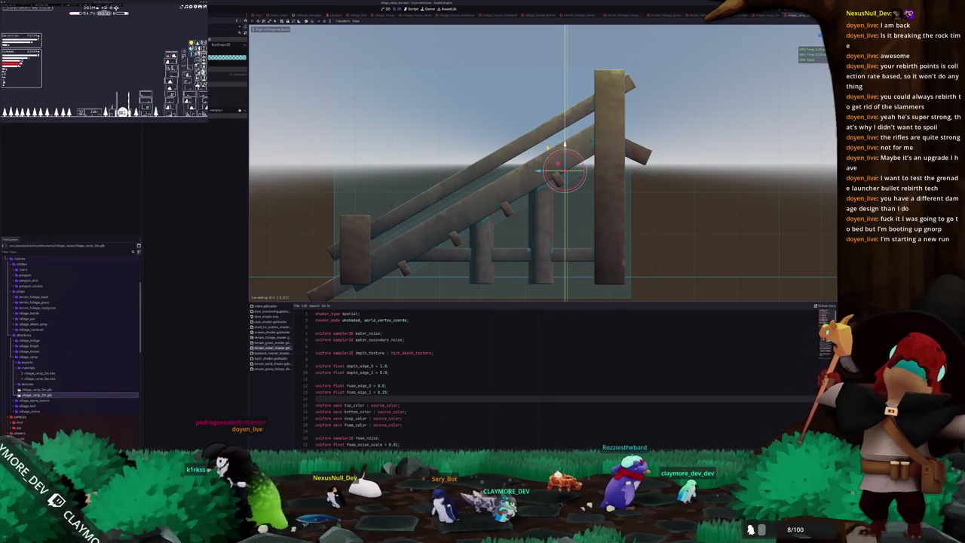
drag(550, 150, 754, 169)
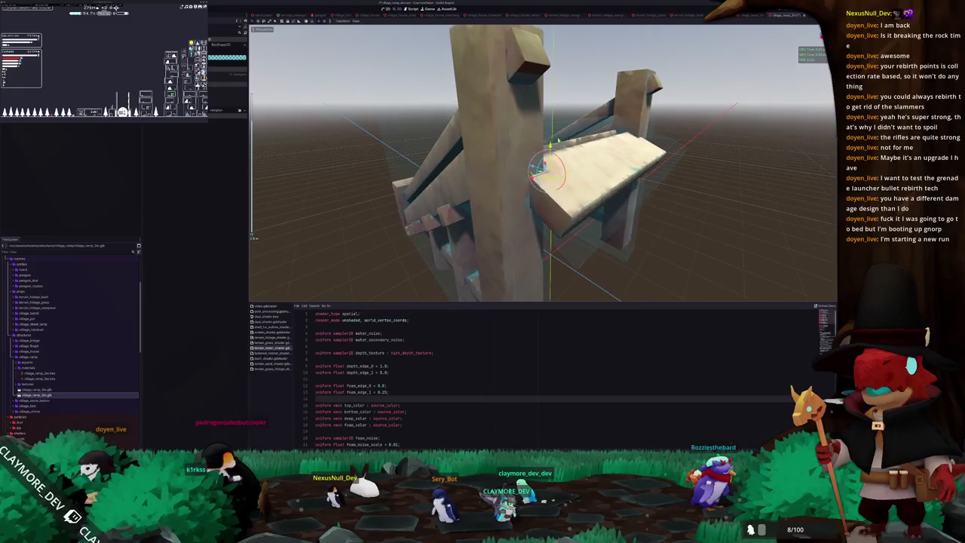
Step: Start moving the selected piece, then switch between side, top and low angled views of the ramp
key(g)
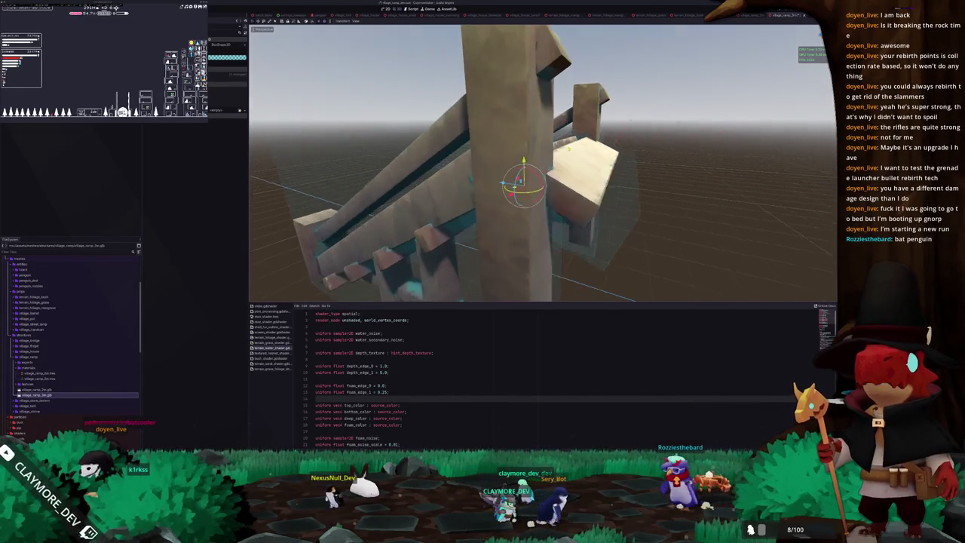
scroll(543, 163, up, 3)
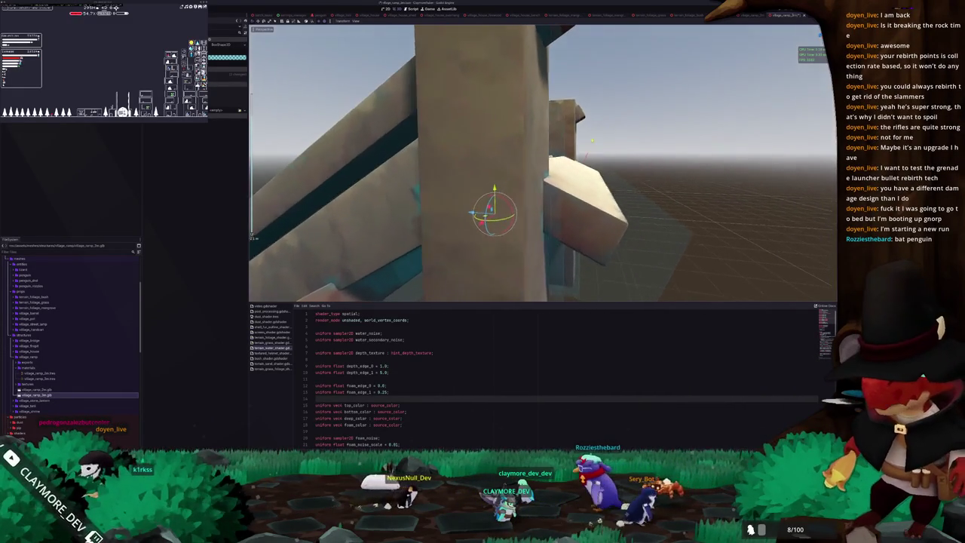
key(KP_3)
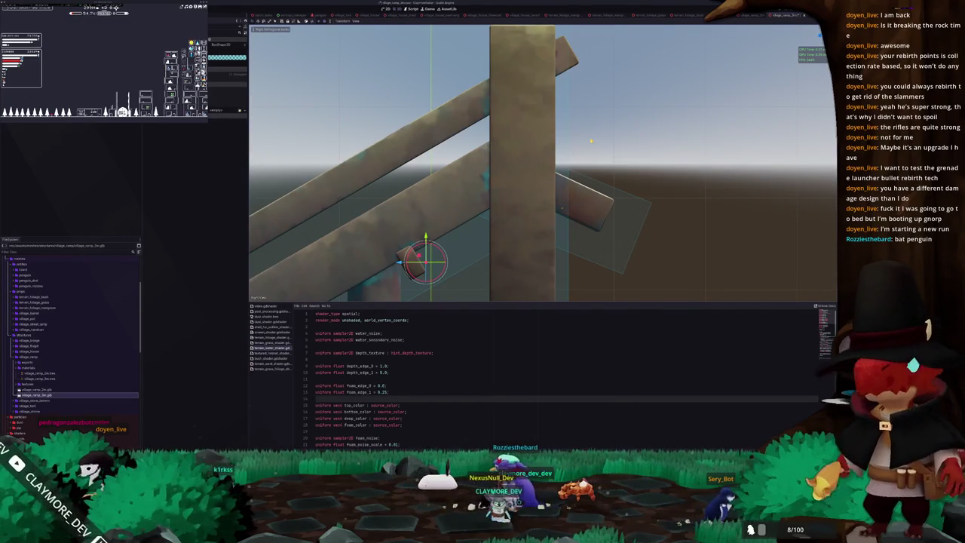
key(KP_7)
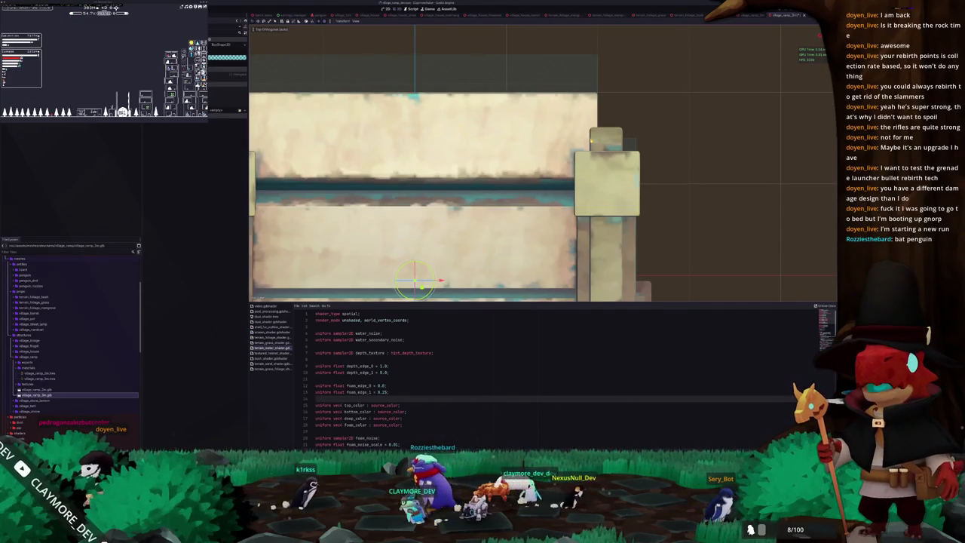
key(f)
key(KP_2)
key(KP_2)
key(KP_2)
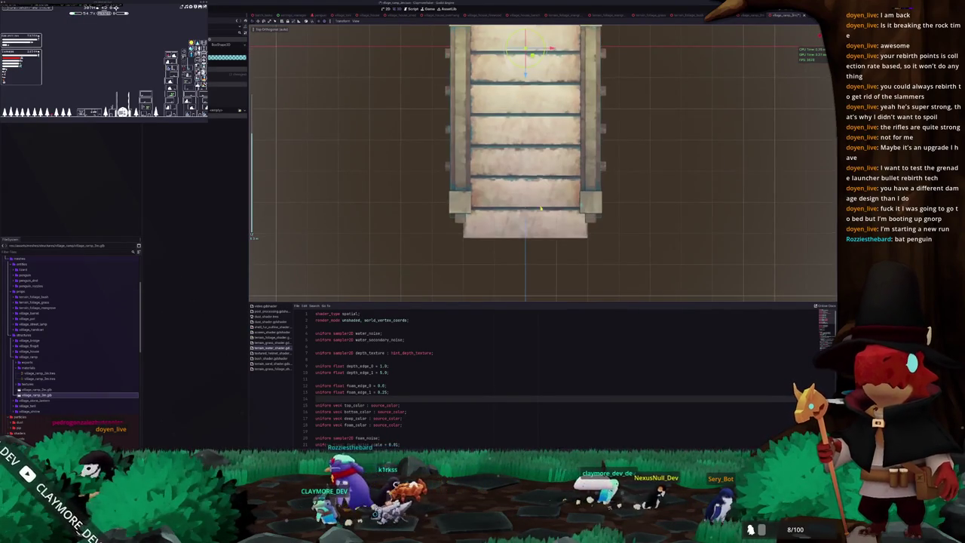
key(KP_2)
key(KP_2)
key(KP_2)
key(KP_6)
key(KP_6)
key(KP_6)
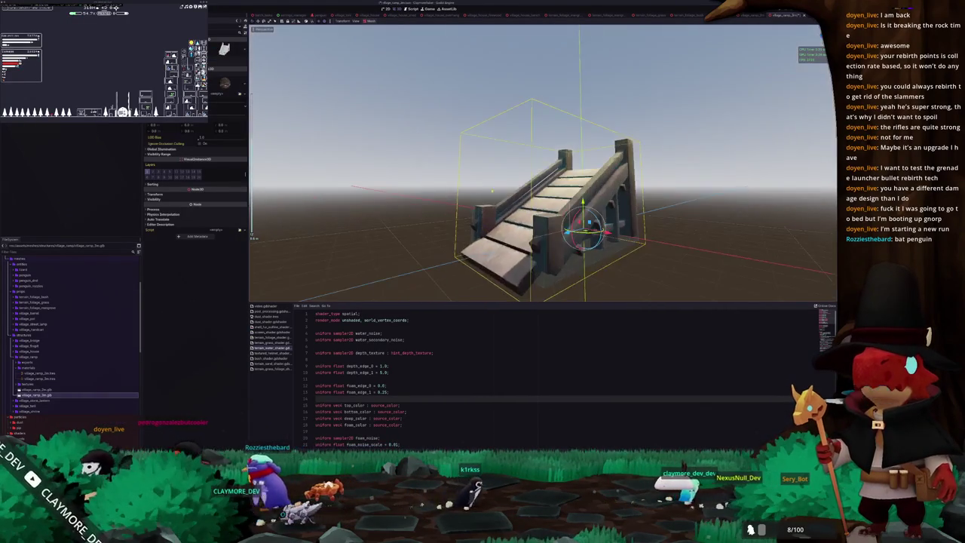
key(KP_2)
key(KP_2)
key(KP_2)
Step: Select the diagonal beam under the ramp and extend its Size Z lower in side view
click(541, 219)
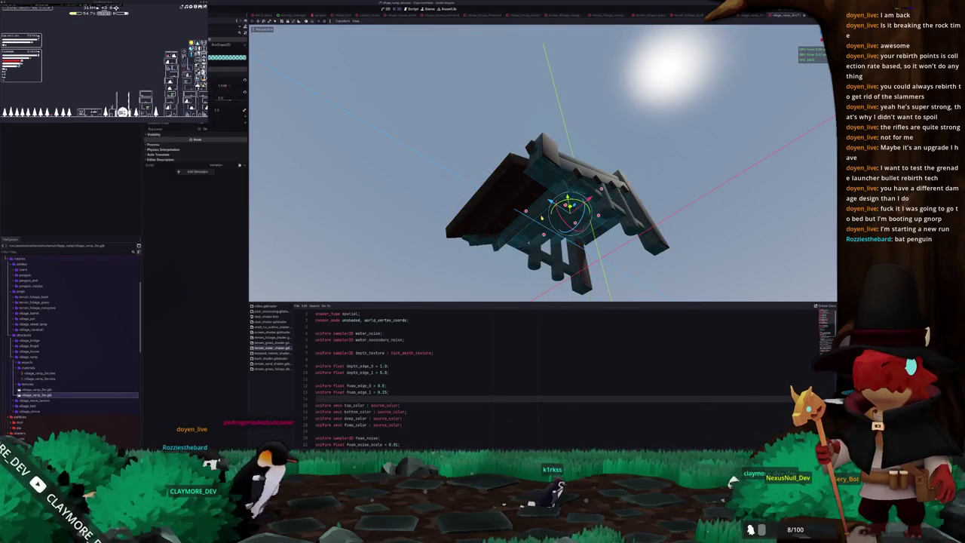
key(KP_3)
scroll(540, 192, up, 2)
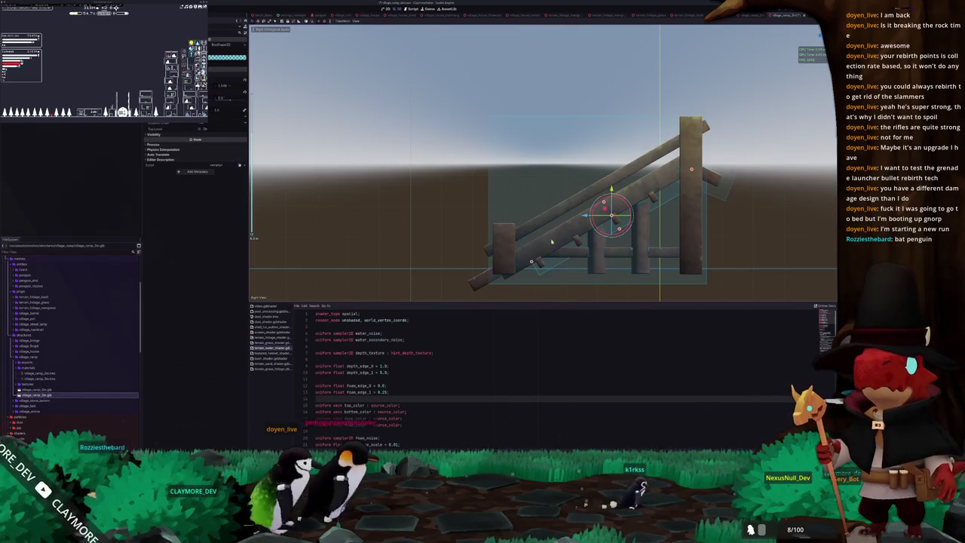
drag(530, 263, 466, 285)
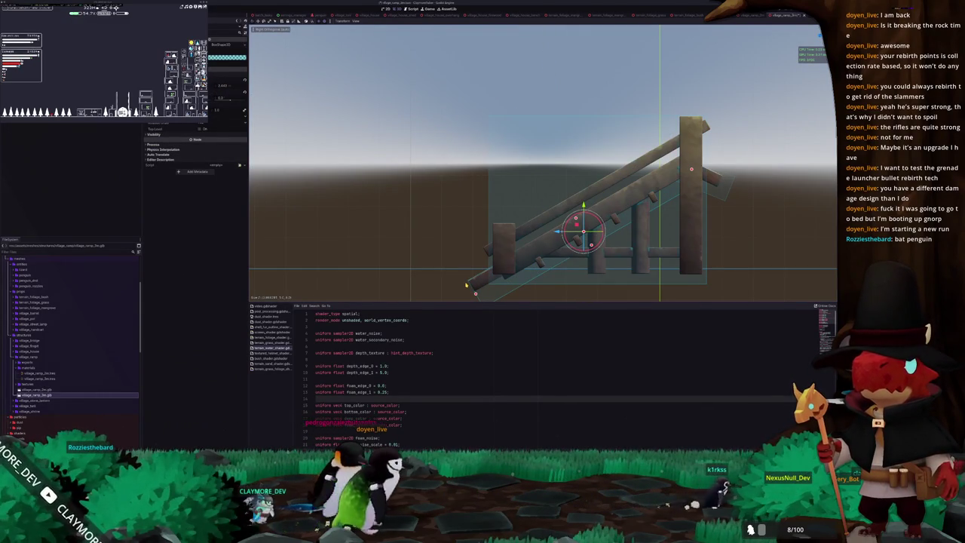
Step: Recentre the ramp view, scroll the Red Hood comic image, and close its Chrome window
drag(688, 223, 662, 228)
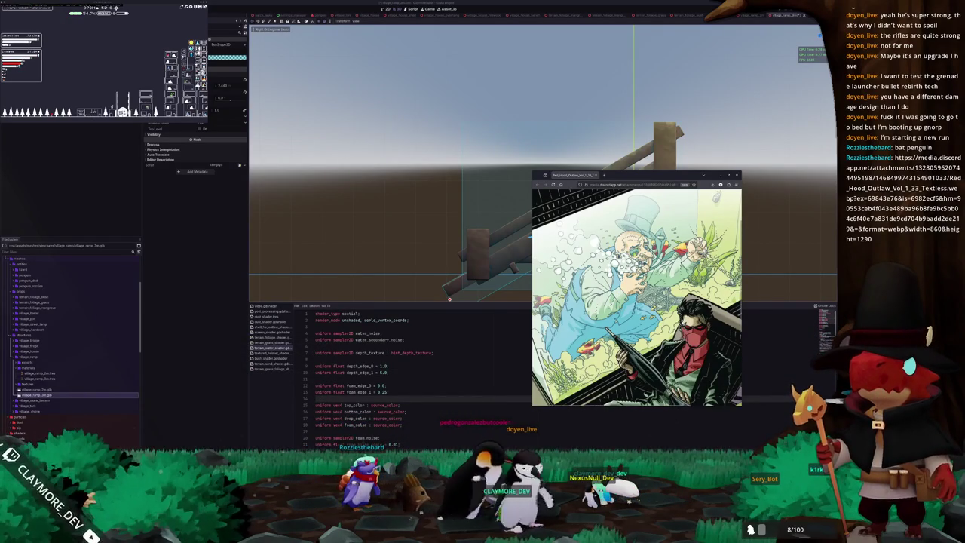
scroll(636, 297, down, 5)
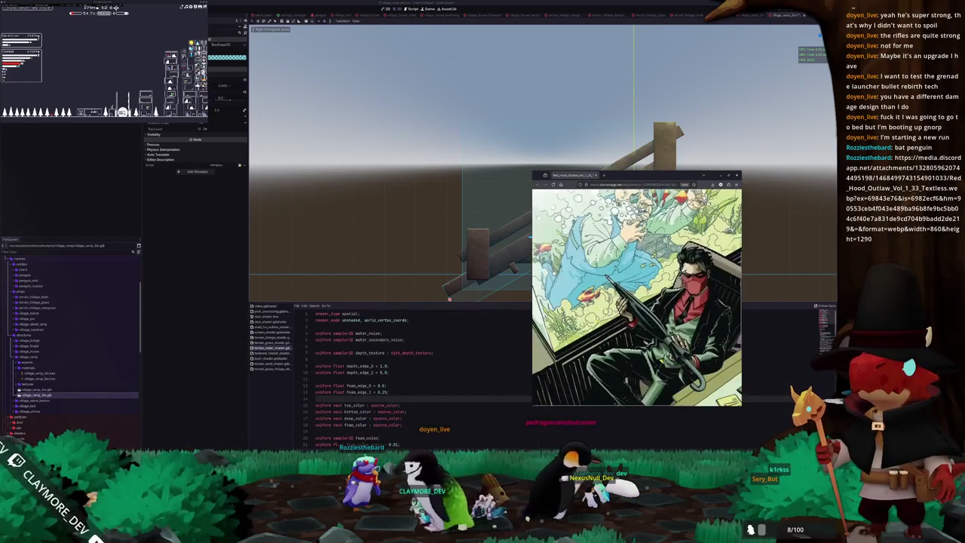
scroll(636, 297, up, 5)
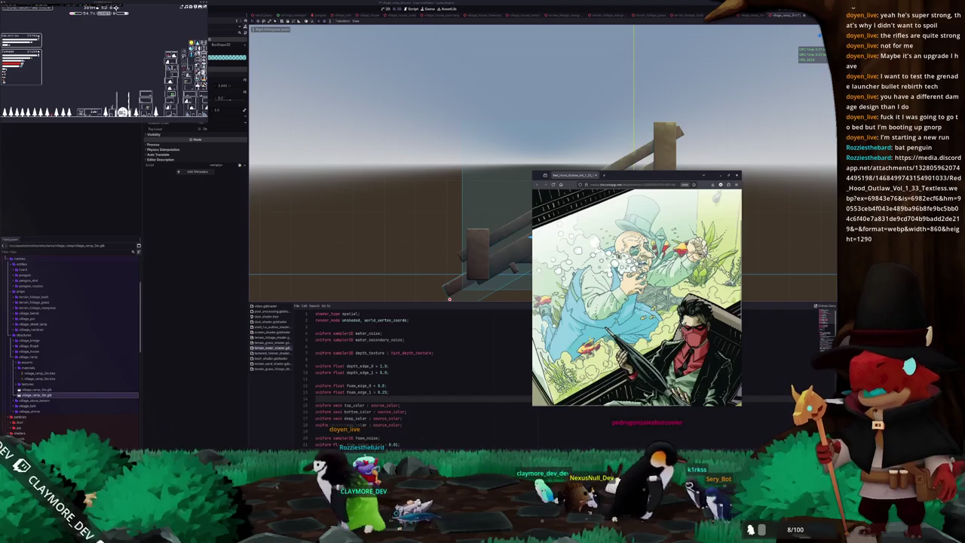
click(595, 176)
Step: Select one of the ramp's blocks, nudge it into place with G, and orbit to check the structure
scroll(651, 239, up, 3)
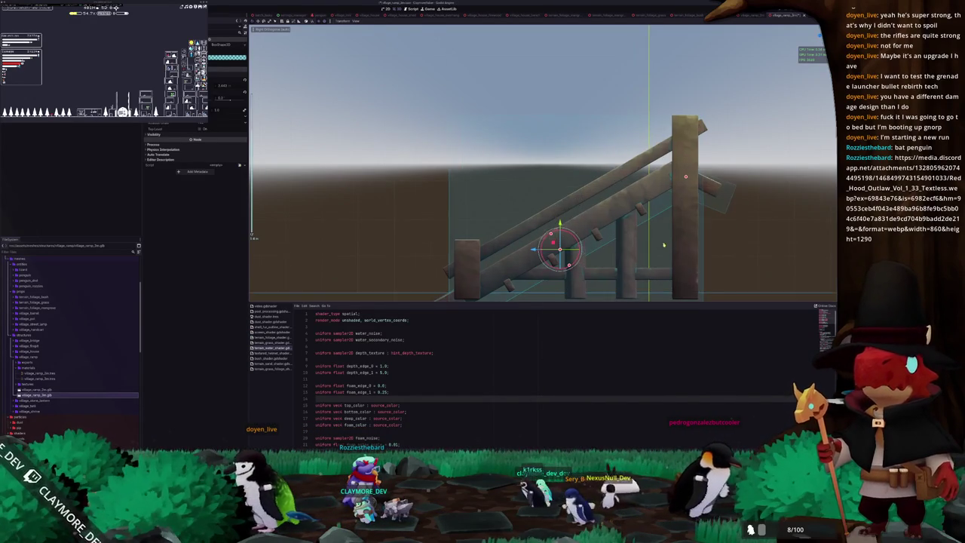
mouse_move(652, 239)
mouse_down()
mouse_move(535, 261)
mouse_move(465, 236)
mouse_move(487, 220)
mouse_move(513, 235)
mouse_move(420, 222)
mouse_move(488, 217)
mouse_up()
click(420, 222)
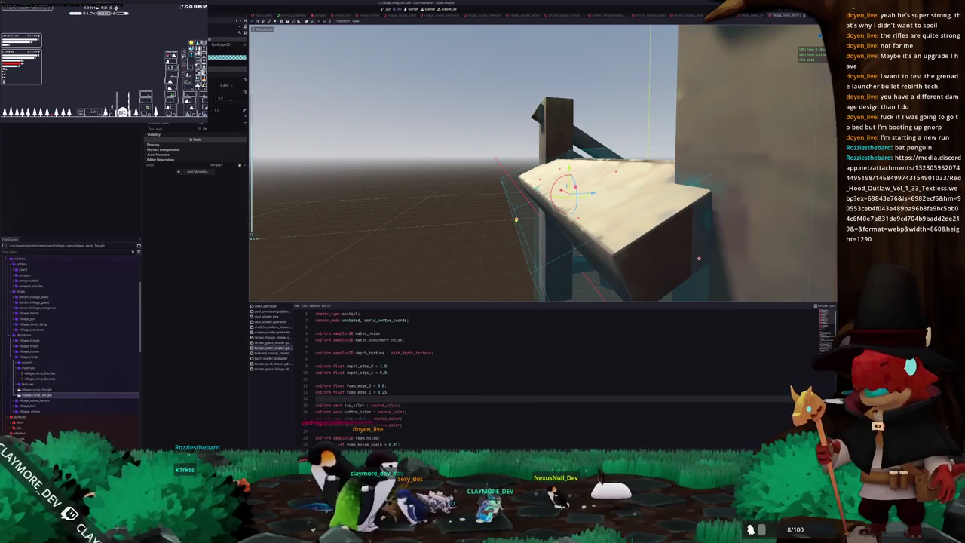
key(g)
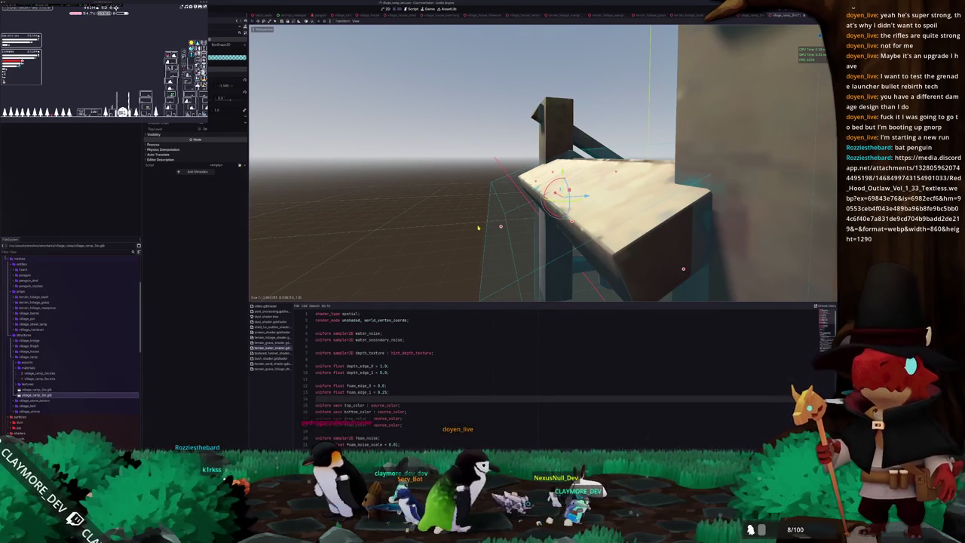
mouse_move(479, 227)
mouse_down()
mouse_move(537, 161)
mouse_move(478, 218)
mouse_move(502, 221)
mouse_move(439, 224)
mouse_move(470, 225)
mouse_up()
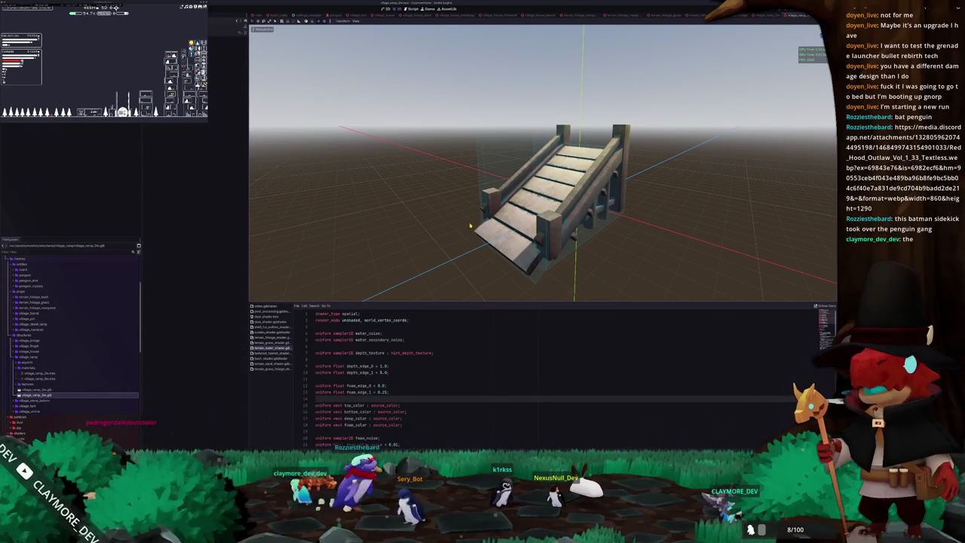
mouse_move(470, 225)
mouse_down()
mouse_move(502, 234)
mouse_move(460, 248)
mouse_move(431, 240)
mouse_move(372, 181)
mouse_move(466, 191)
mouse_up()
scroll(451, 259, up, 2)
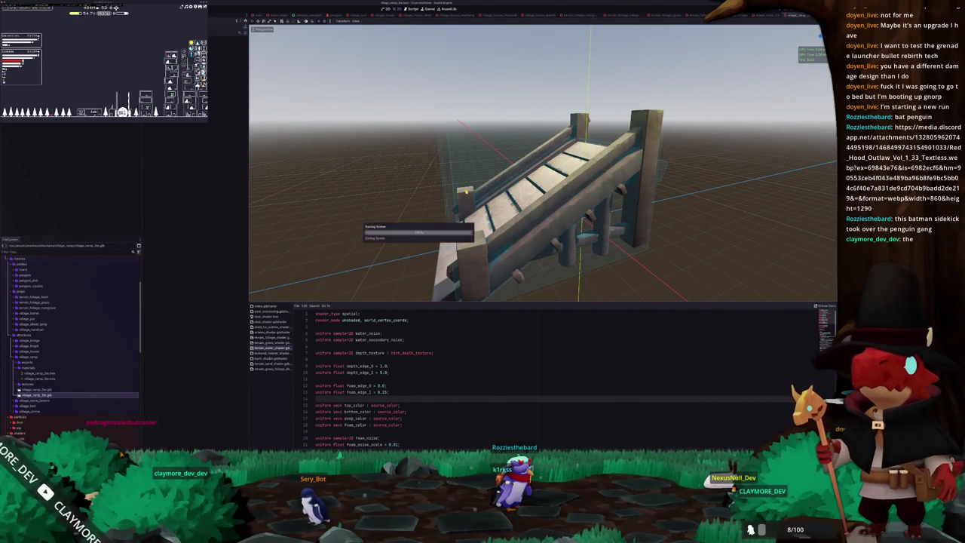
Step: Switch to the main island level and pan the view over to the forested island
click(260, 16)
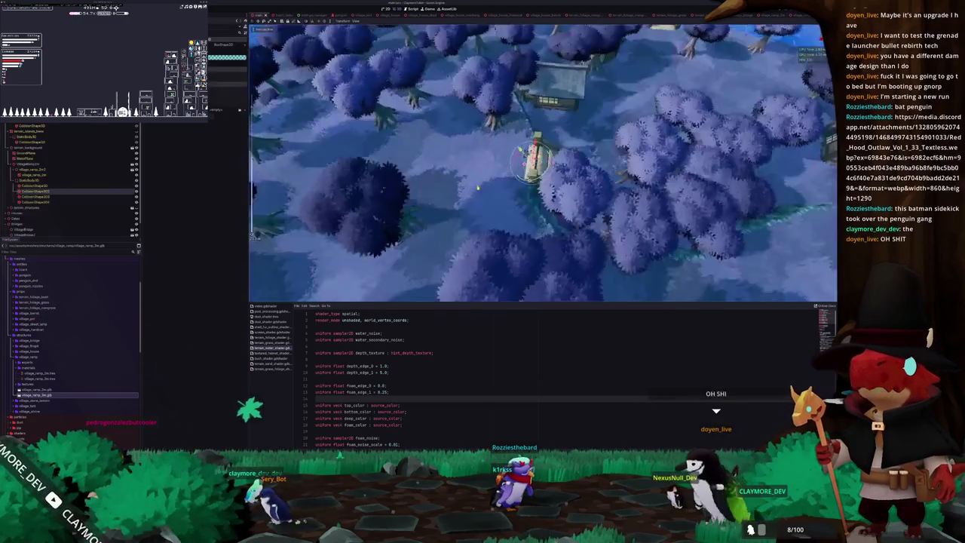
drag(477, 188, 423, 198)
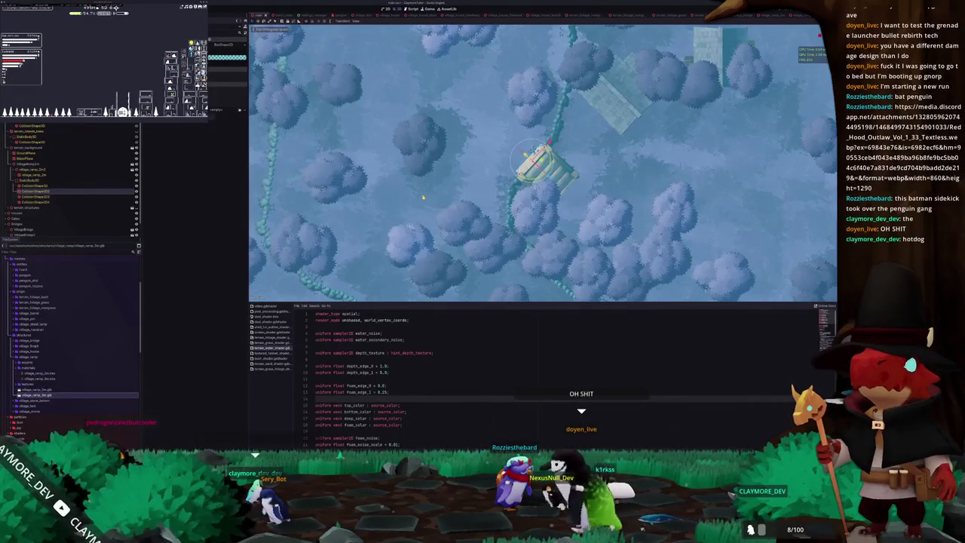
scroll(434, 187, down, 5)
key(d)
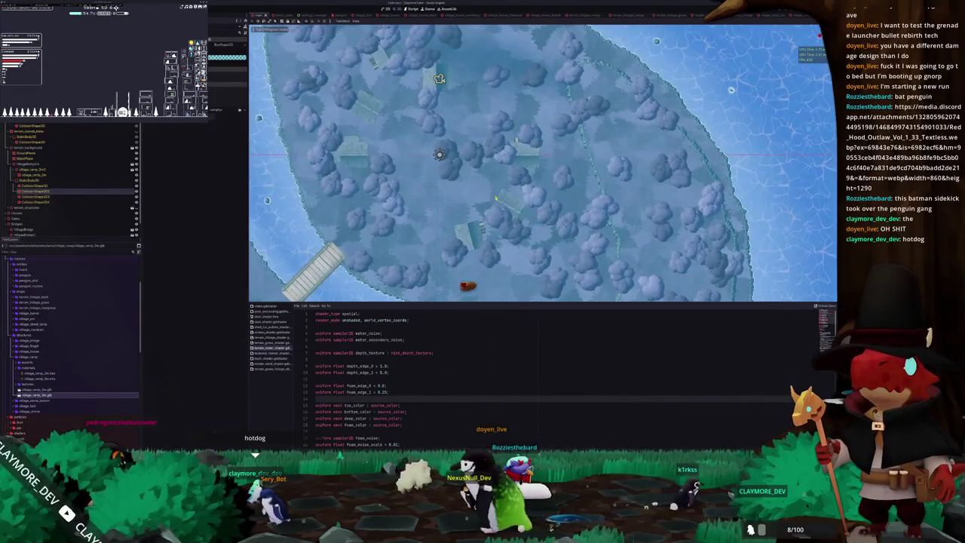
key(d)
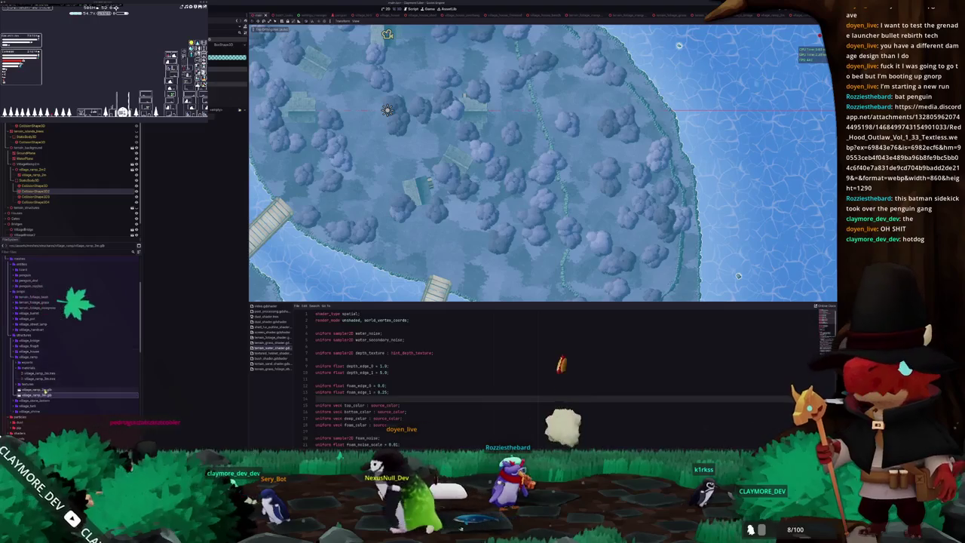
Step: Instance the ramp scene on the island, rotate it diagonally, and move it onto the rocky path
mouse_move(44, 392)
mouse_down()
mouse_move(106, 388)
mouse_move(381, 260)
mouse_move(533, 138)
mouse_up()
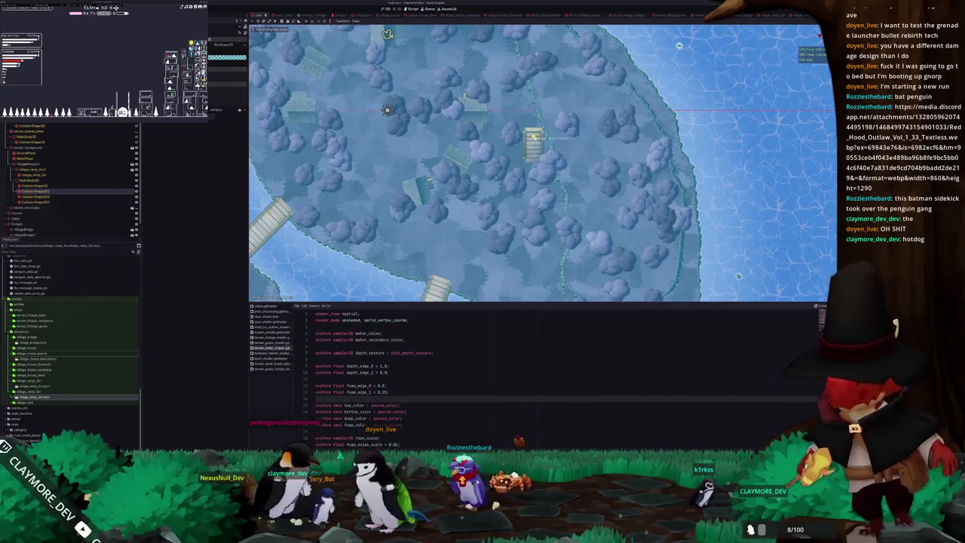
key(f)
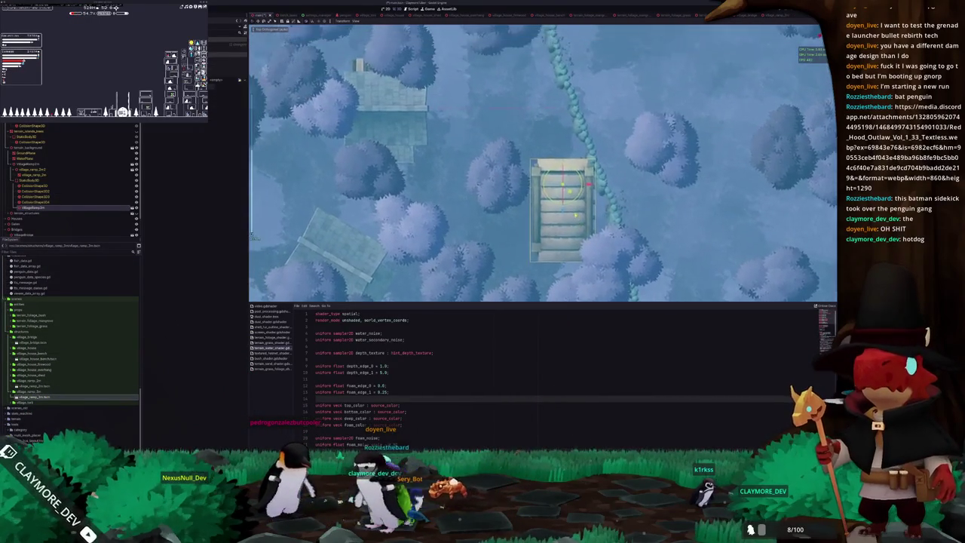
mouse_move(571, 173)
mouse_down()
mouse_move(518, 213)
mouse_move(528, 198)
mouse_up()
scroll(597, 185, down, 2)
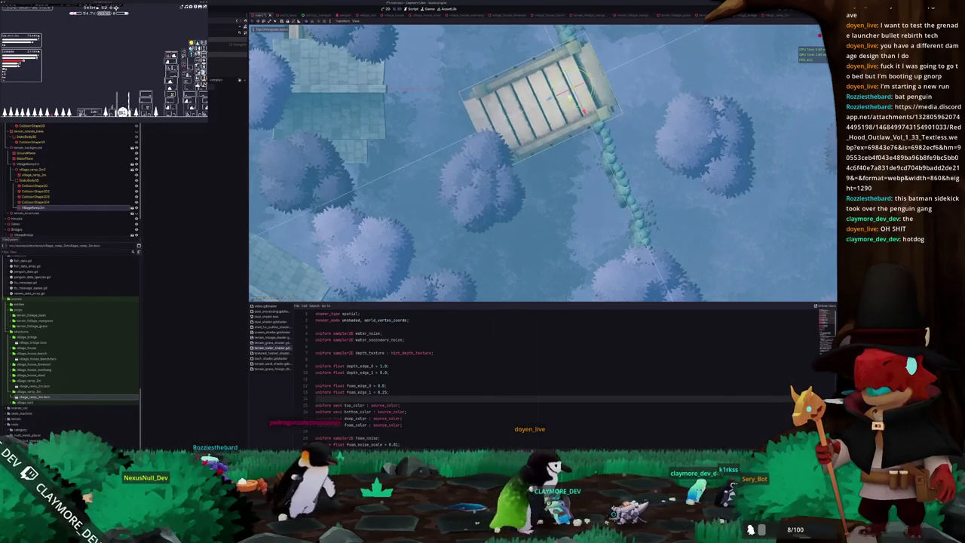
scroll(599, 187, down, 5)
scroll(598, 187, down, 3)
scroll(564, 170, up, 3)
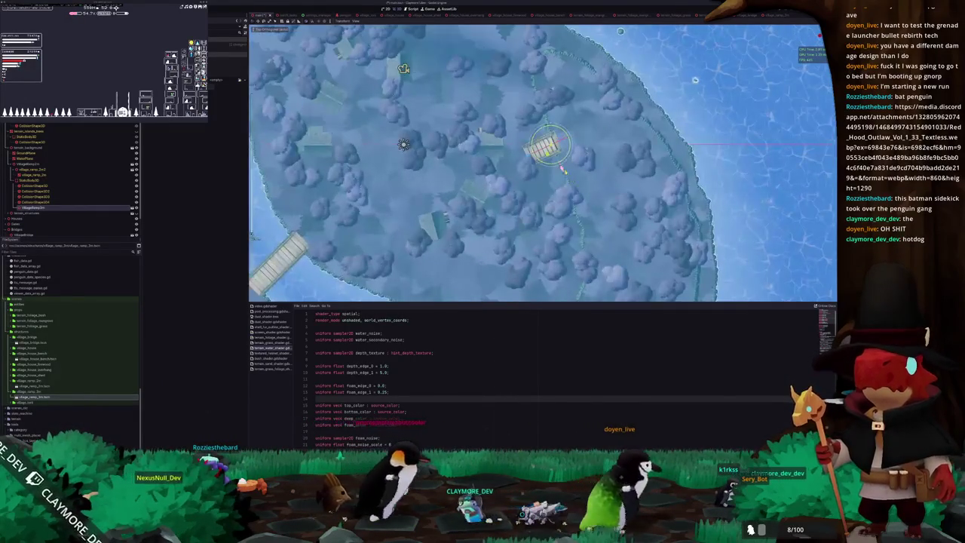
mouse_move(560, 167)
mouse_down()
mouse_move(577, 245)
mouse_move(586, 242)
mouse_up()
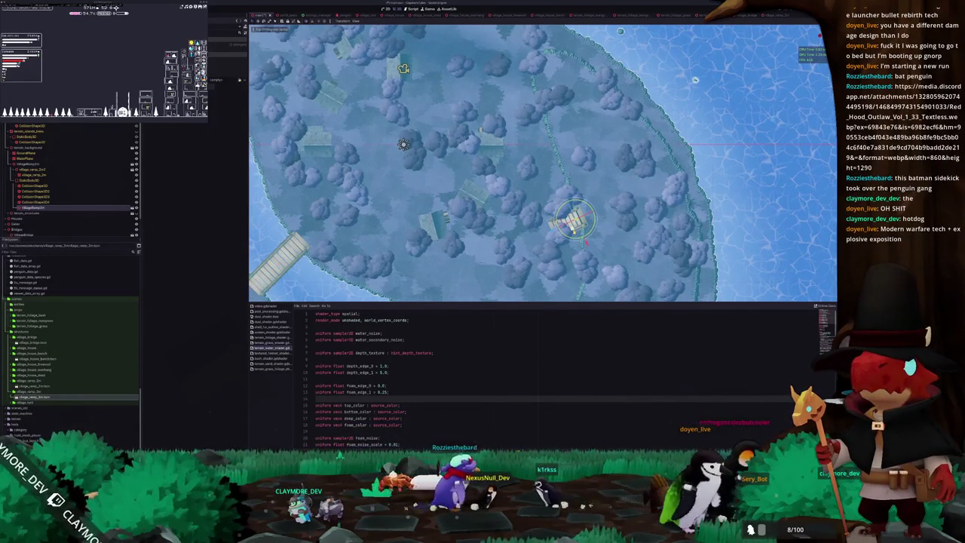
key(f)
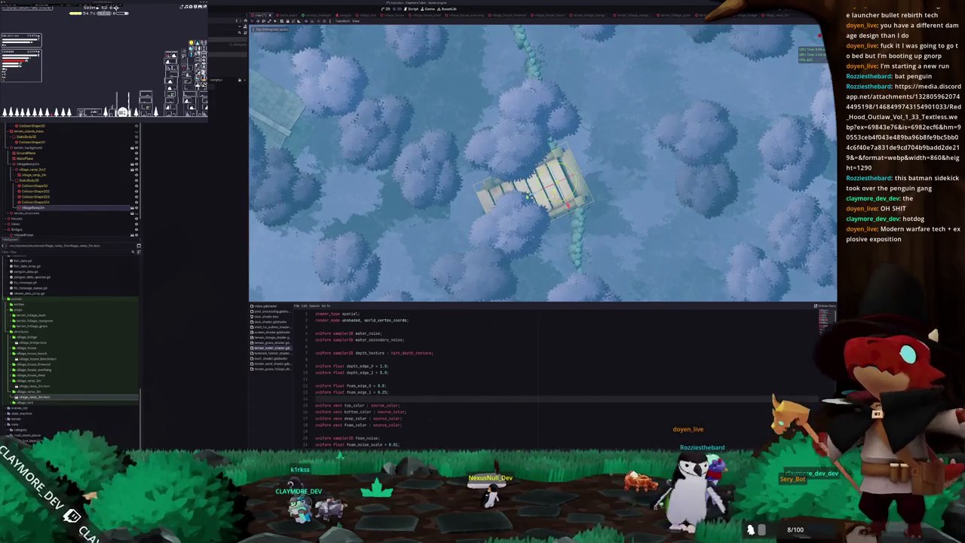
drag(422, 181, 259, 179)
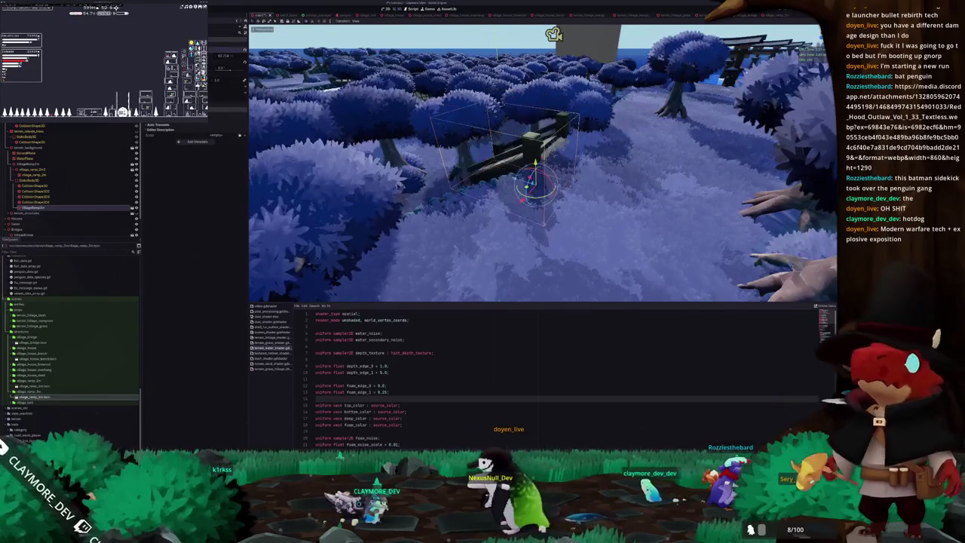
scroll(542, 162, up, 5)
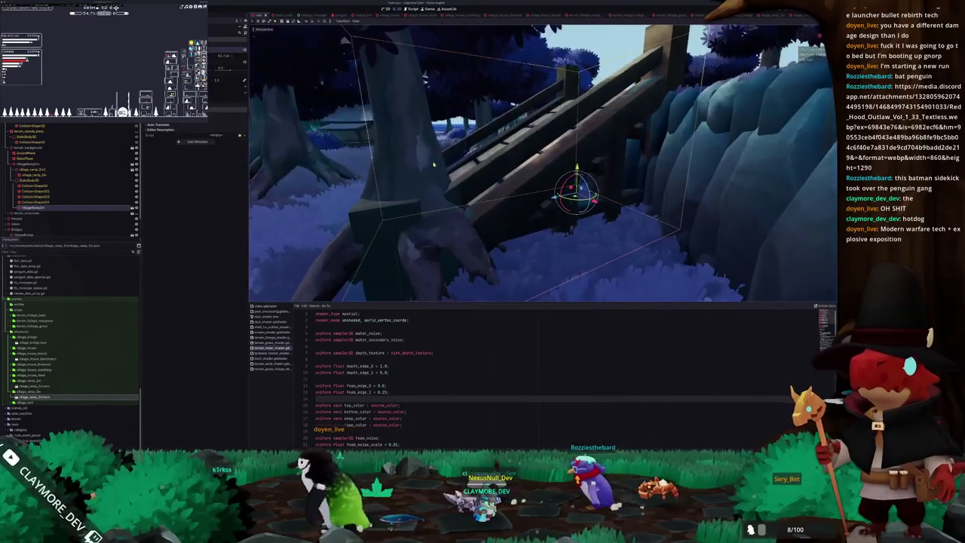
scroll(543, 163, down, 10)
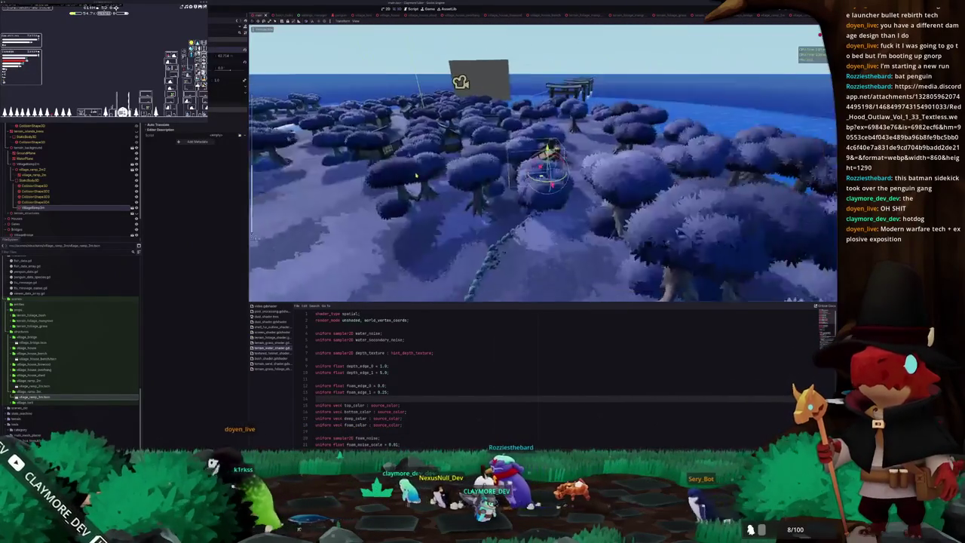
scroll(543, 163, down, 3)
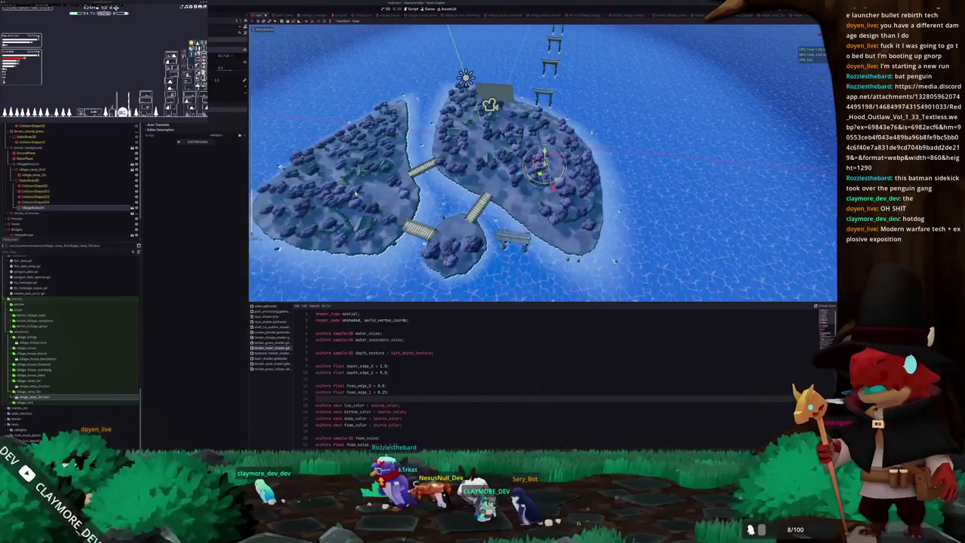
key(KP_7)
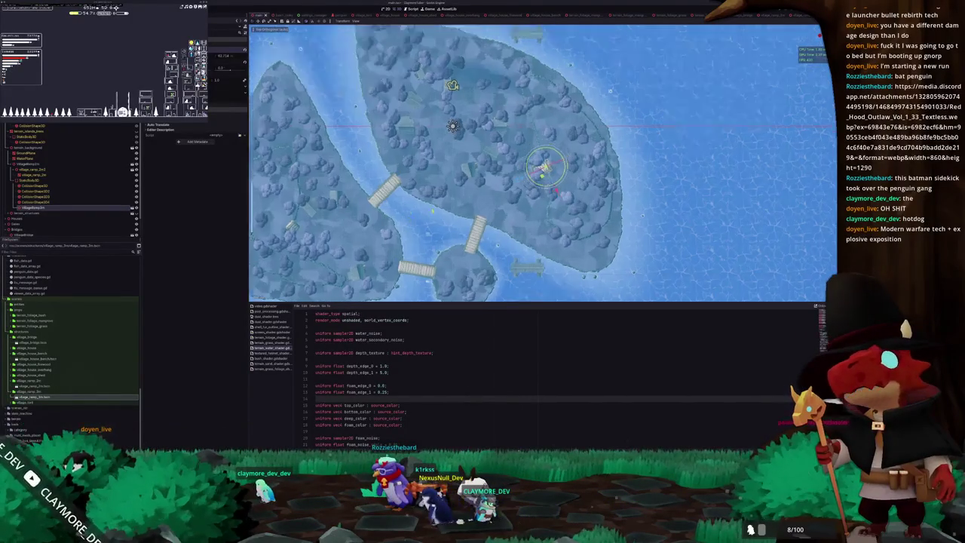
scroll(543, 163, up, 5)
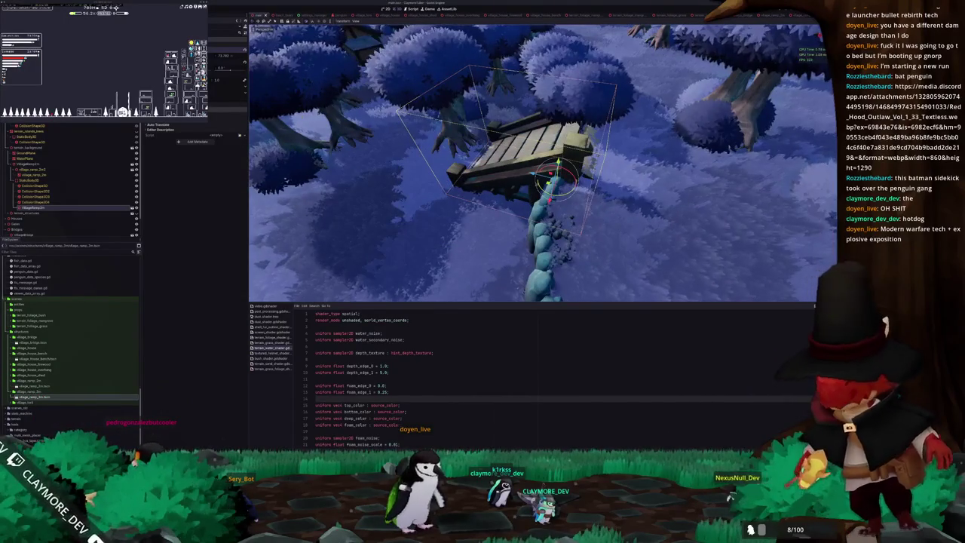
Step: Delete the tree mesh to clear the view of the ground and fold the geometry settings
click(317, 34)
key(Delete)
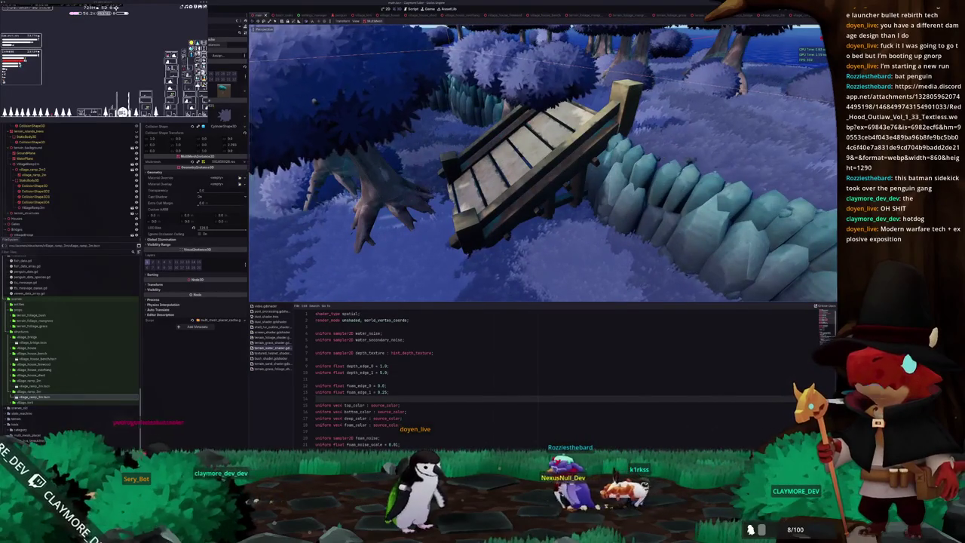
click(153, 172)
Step: Select the bridge's VillageBody3D node, undo its rotation to square, and orbit to check it
click(30, 173)
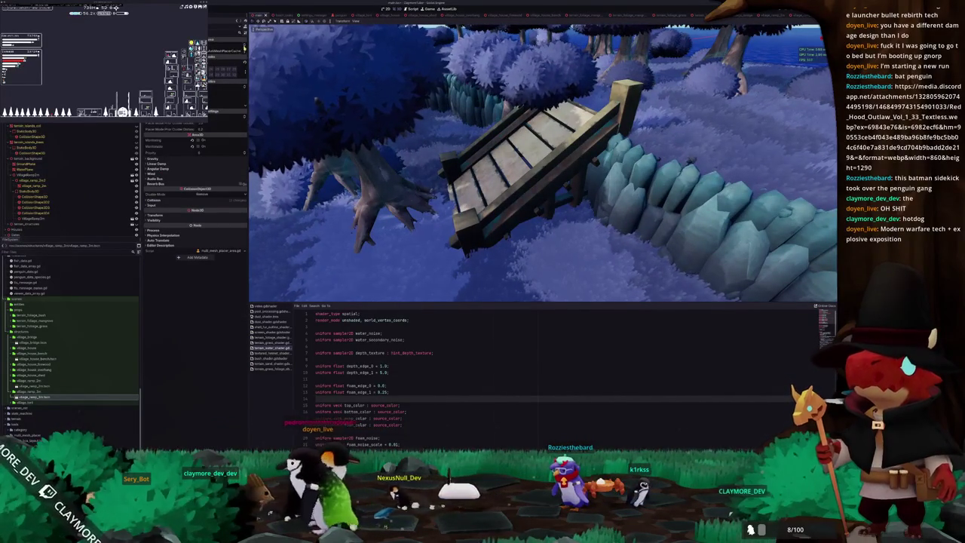
click(36, 179)
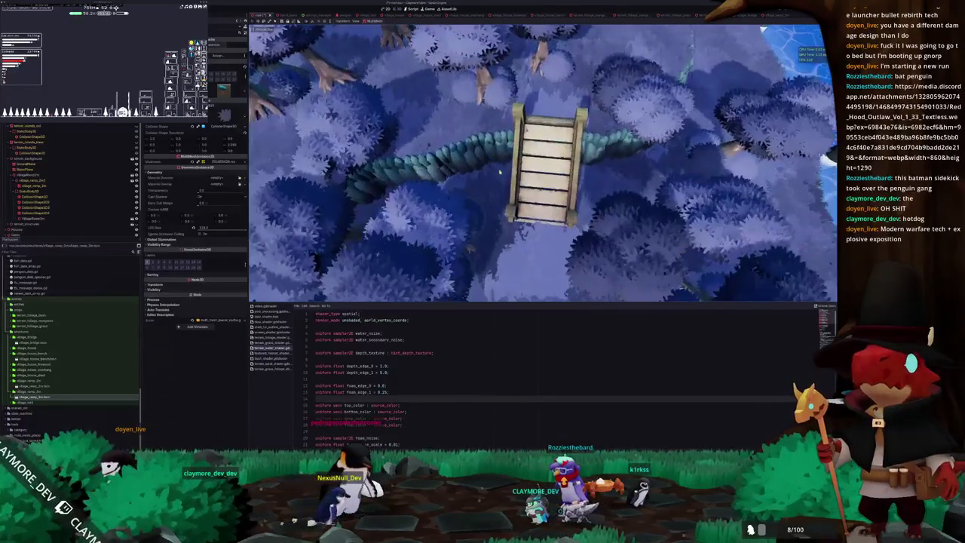
scroll(499, 172, up, 2)
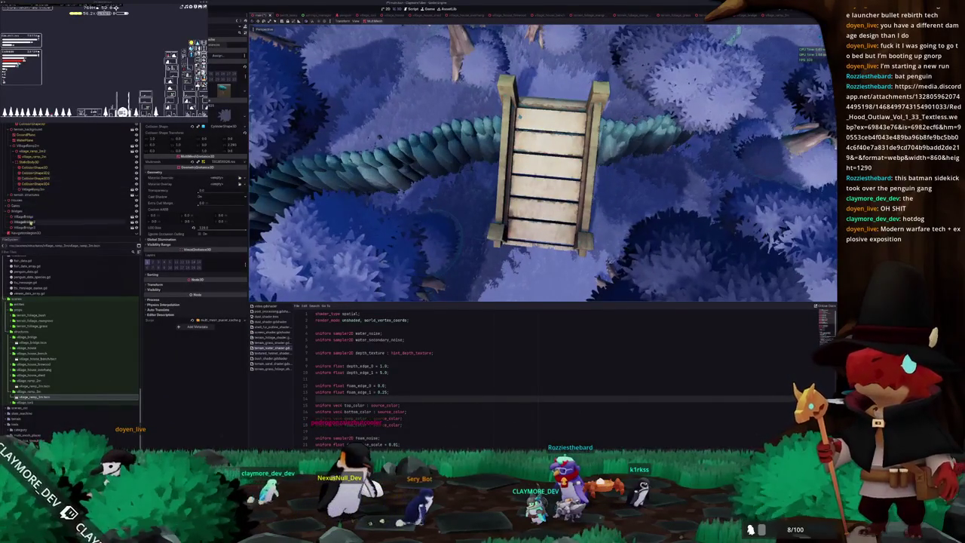
click(34, 188)
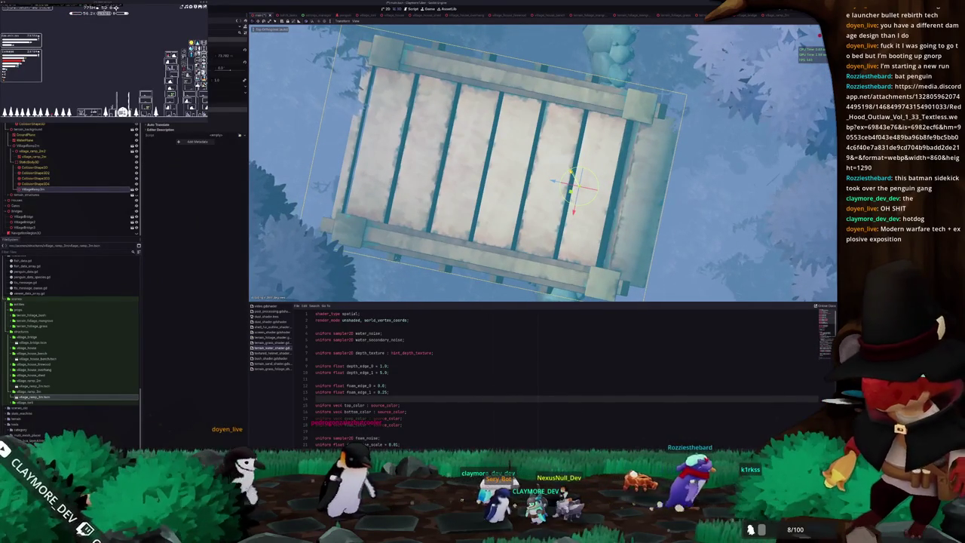
key(ctrl+z)
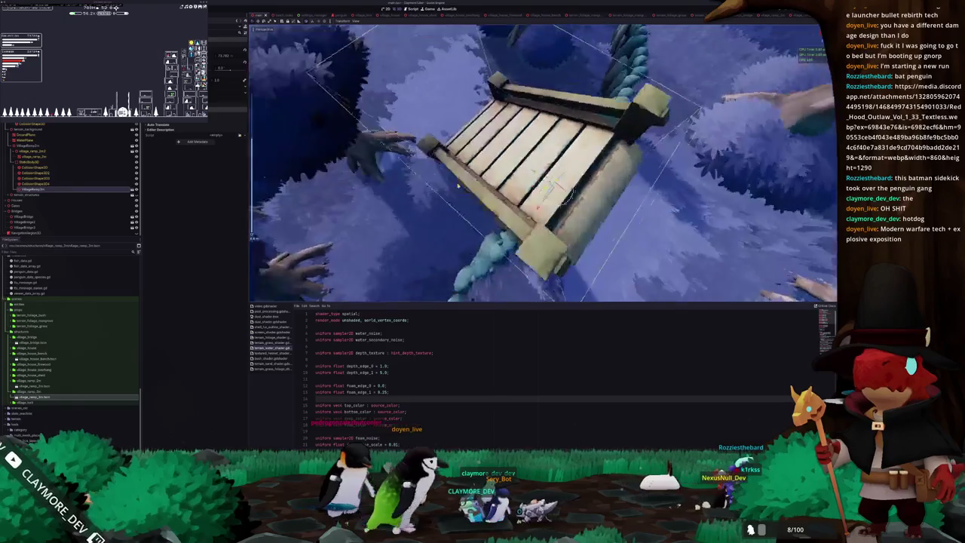
drag(458, 186, 451, 157)
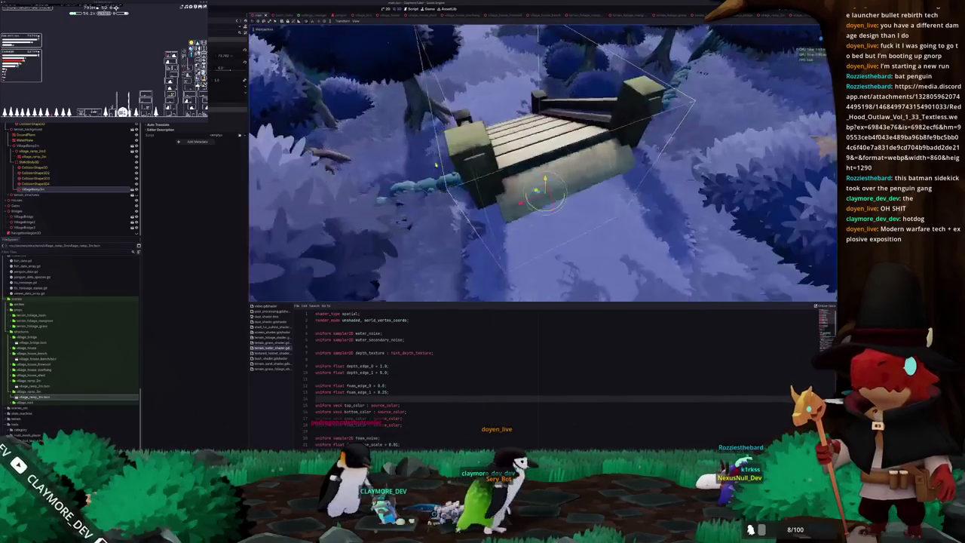
mouse_move(543, 181)
mouse_down()
mouse_move(512, 174)
mouse_move(490, 196)
mouse_move(543, 185)
mouse_move(487, 156)
mouse_up()
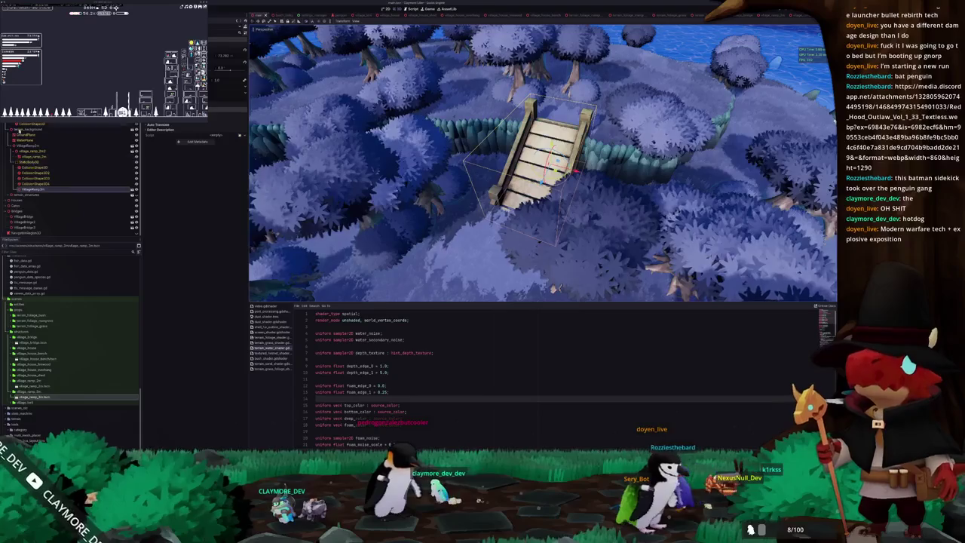
Step: Inspect the scene's nodes and collapse the subtrees down to the Bridges group
click(26, 189)
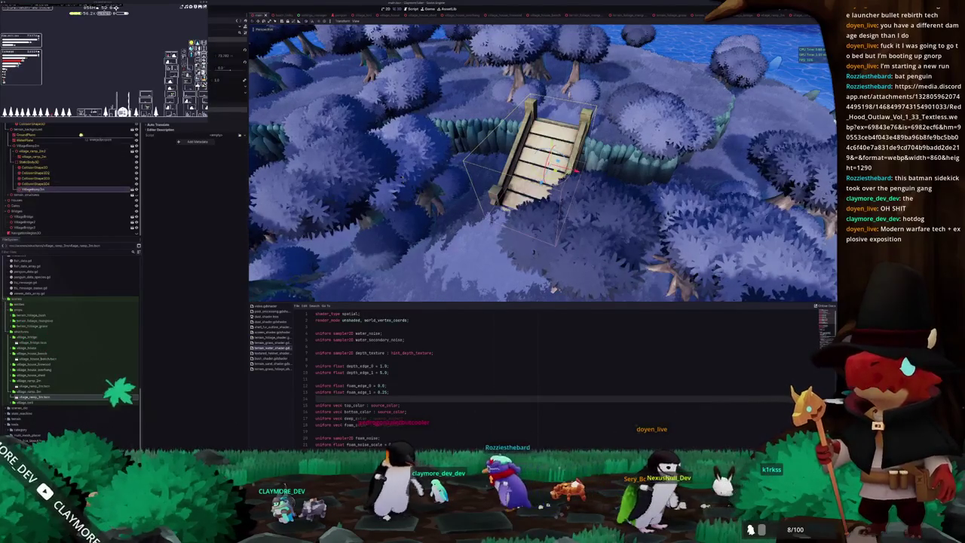
click(27, 163)
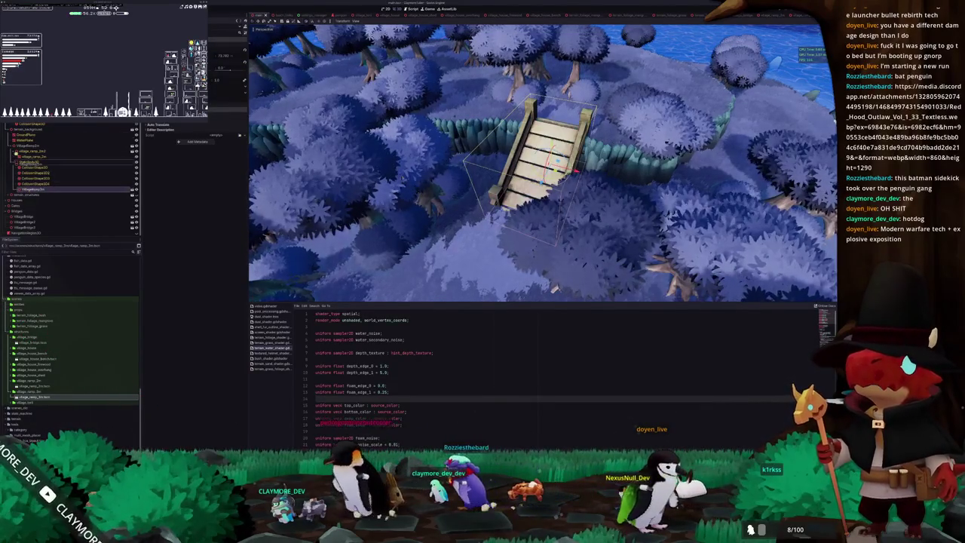
click(23, 213)
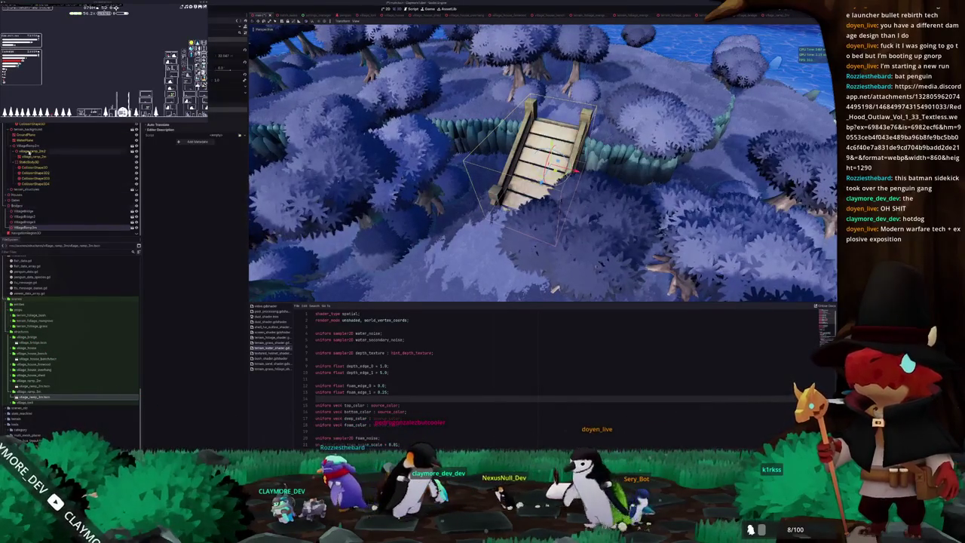
click(27, 145)
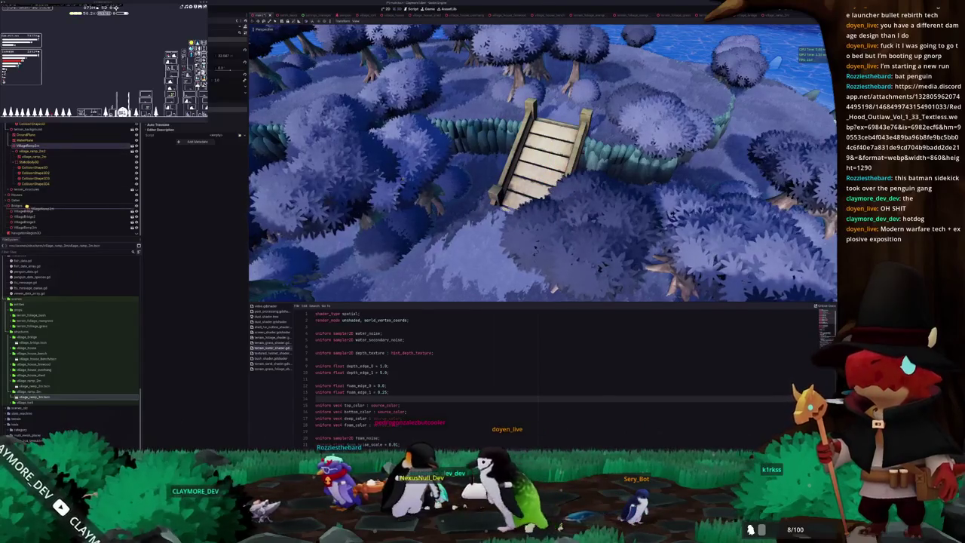
click(10, 150)
click(22, 130)
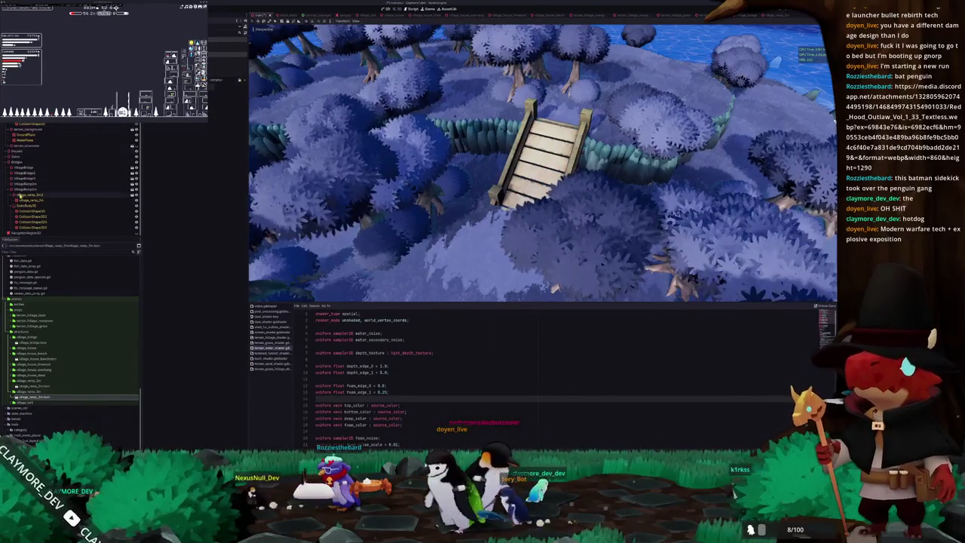
click(8, 162)
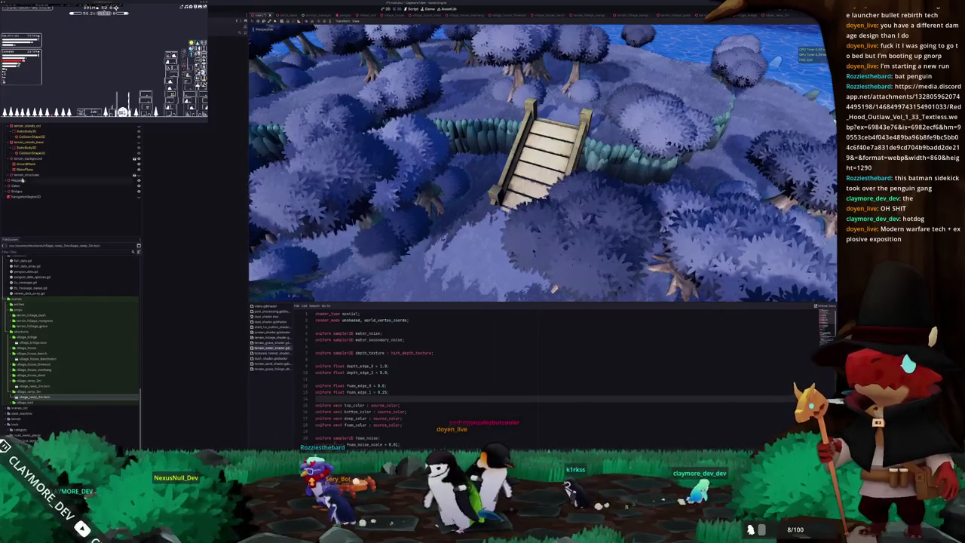
Step: Add a new plain Node3D to the scene
key(ctrl+a)
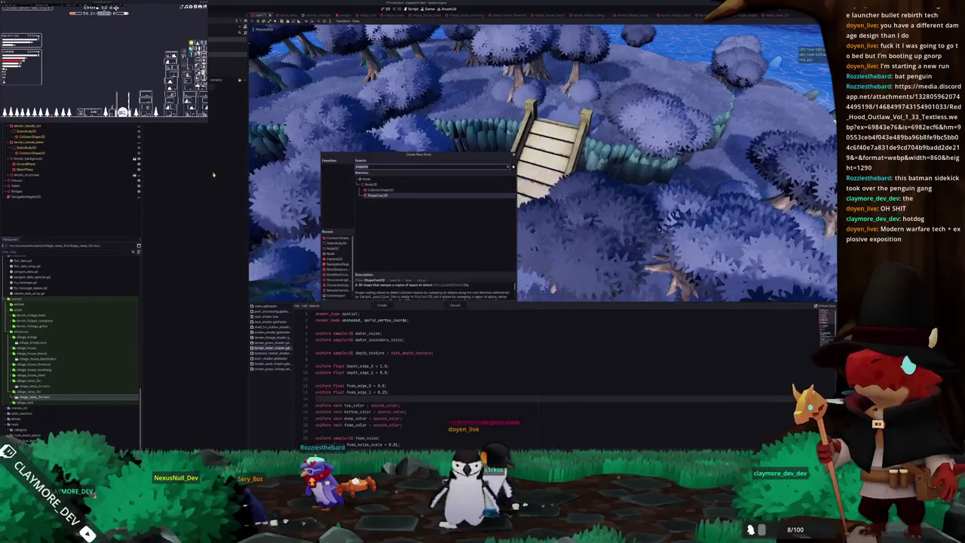
click(367, 185)
click(381, 305)
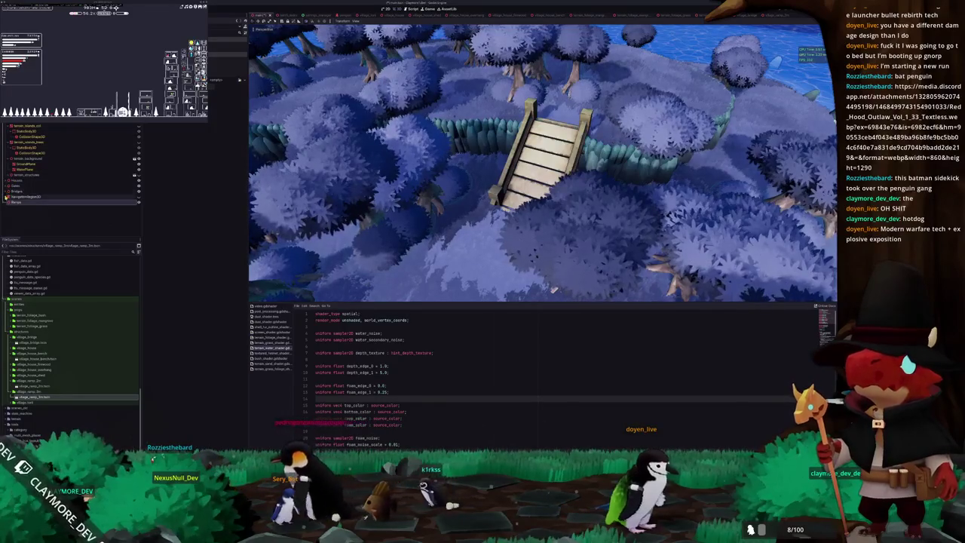
Step: Turn off Editable Children on VillageRamp2m, move it into Bridges, then select the navigation region
click(6, 195)
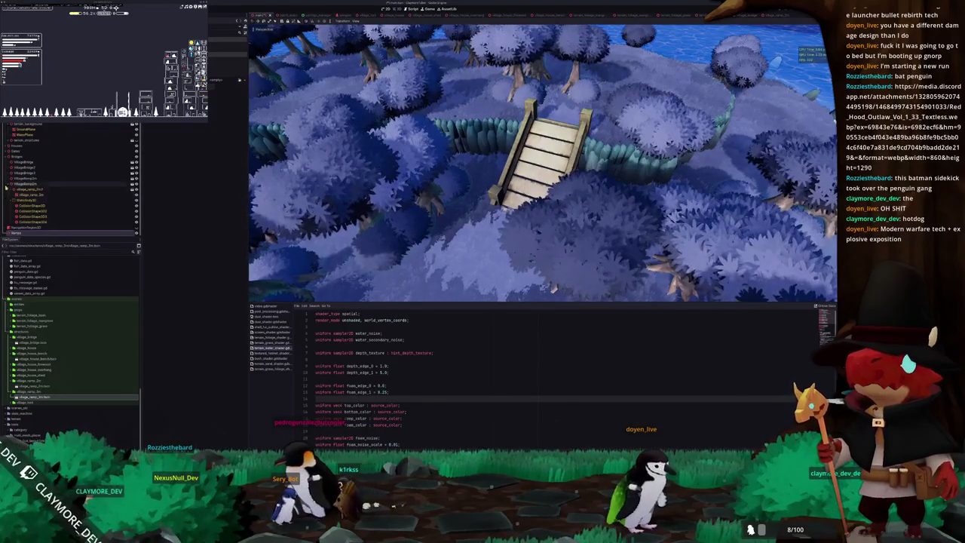
click(6, 184)
click(21, 216)
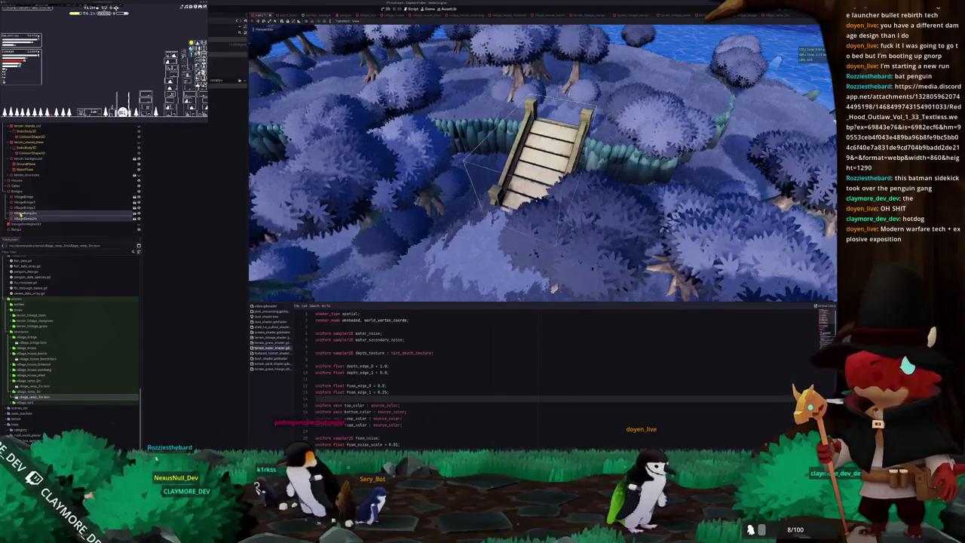
click(23, 219)
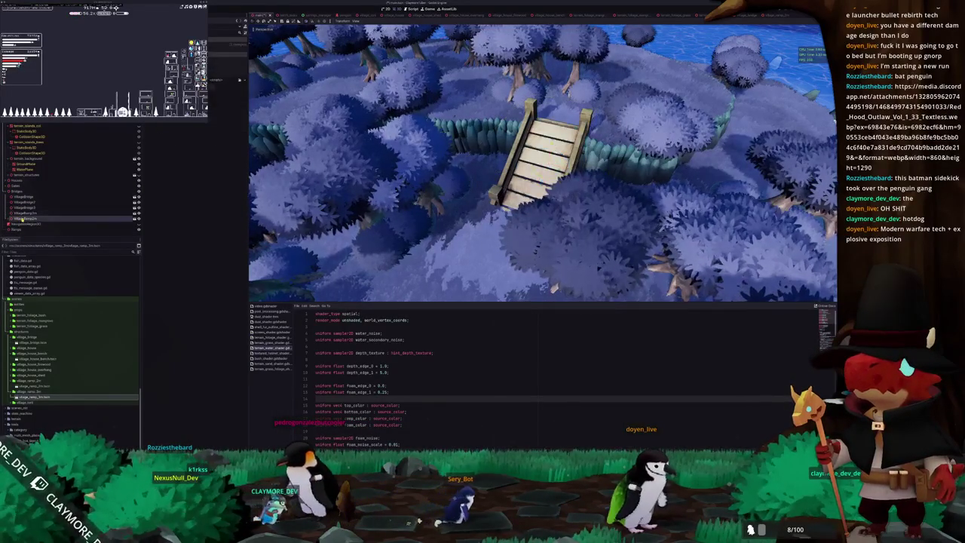
right_click(22, 219)
click(24, 310)
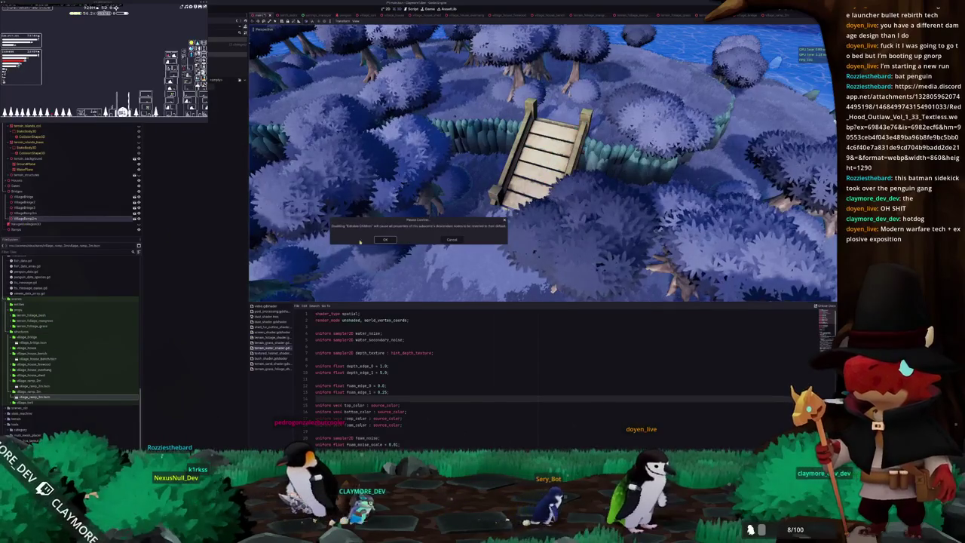
click(384, 240)
mouse_move(23, 213)
mouse_down()
mouse_move(21, 234)
mouse_move(22, 191)
mouse_up()
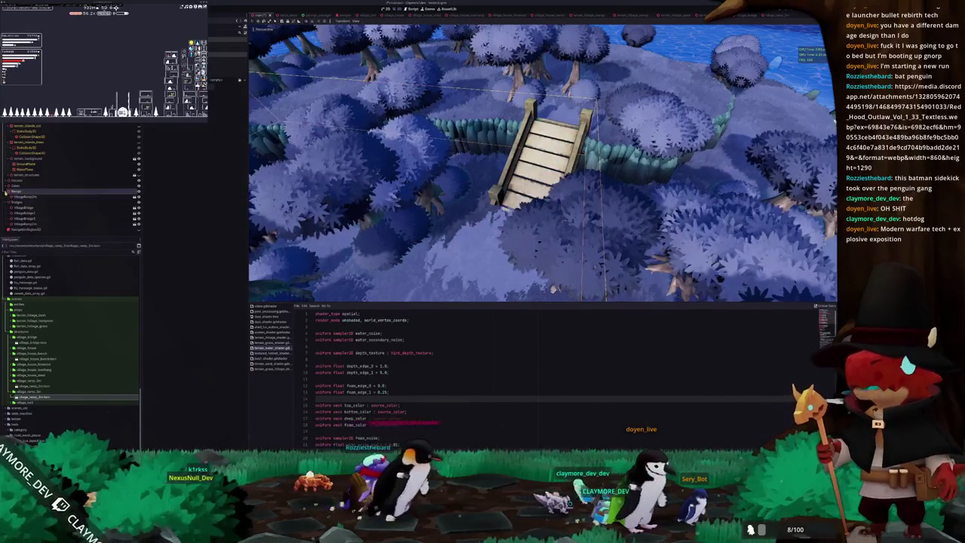
click(6, 192)
click(122, 204)
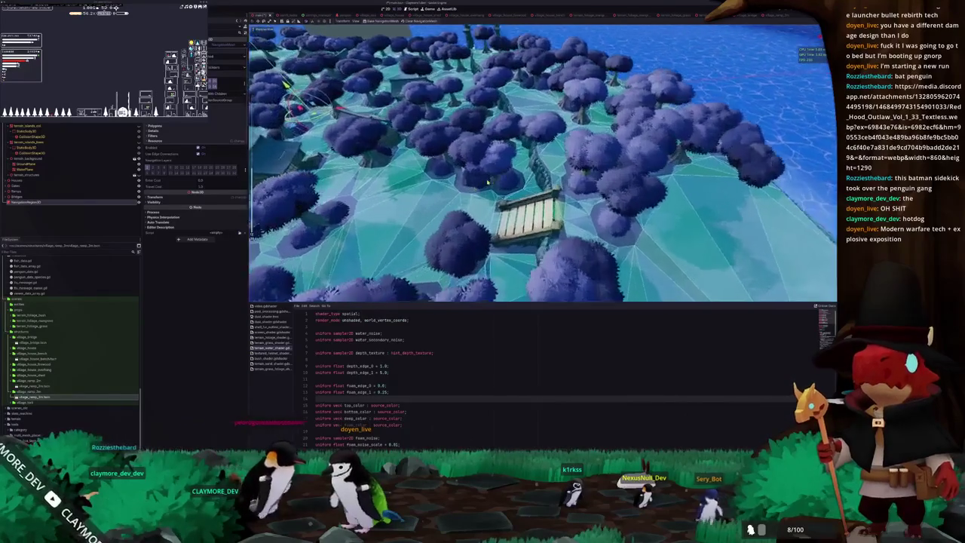
Step: Zoom the viewport in and out to inspect the baked navigation mesh over the island
scroll(488, 182, up, 6)
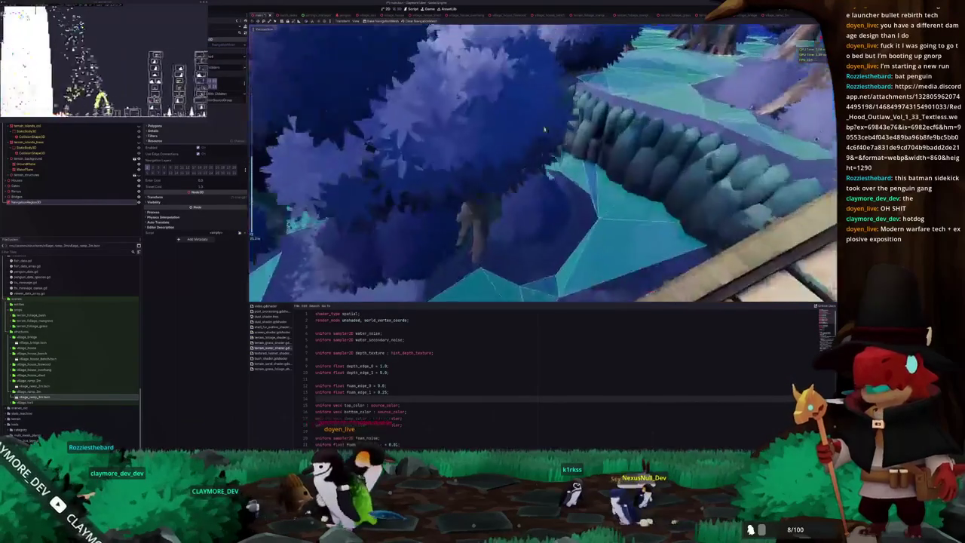
scroll(544, 130, down, 5)
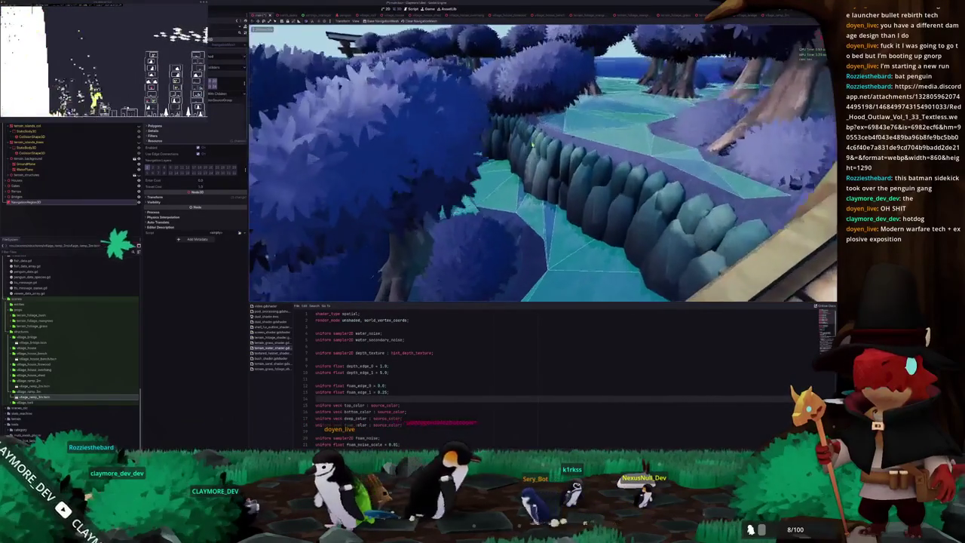
scroll(531, 143, up, 5)
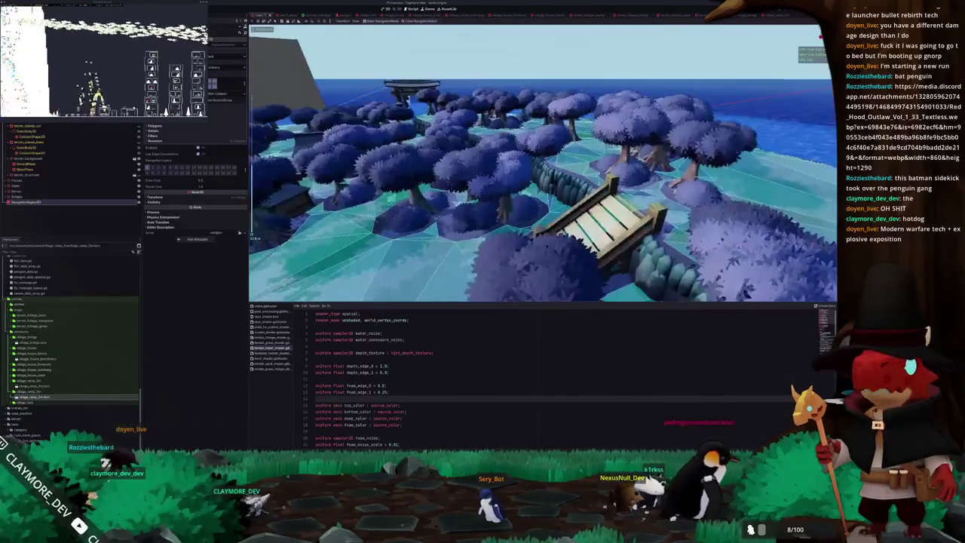
Step: Compare the Blender ramp with the Godot island, flying among the trees, then show Blender's terrain
key(alt+Tab)
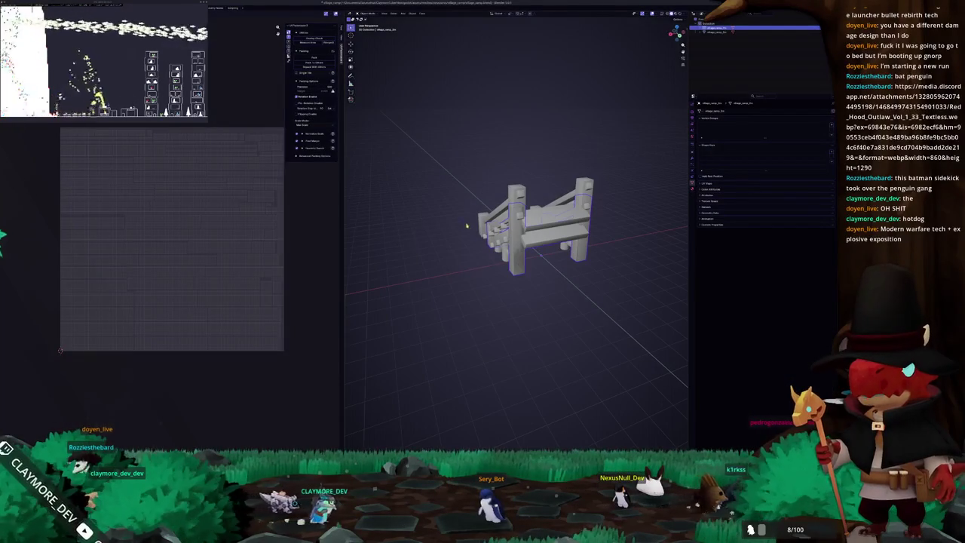
key(alt+Tab)
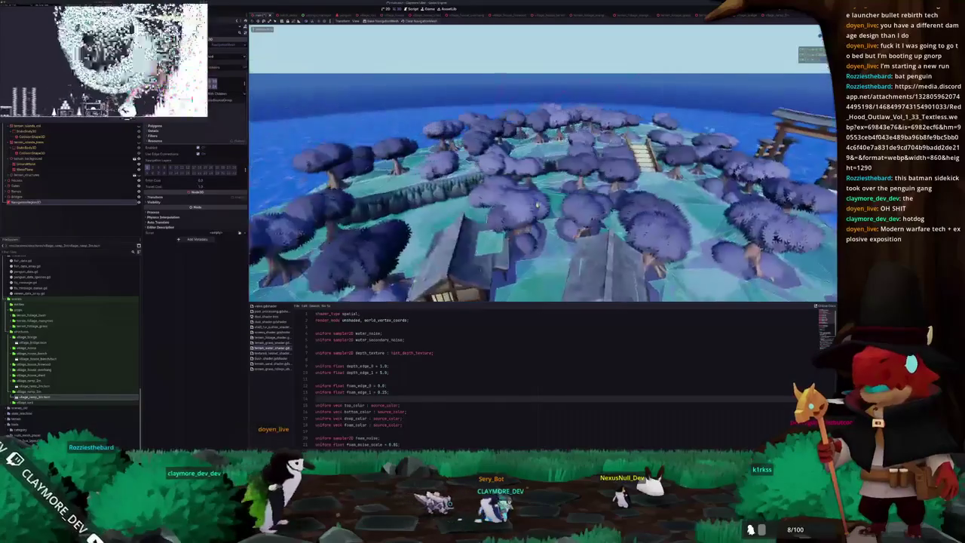
key(w)
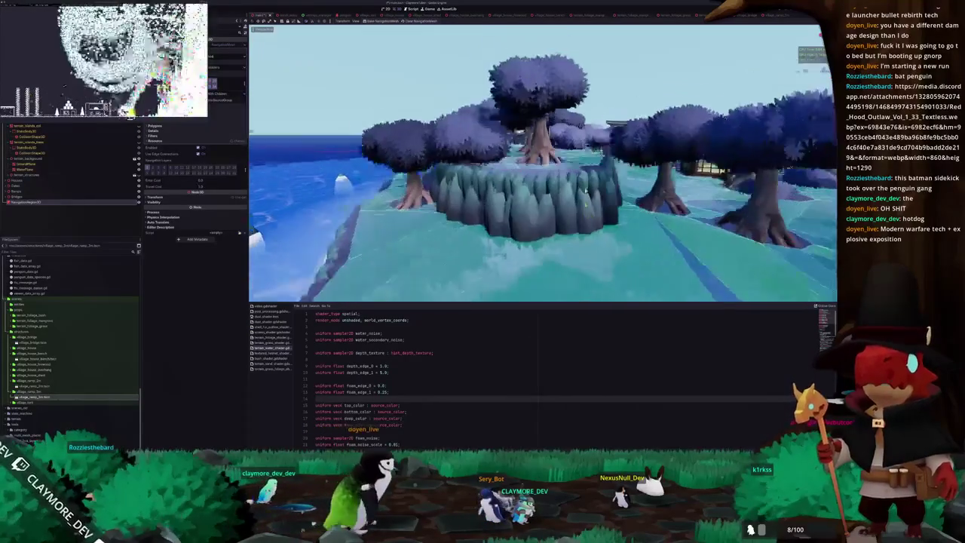
key(w)
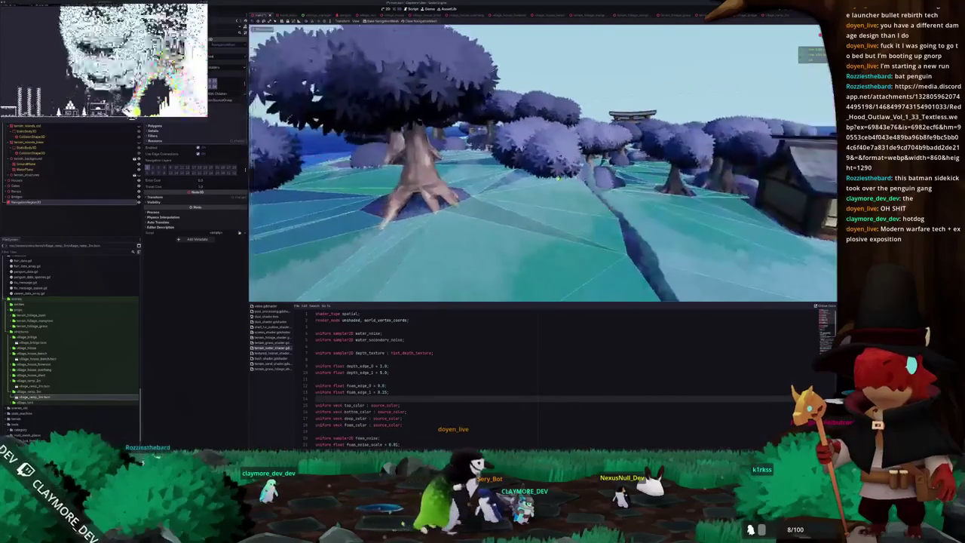
key(alt+Tab)
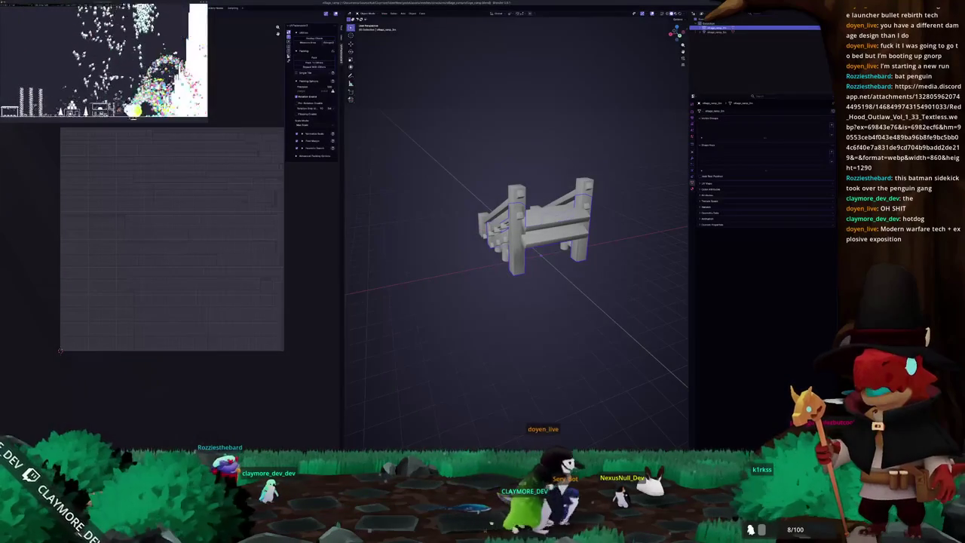
key(alt+Tab)
key(alt+Tab)
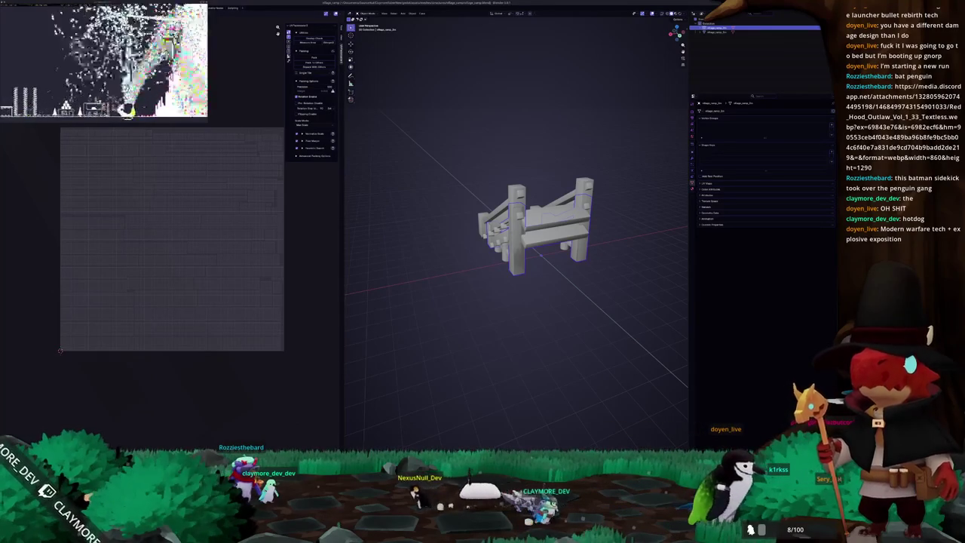
key(alt+Tab)
key(alt+Tab)
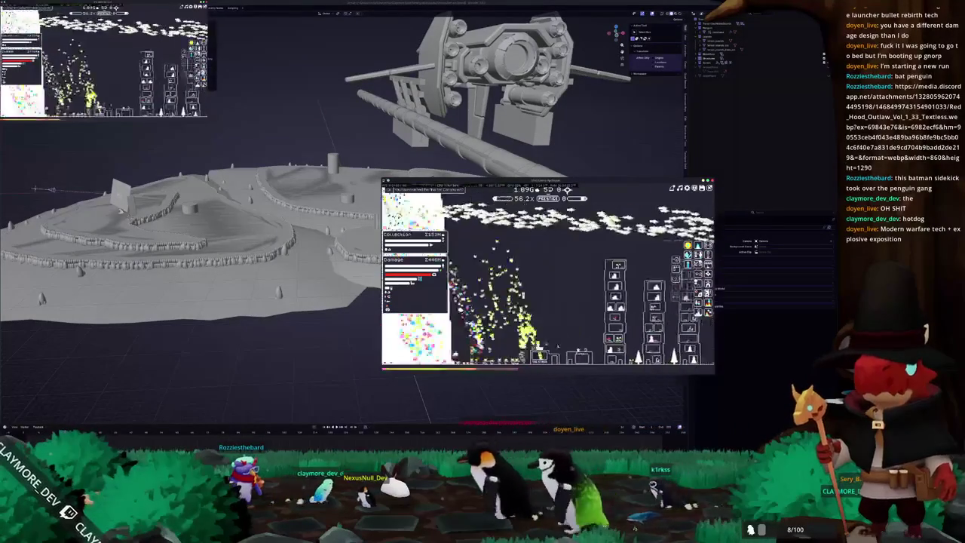
Step: Buy the X-rockets upgrade after viewing Build Housing, then read the other building upgrades
click(501, 317)
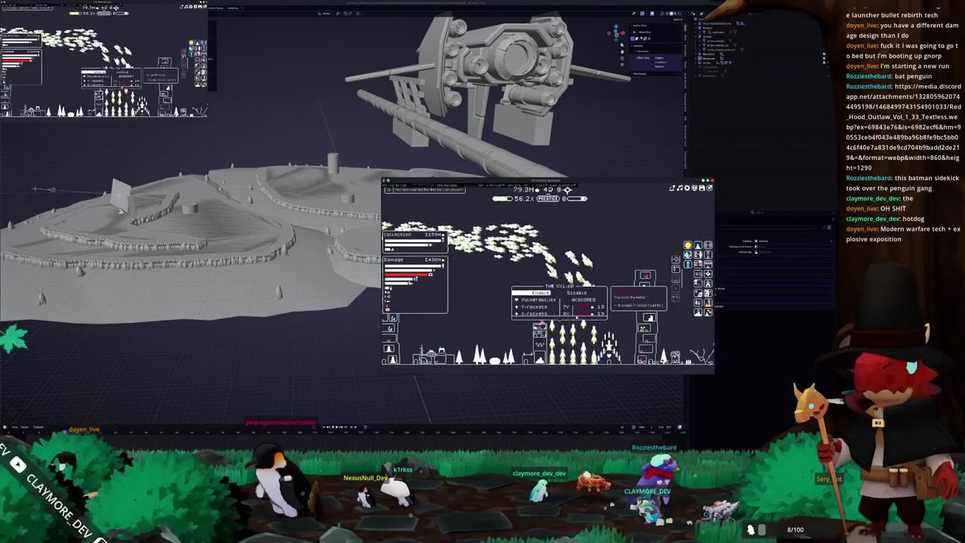
click(588, 313)
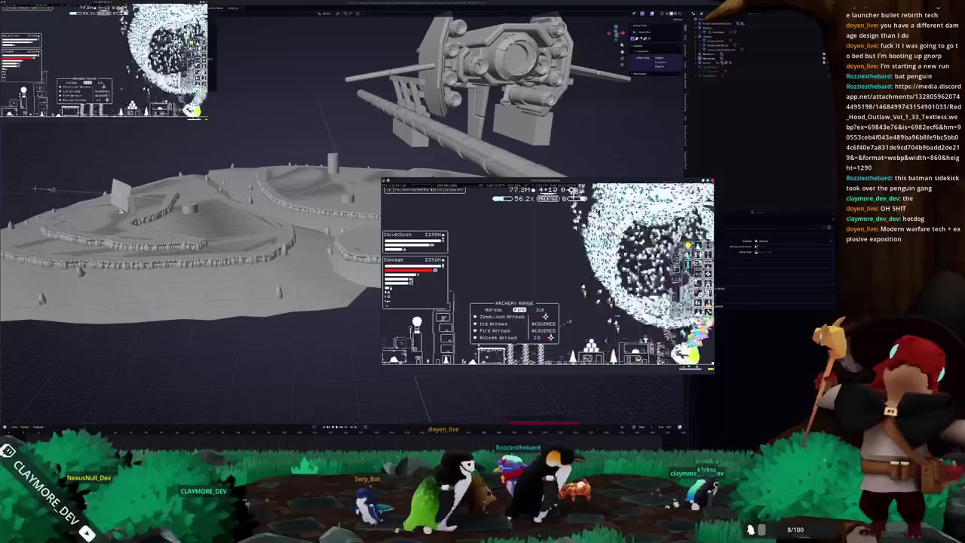
mouse_move(585, 310)
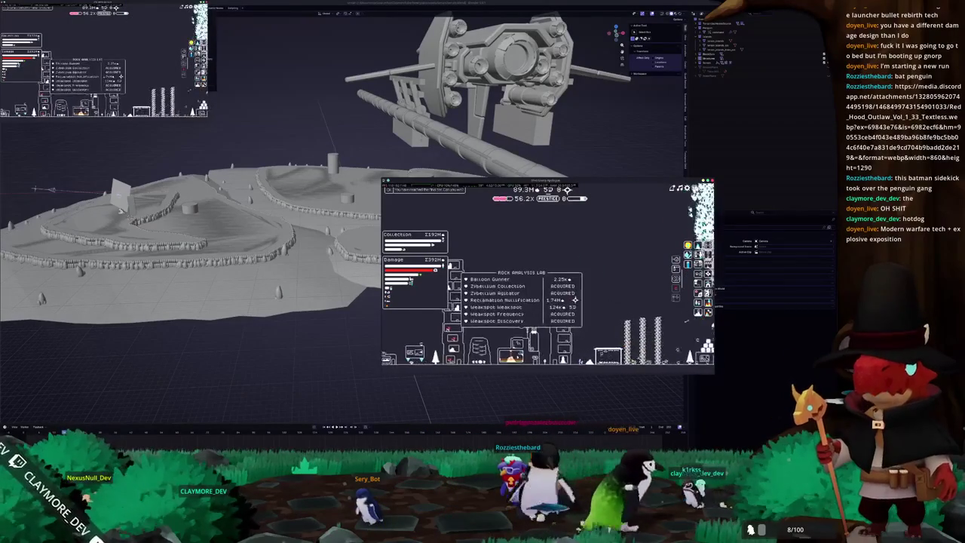
mouse_move(531, 313)
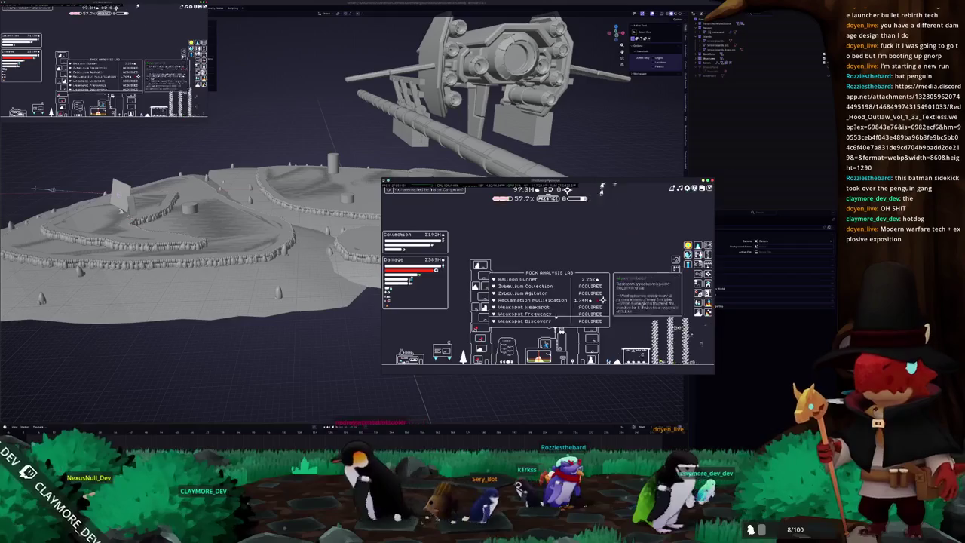
mouse_move(596, 329)
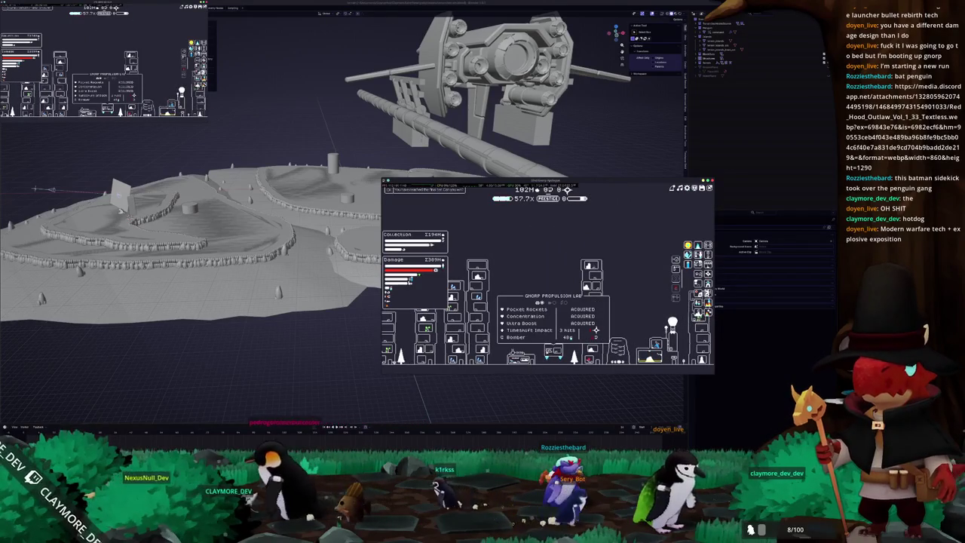
Step: Scroll the game's upgrade list, then bring Blender's terrain scene back to the front
scroll(596, 330, down, 2)
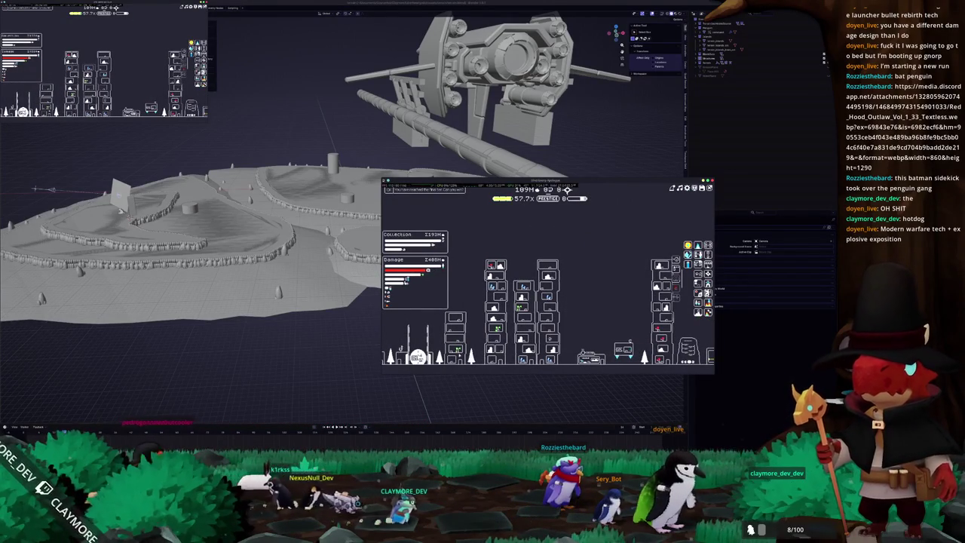
scroll(560, 334, up, 3)
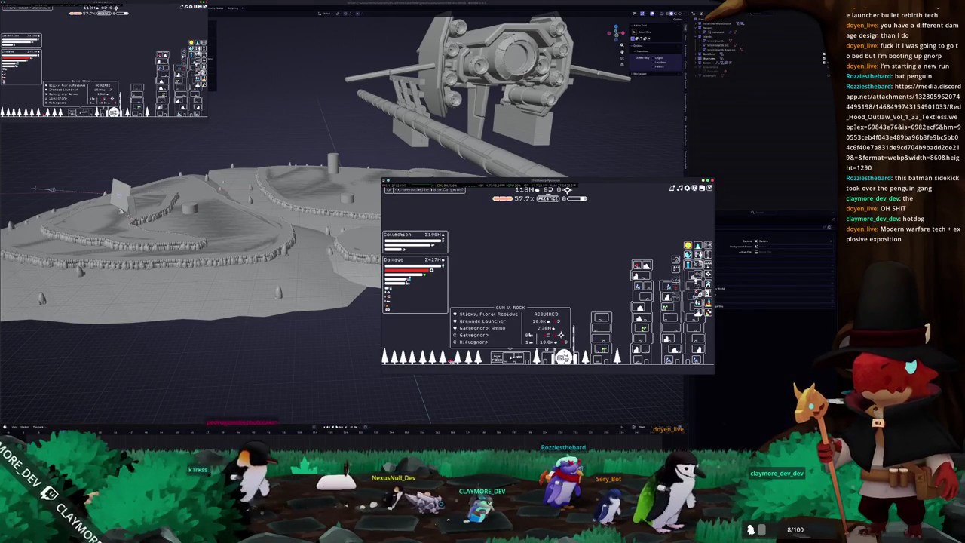
click(432, 333)
Step: Select and frame the terrain object, hide the side panel and enter Edit Mode
key(KP_Decimal)
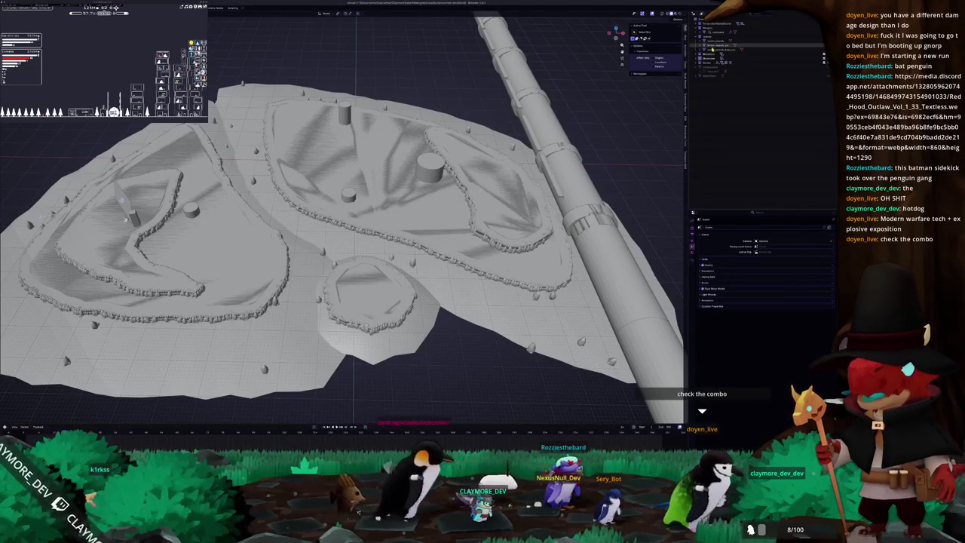
click(716, 49)
key(KP_Decimal)
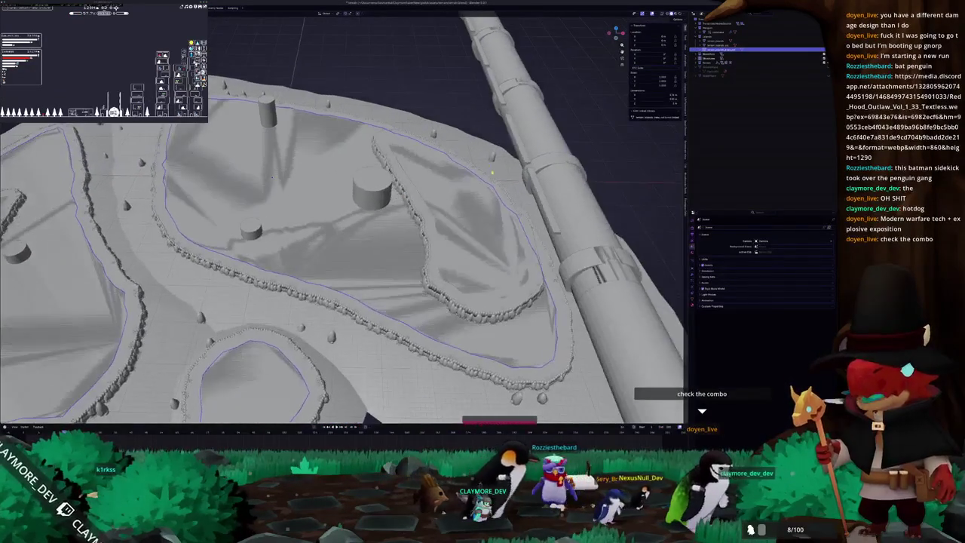
key(n)
key(Tab)
scroll(340, 219, up, 3)
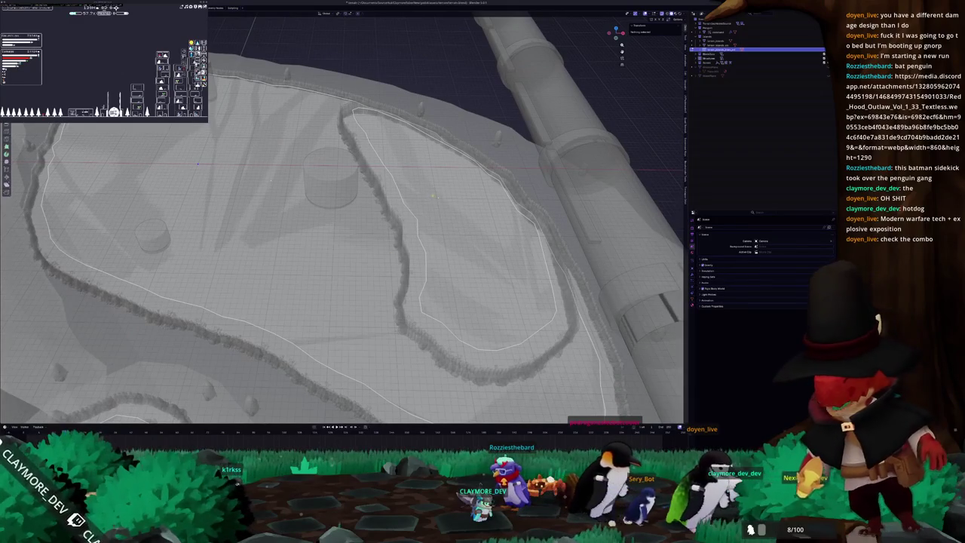
Step: Select the linked plateau-top faces, extrude them downward from top view, and return to Object Mode
key(l)
drag(413, 235, 429, 200)
key(KP_7)
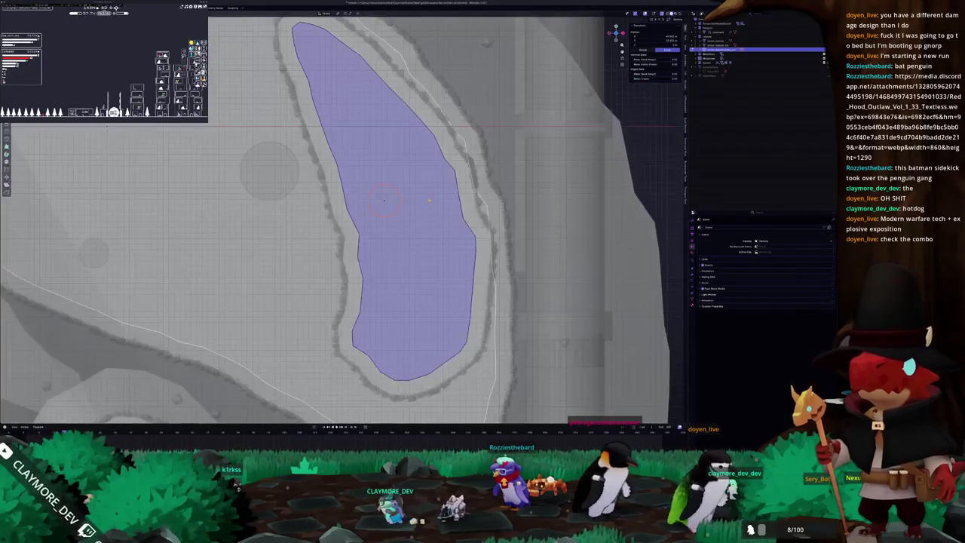
scroll(383, 200, down, 1)
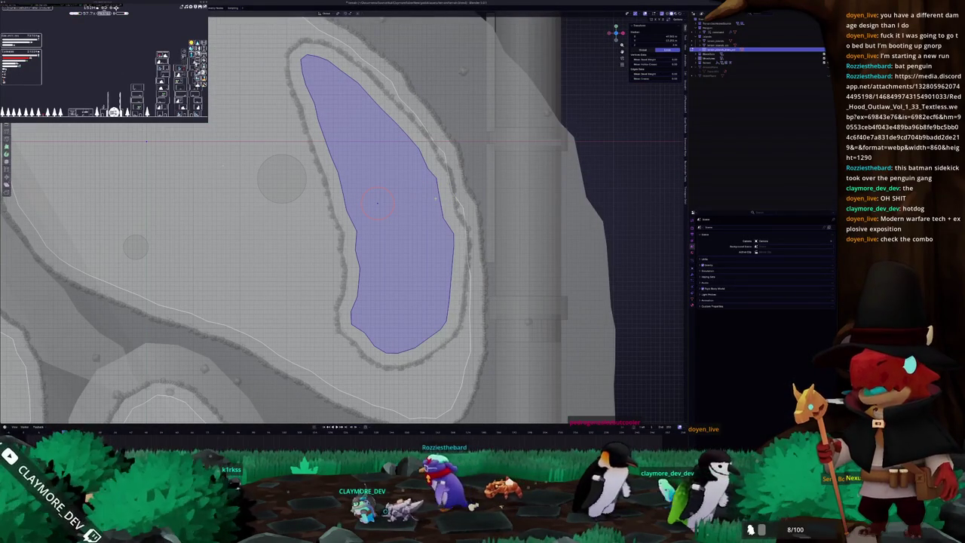
key(e)
key(Return)
key(Tab)
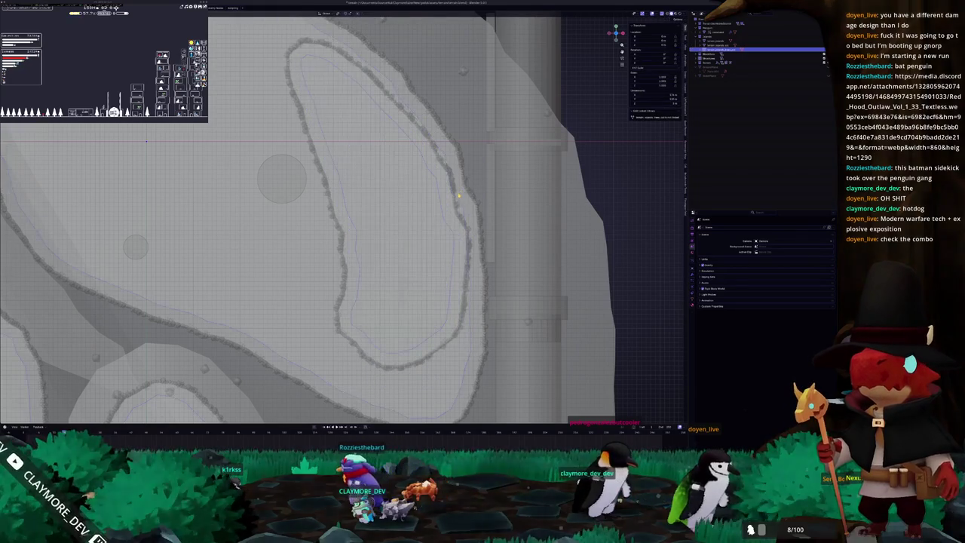
scroll(383, 199, down, 1)
drag(434, 206, 429, 204)
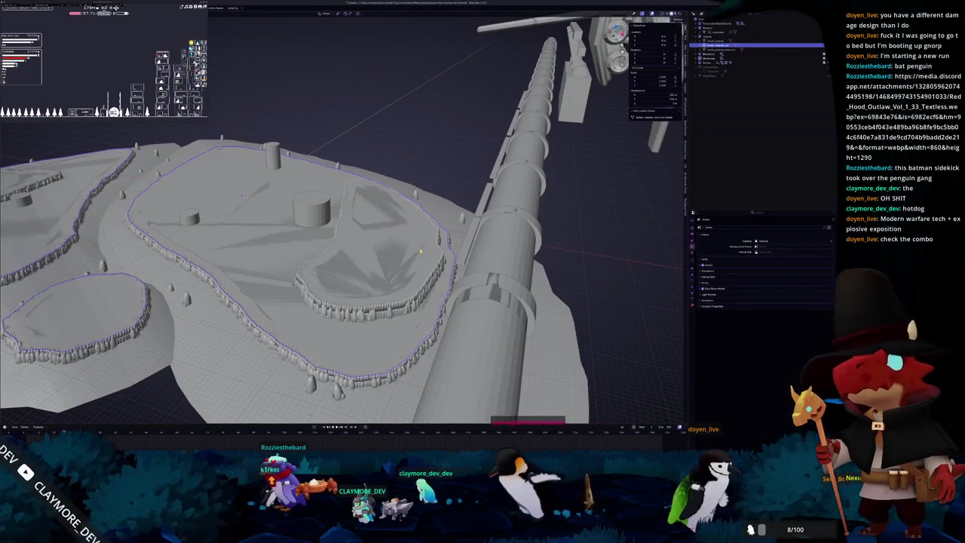
mouse_move(420, 250)
mouse_down()
mouse_move(444, 225)
mouse_move(422, 219)
mouse_up()
Step: Separate the selected plateau-top faces into their own object and enter its Edit Mode
key(l)
click(459, 240)
click(397, 200)
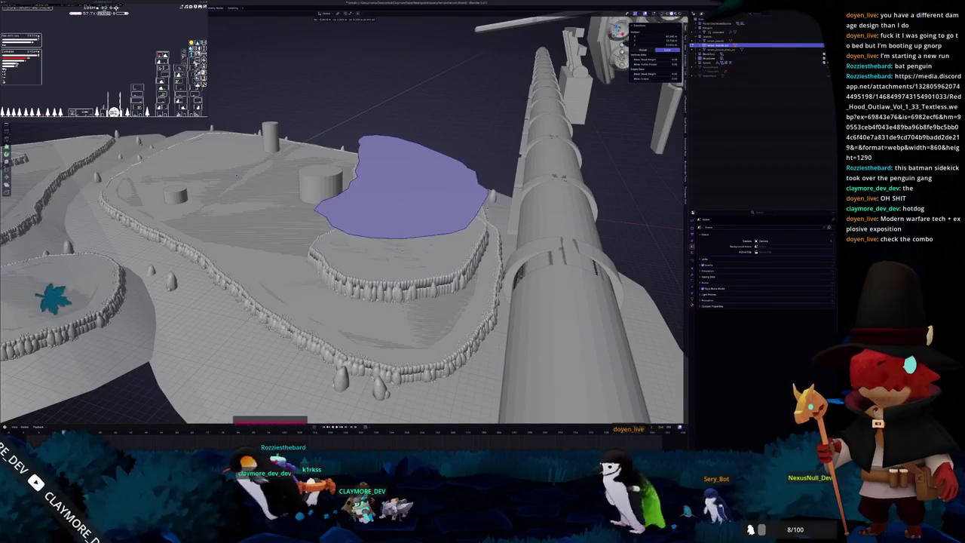
right_click(469, 279)
mouse_move(469, 280)
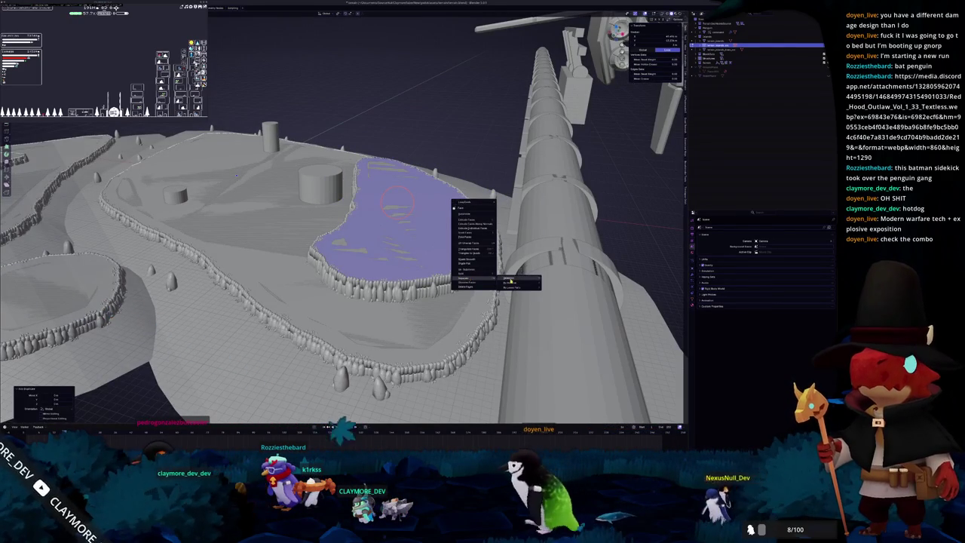
click(510, 281)
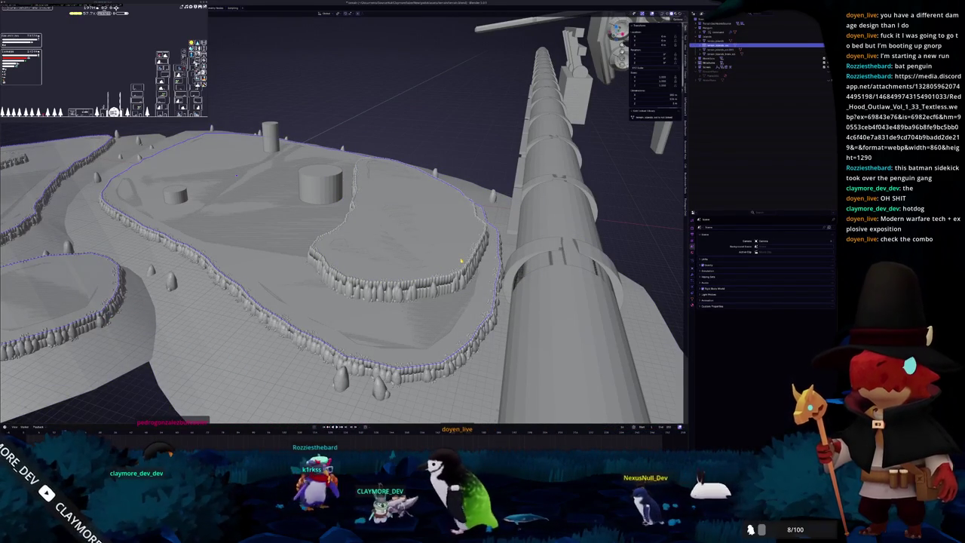
click(461, 261)
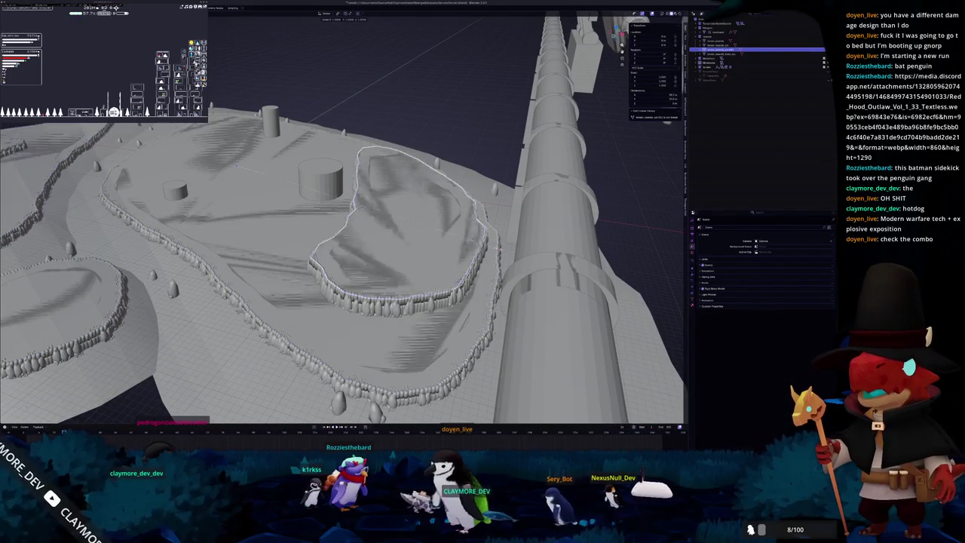
key(Tab)
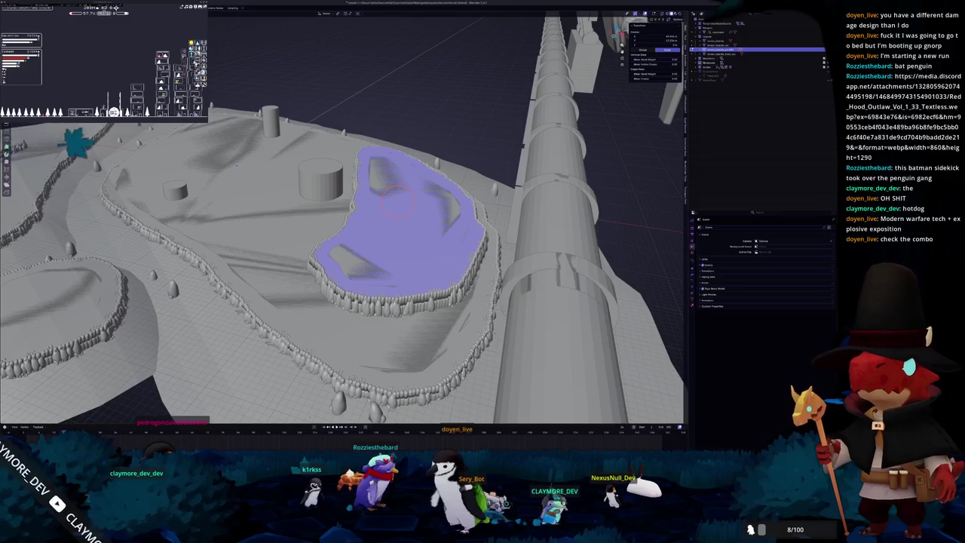
Step: Change the pivot point, inset the plateau faces, and slide the inset loop with X-ray on
click(338, 14)
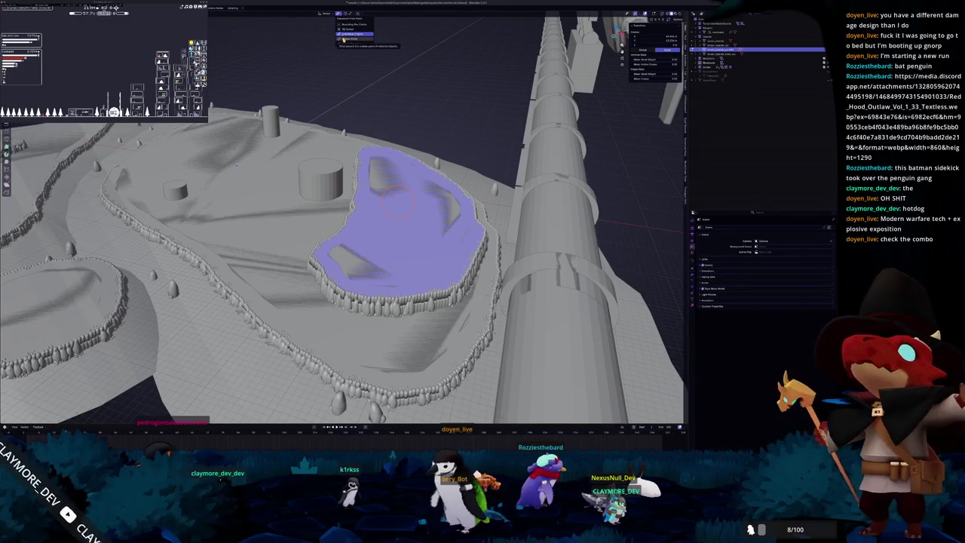
click(353, 34)
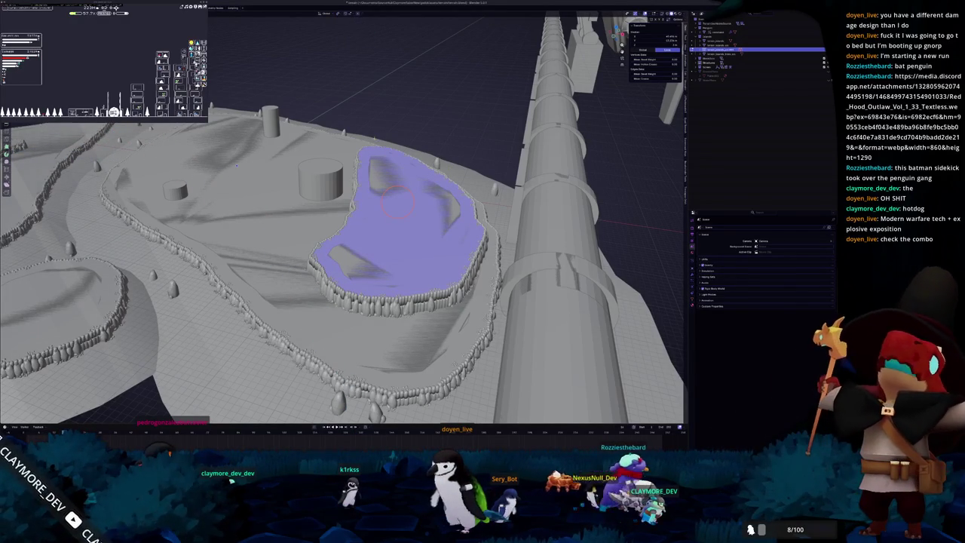
key(i)
mouse_move(43, 393)
mouse_down()
mouse_move(53, 393)
mouse_move(43, 394)
mouse_up()
key(alt+z)
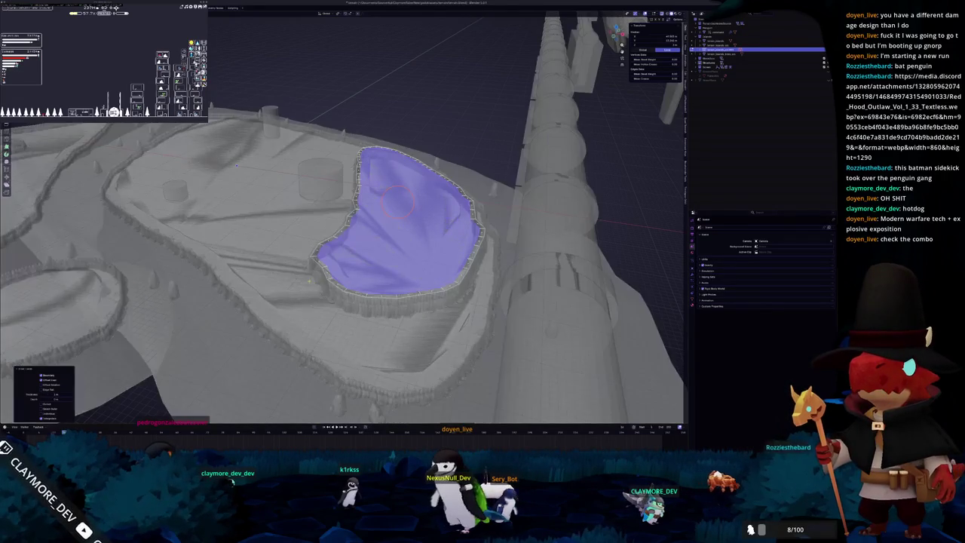
key(KP_Decimal)
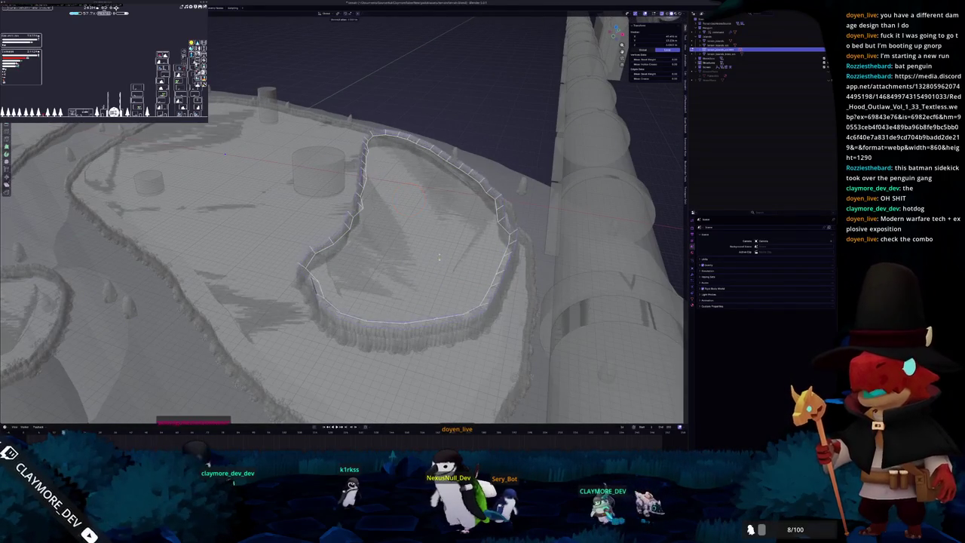
key(g)
key(g)
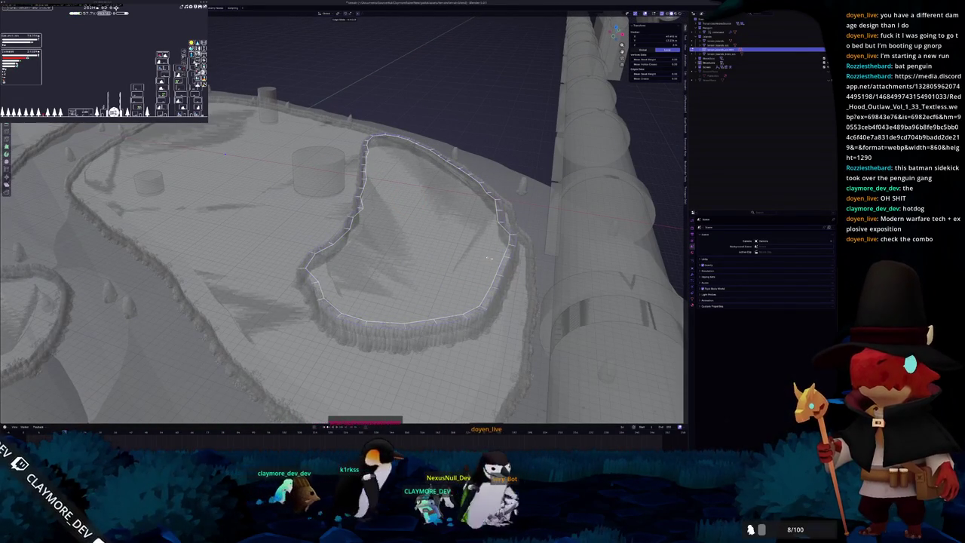
key(alt+z)
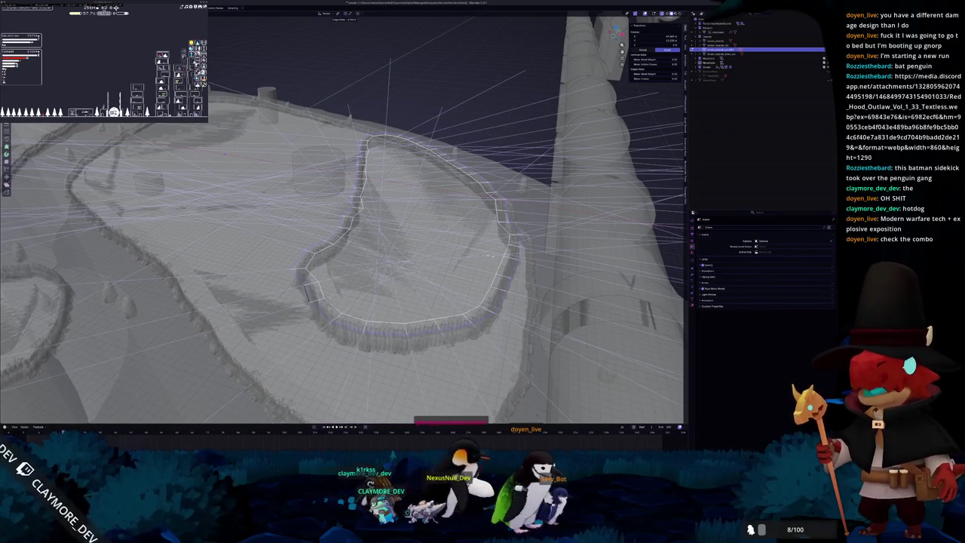
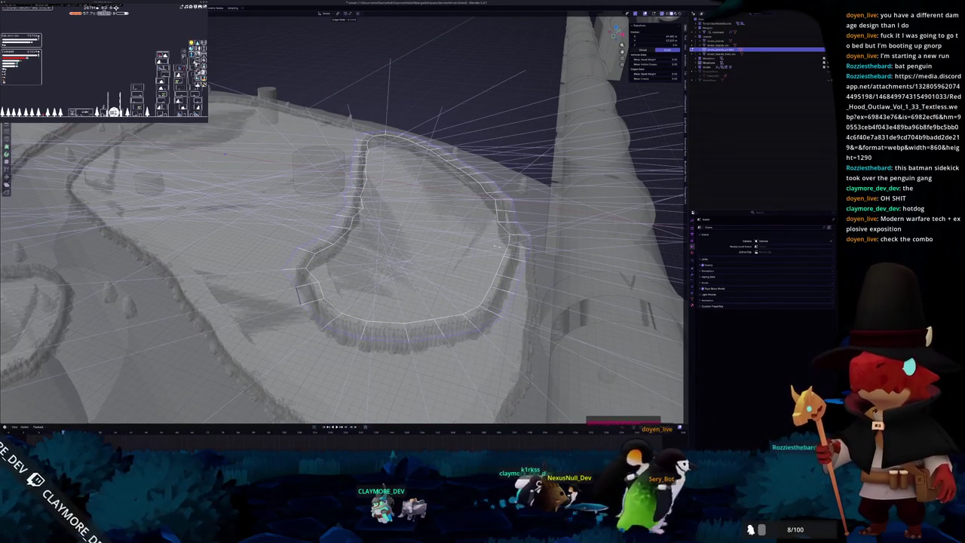
Step: Turn off X-ray, frame the plateau loop, and return to Object Mode with the cutter shown as wire bounds
key(alt+z)
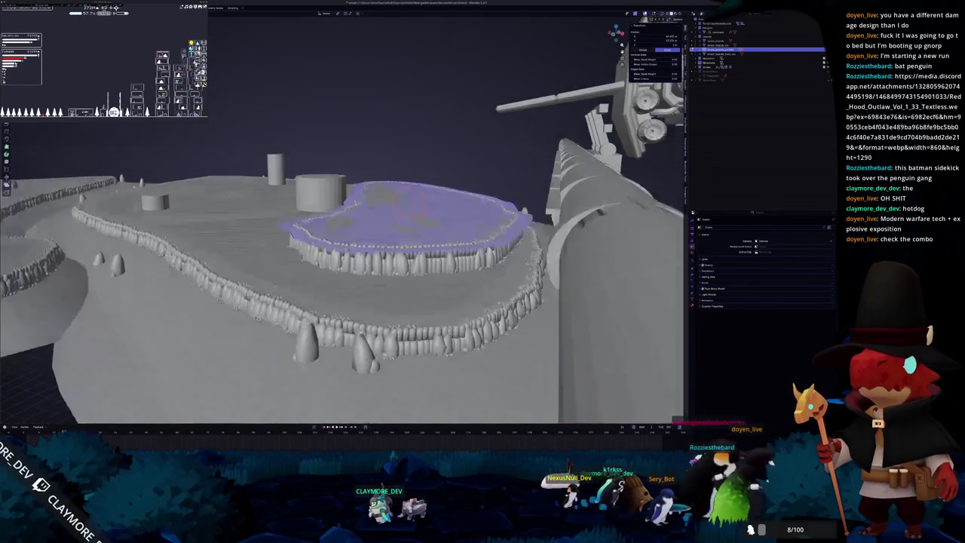
key(KP_Decimal)
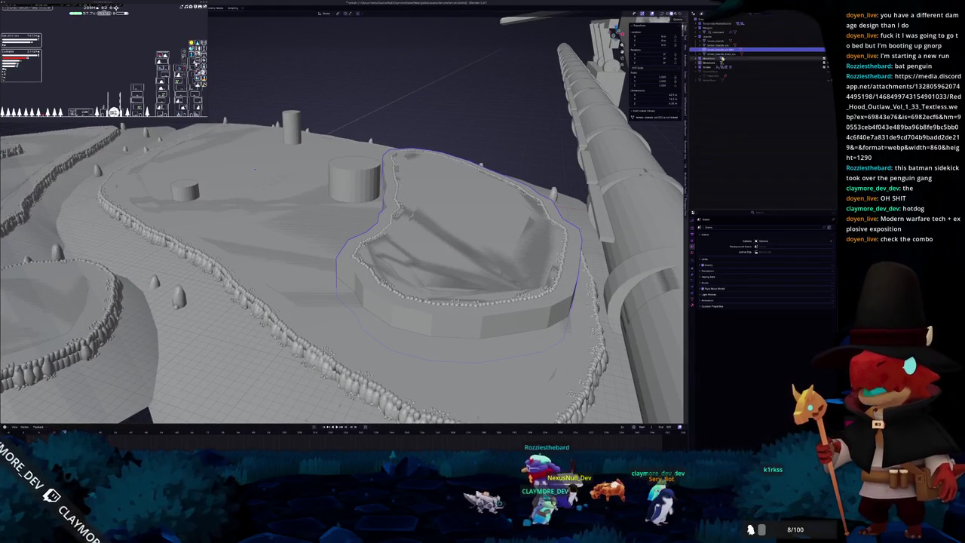
key(Tab)
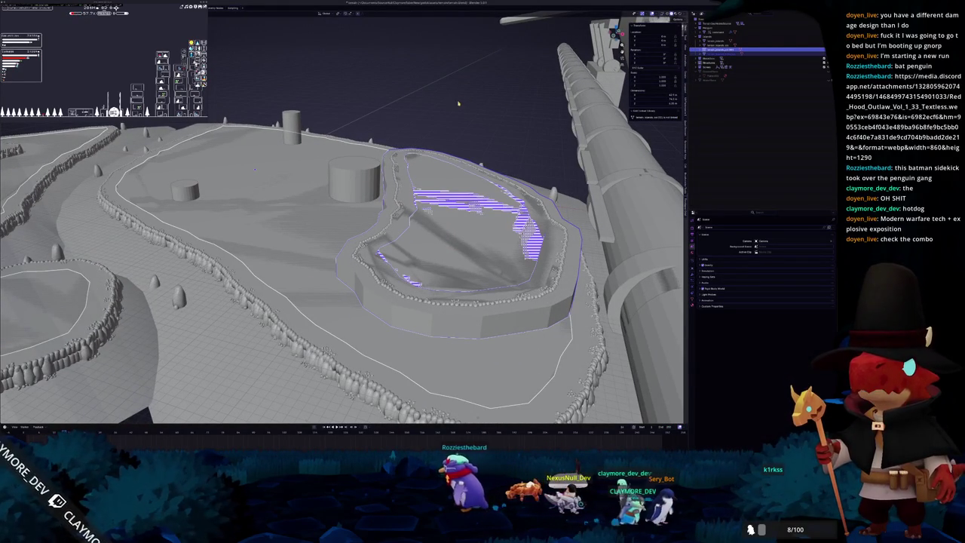
key(ctrl+KP_Subtract)
Step: Select the island terrain, then the plateau cliff object, and frame the view on it
drag(443, 107, 326, 244)
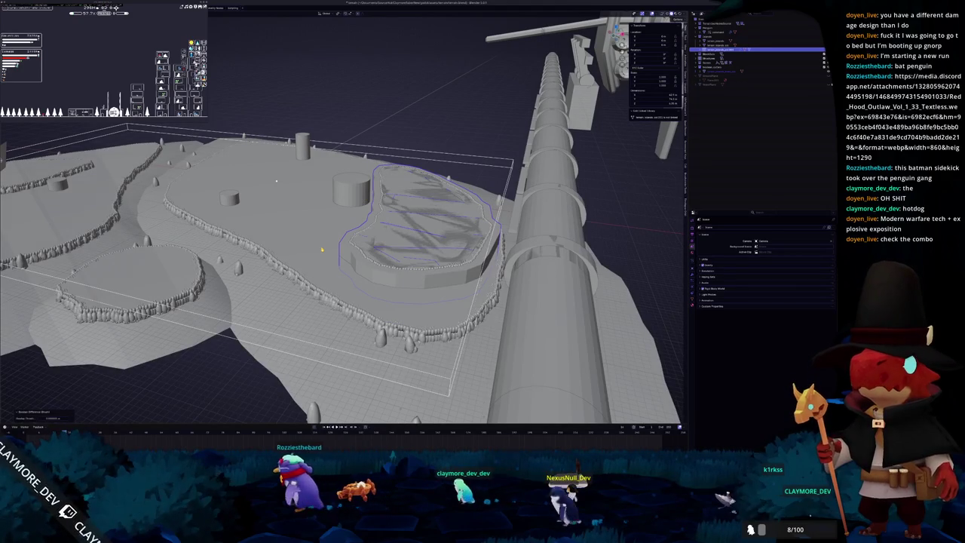
click(334, 265)
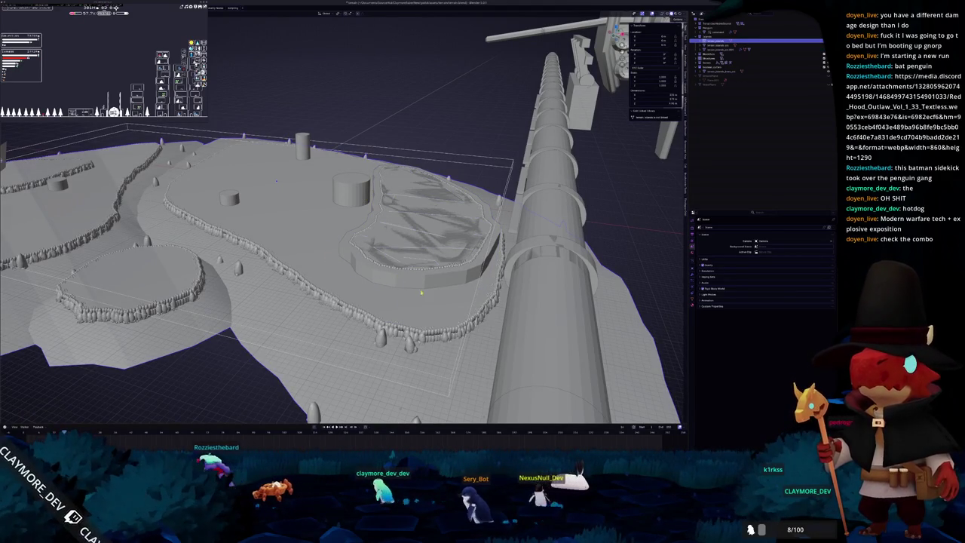
drag(334, 265, 286, 241)
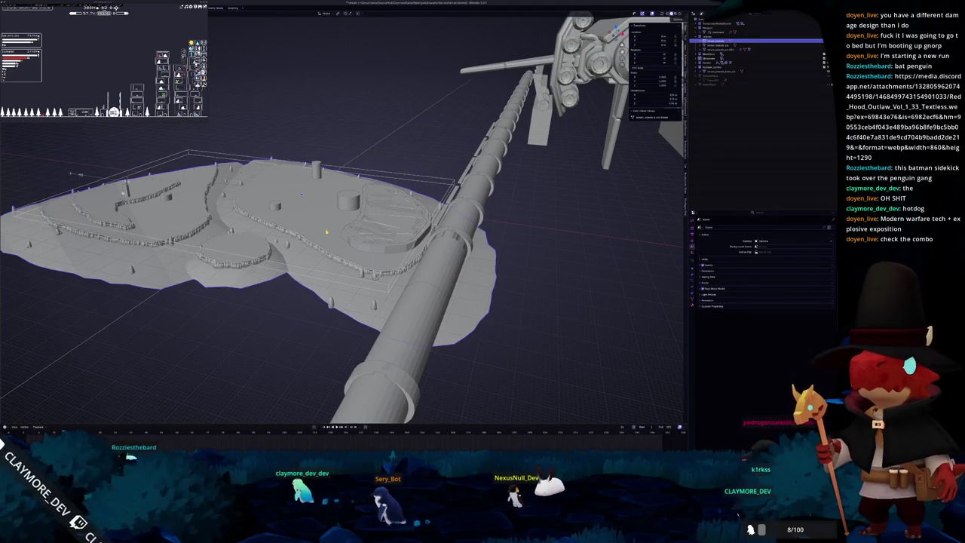
click(327, 232)
key(KP_Decimal)
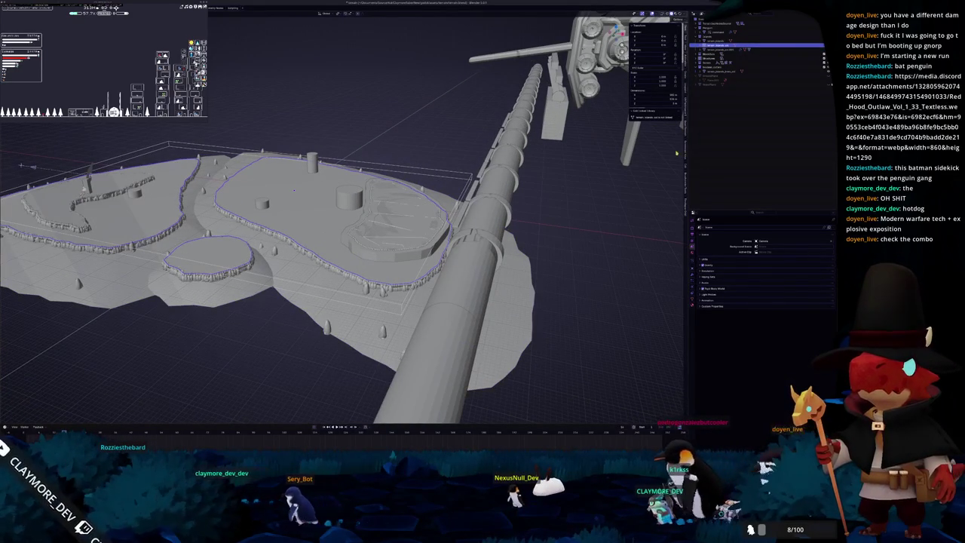
scroll(508, 243, up, 2)
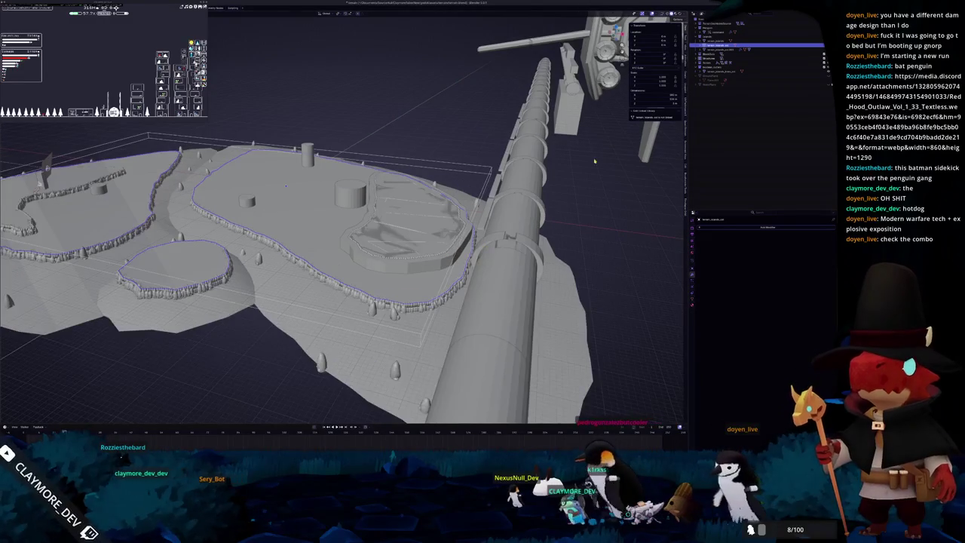
Step: Remove the inner plateau's modifier and select the cliff terrain object
click(407, 218)
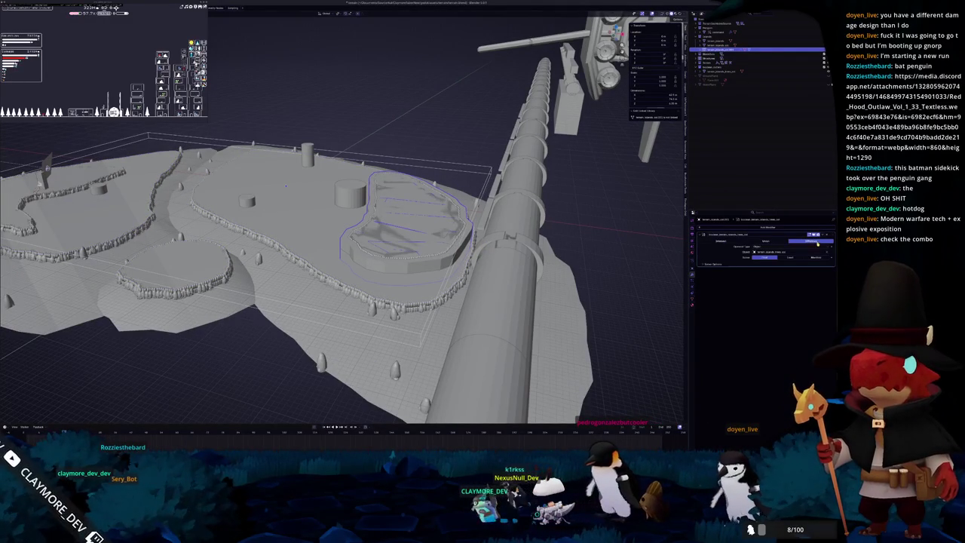
click(828, 236)
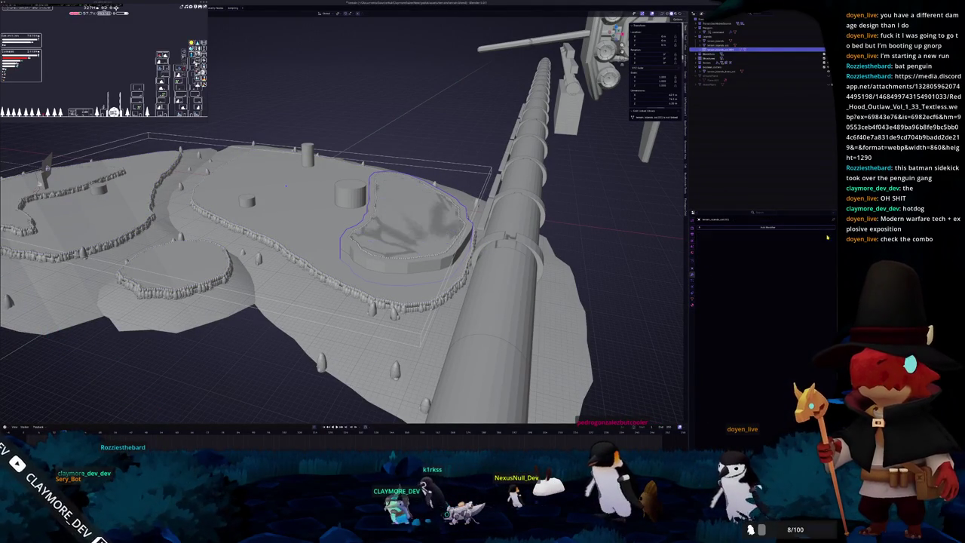
scroll(417, 257, up, 1)
click(303, 249)
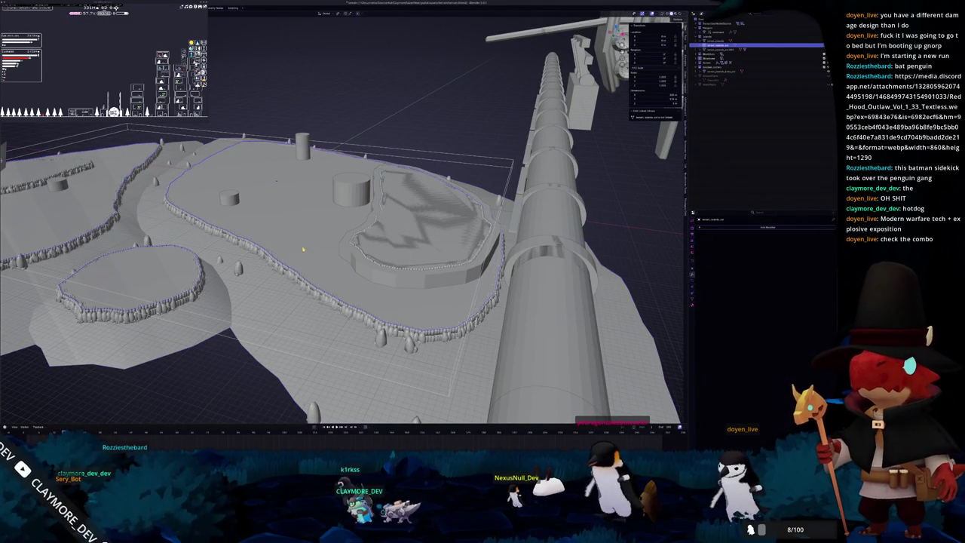
click(724, 49)
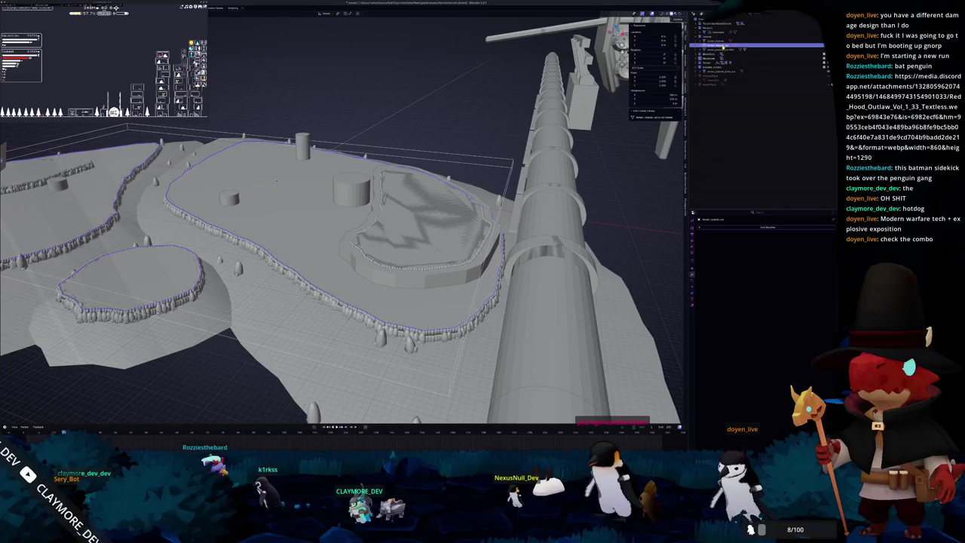
Step: Add a hole-tolerant Boolean Difference using the plateau cutter, then sink the cutter lower along Z
click(720, 227)
text(weld)
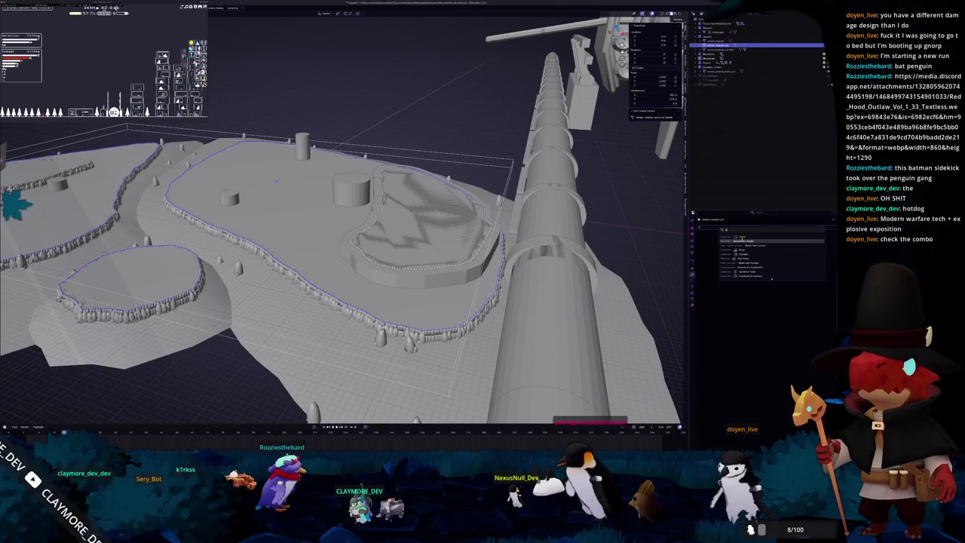
key(Return)
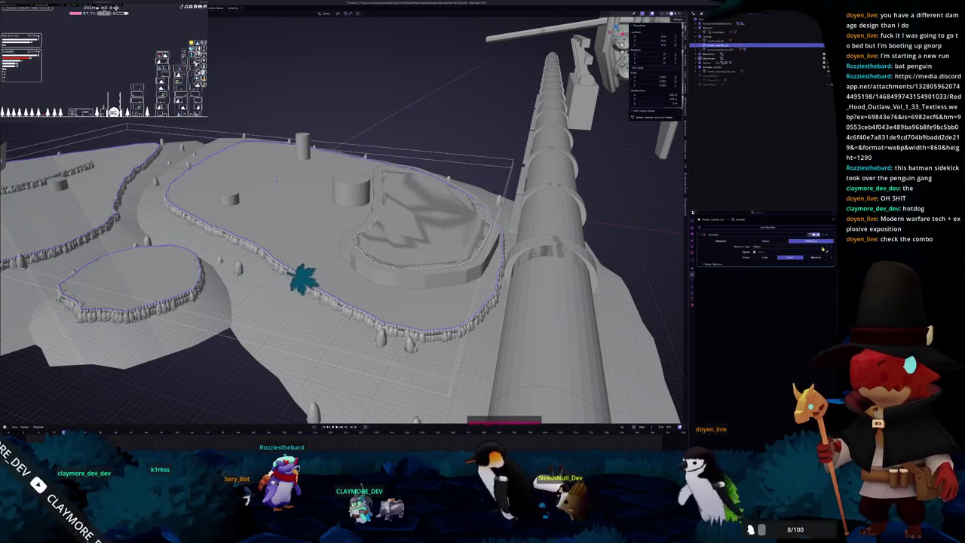
click(775, 252)
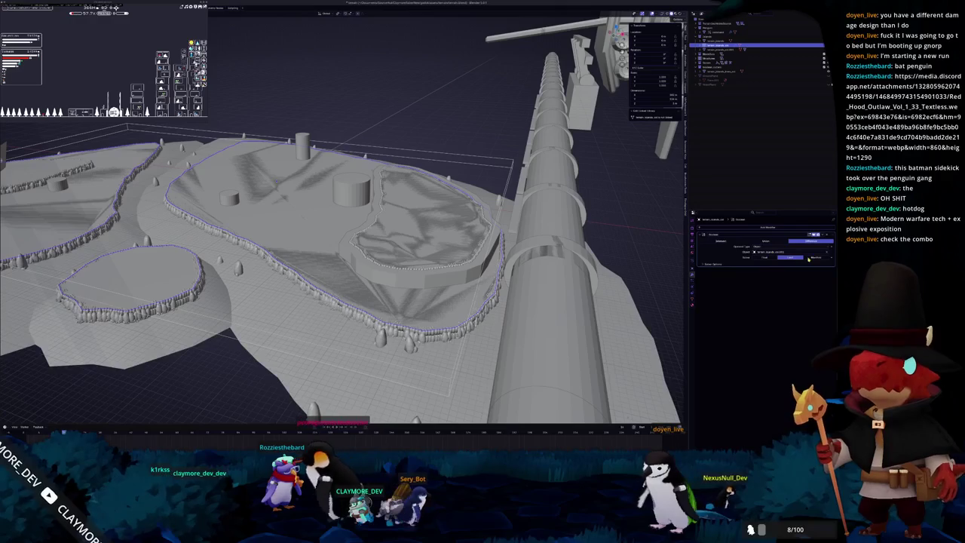
click(765, 257)
click(789, 258)
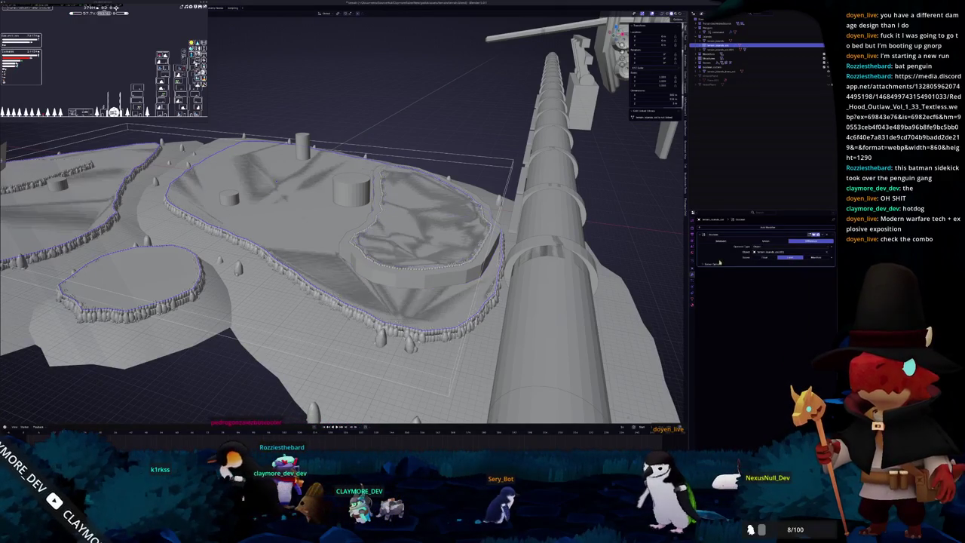
click(711, 264)
click(753, 279)
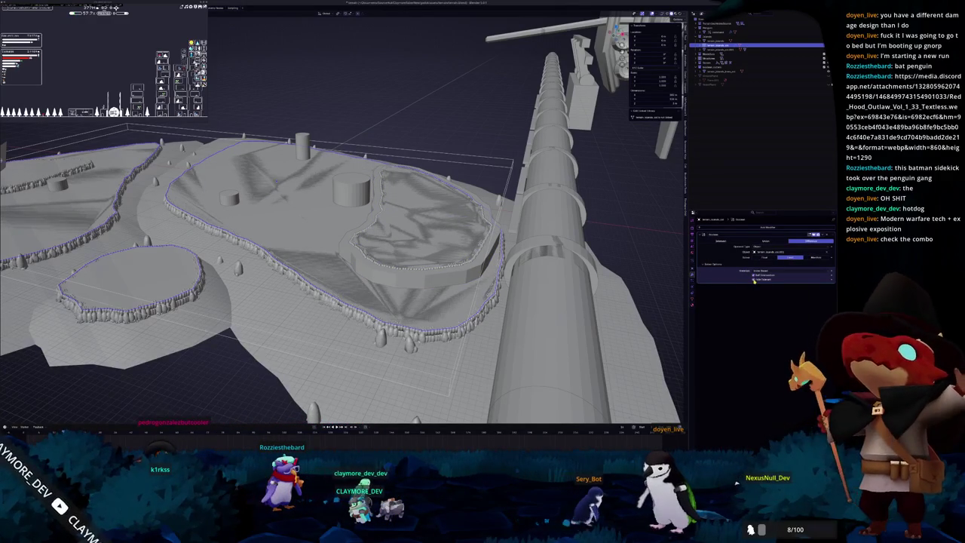
click(416, 224)
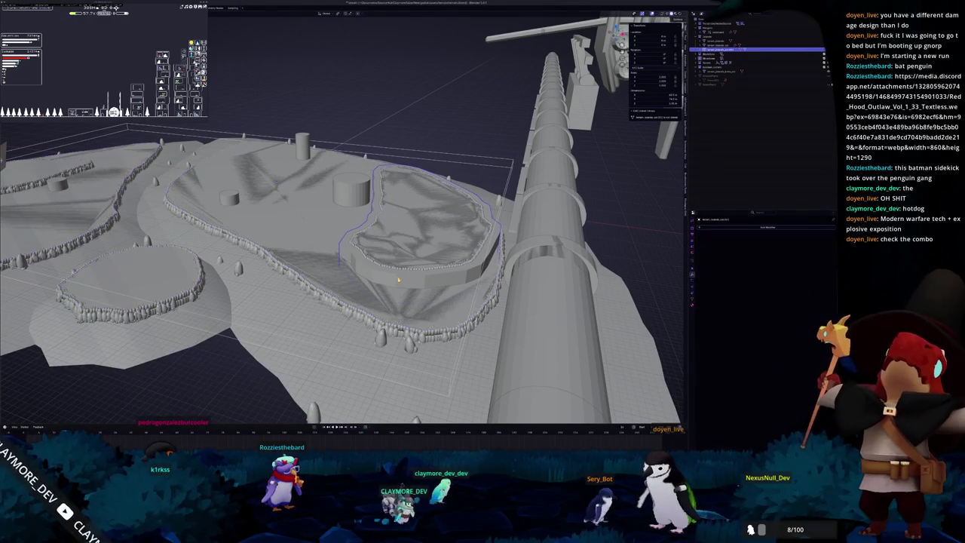
mouse_move(416, 225)
mouse_down()
mouse_move(410, 280)
mouse_move(682, 129)
mouse_up()
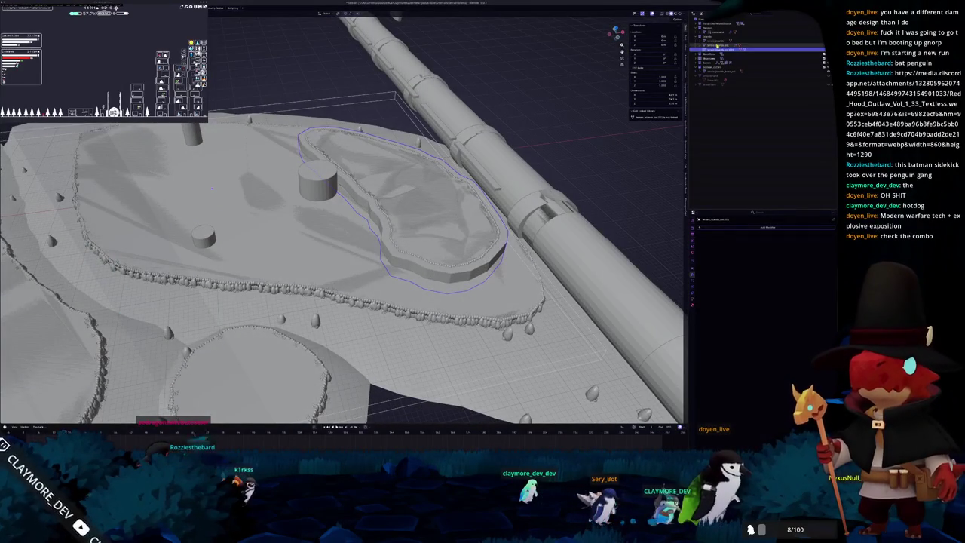
Step: Apply the existing Boolean cut to the terrain with Ctrl+A
click(797, 43)
key(ctrl+z)
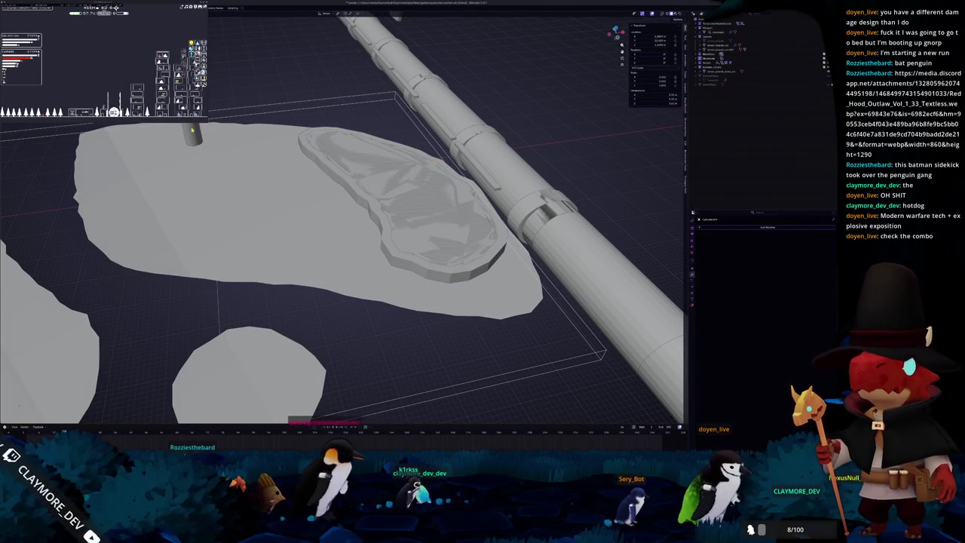
mouse_move(328, 195)
mouse_down()
mouse_move(354, 151)
mouse_move(329, 196)
mouse_up()
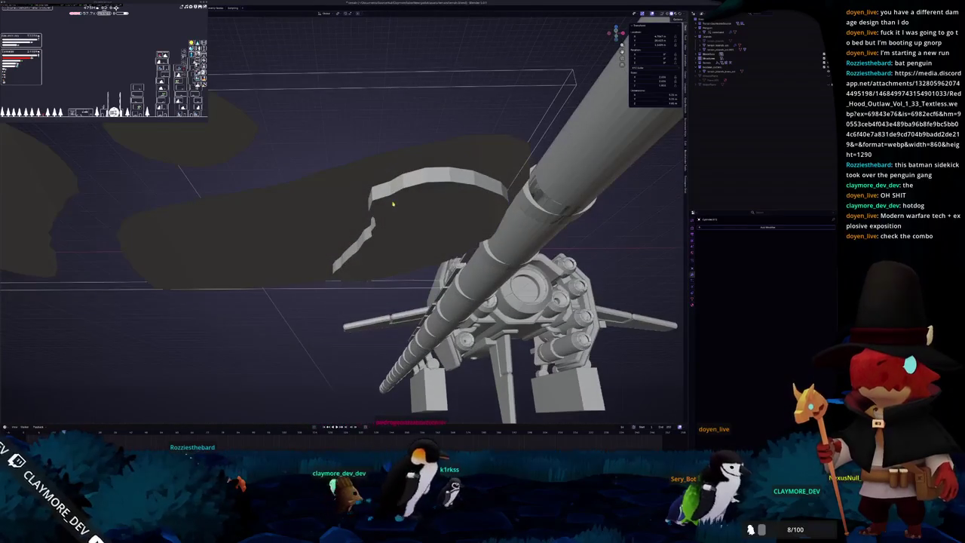
click(392, 202)
drag(392, 202, 248, 185)
click(248, 185)
key(ctrl+a)
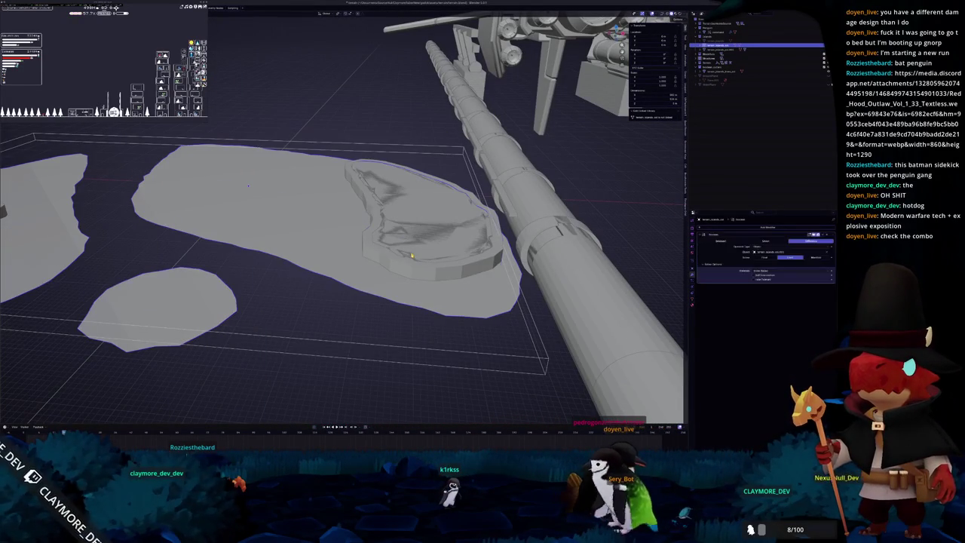
Step: Flatten the cutter into a slab, Boolean-subtract it from the terrain, and apply the cut
click(407, 272)
scroll(408, 272, up, 3)
key(ctrl+z)
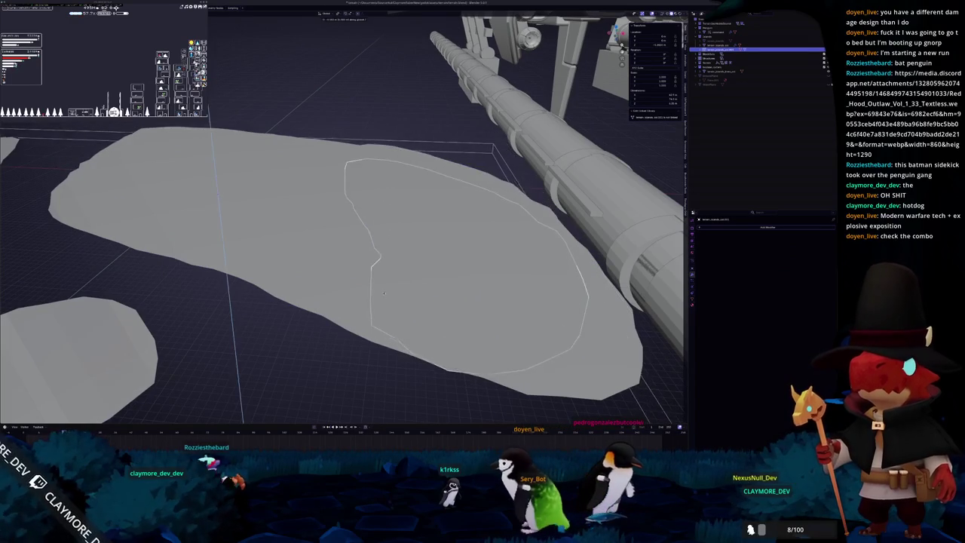
shift+click(344, 280)
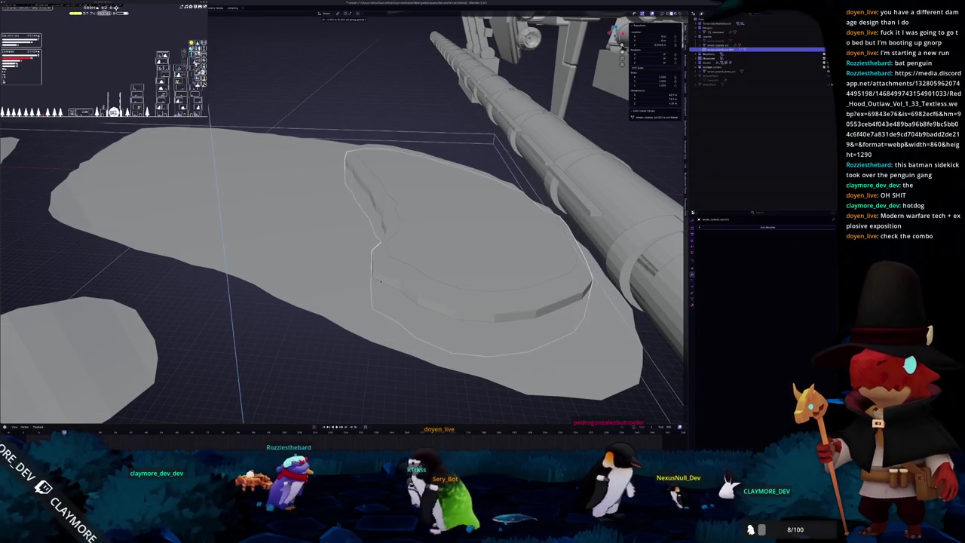
key(ctrl+minus)
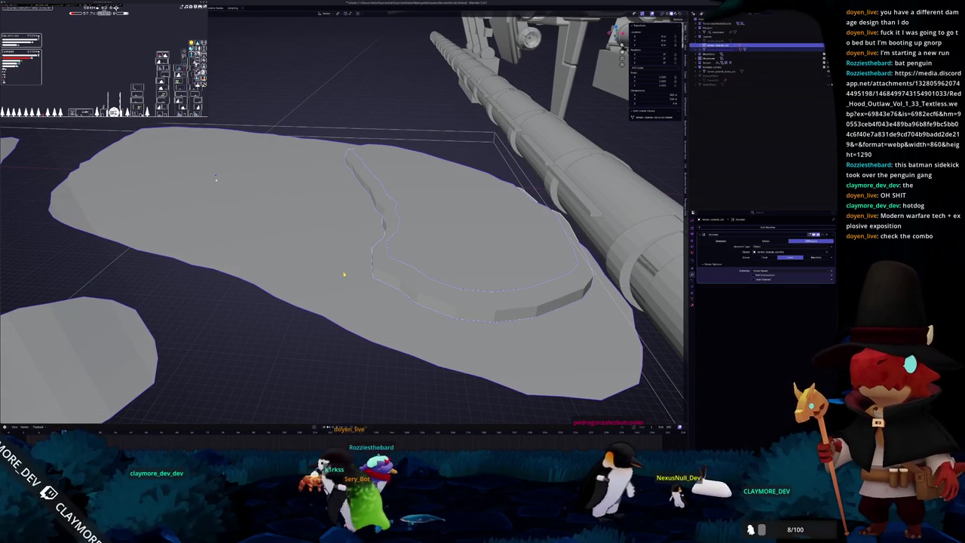
drag(363, 285, 515, 284)
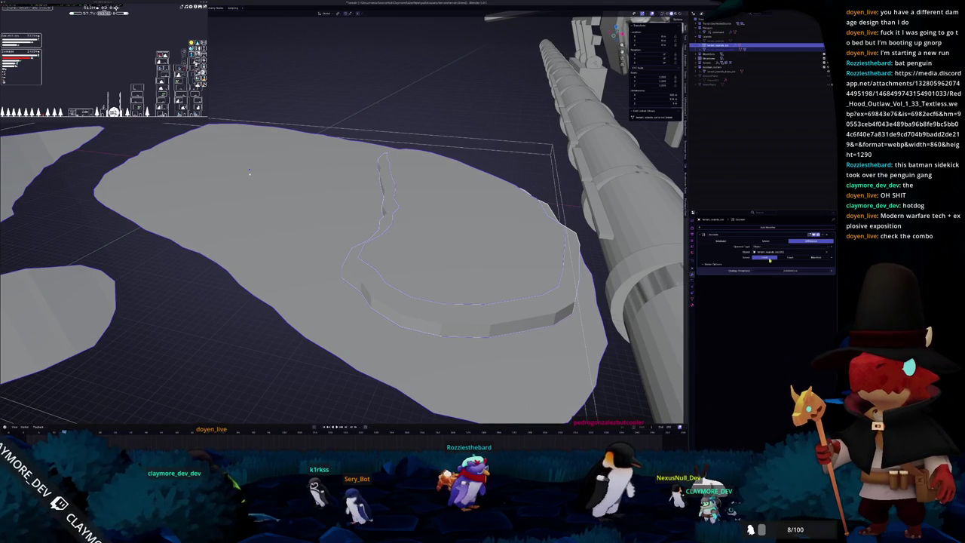
click(818, 237)
click(746, 256)
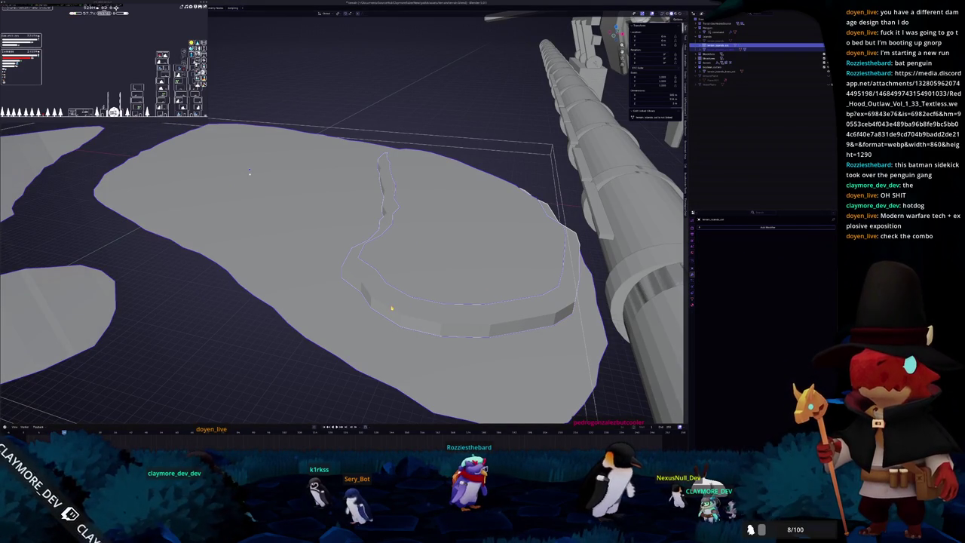
Step: Delete the cutter object and inspect the hole left in the terrain
key(Delete)
mouse_move(392, 308)
mouse_down()
mouse_move(411, 311)
mouse_move(81, 210)
mouse_move(304, 140)
mouse_move(258, 190)
mouse_up()
click(411, 310)
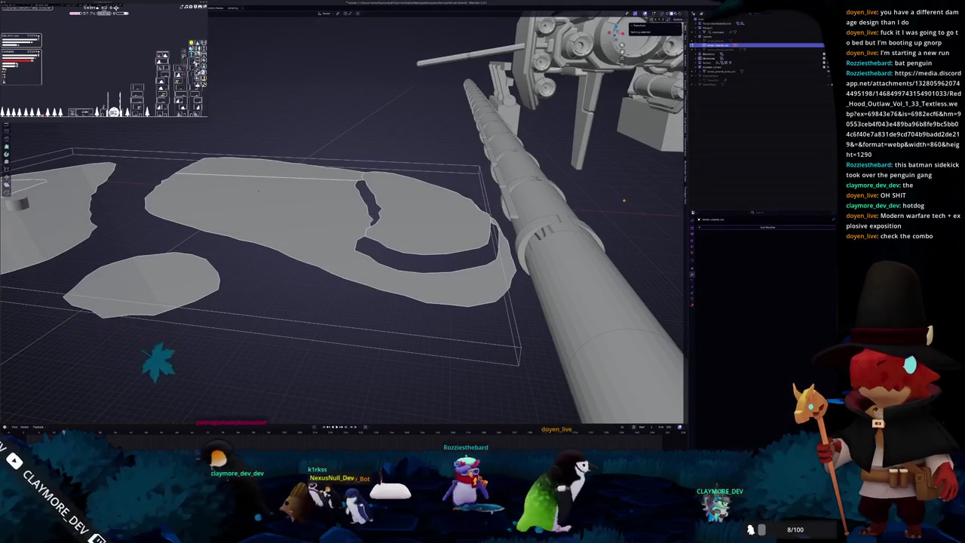
Step: Restore the terrain's full detail in top view, clear the selection, and hide the halo meshes
key(Tab)
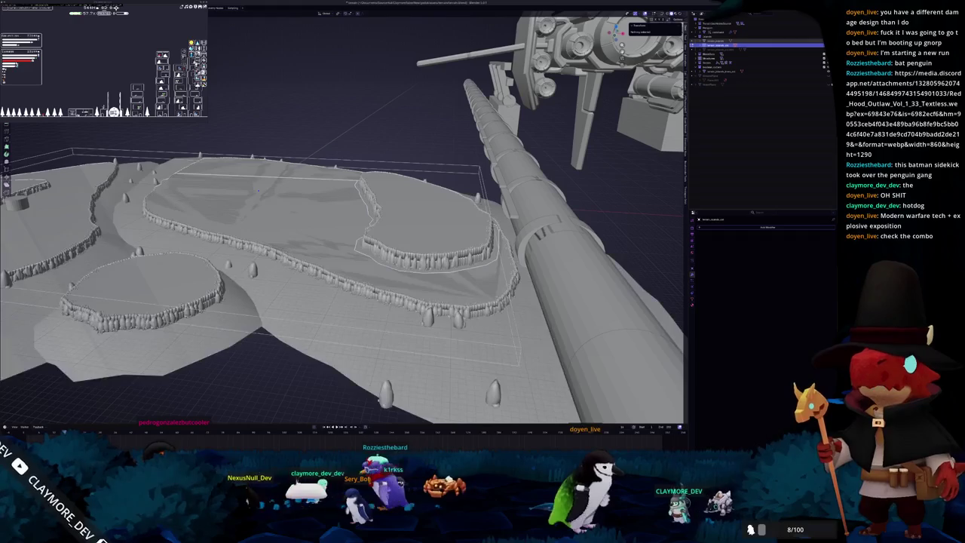
drag(259, 191, 242, 225)
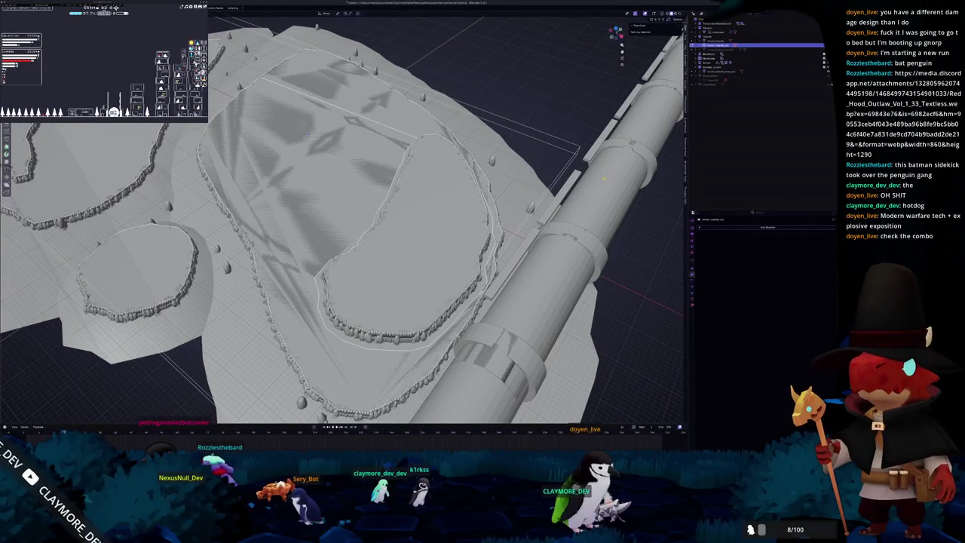
key(KP_7)
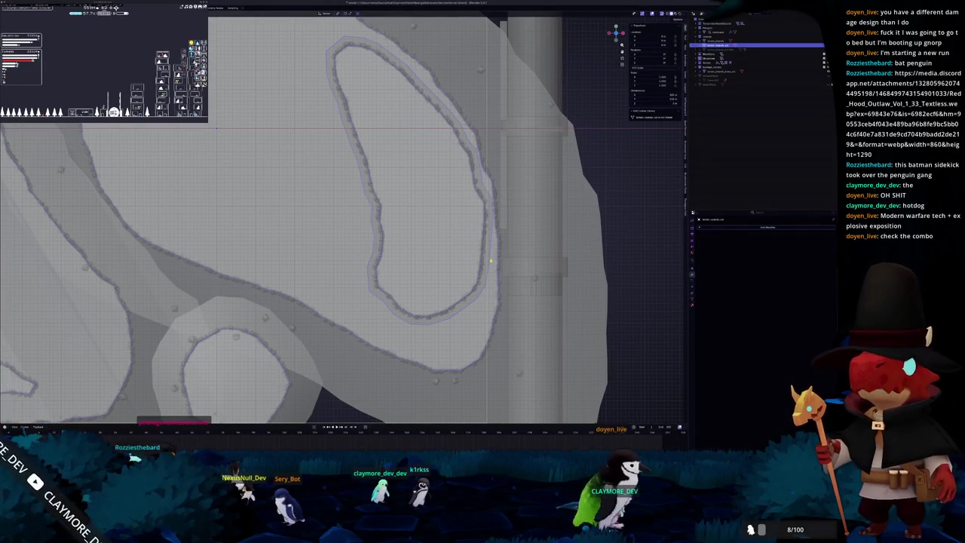
key(i)
key(Escape)
scroll(498, 260, up, 2)
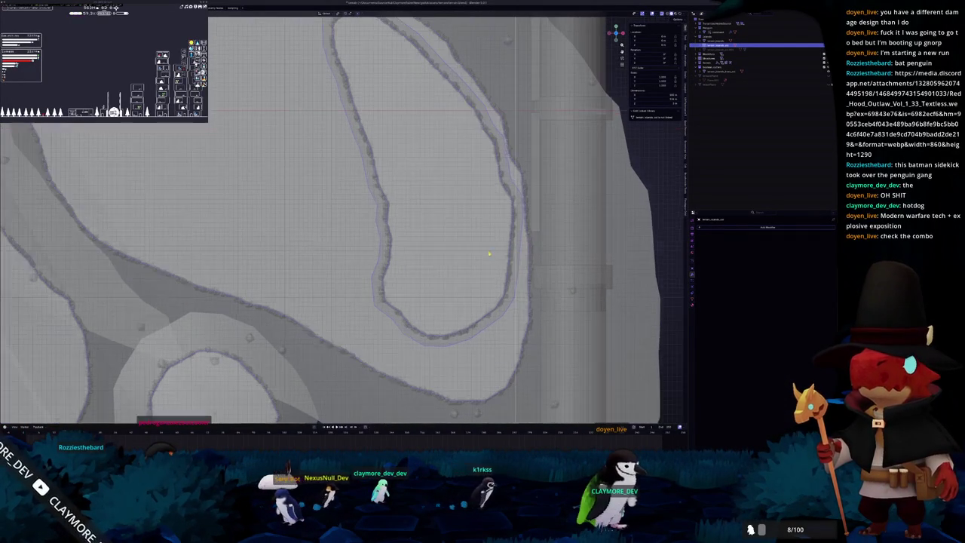
key(i)
key(Escape)
key(alt+a)
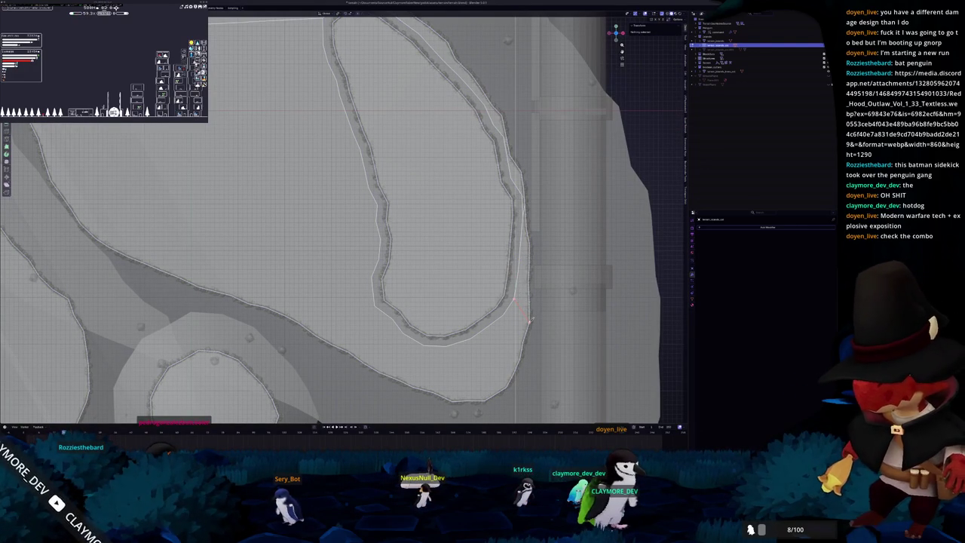
scroll(522, 322, down, 4)
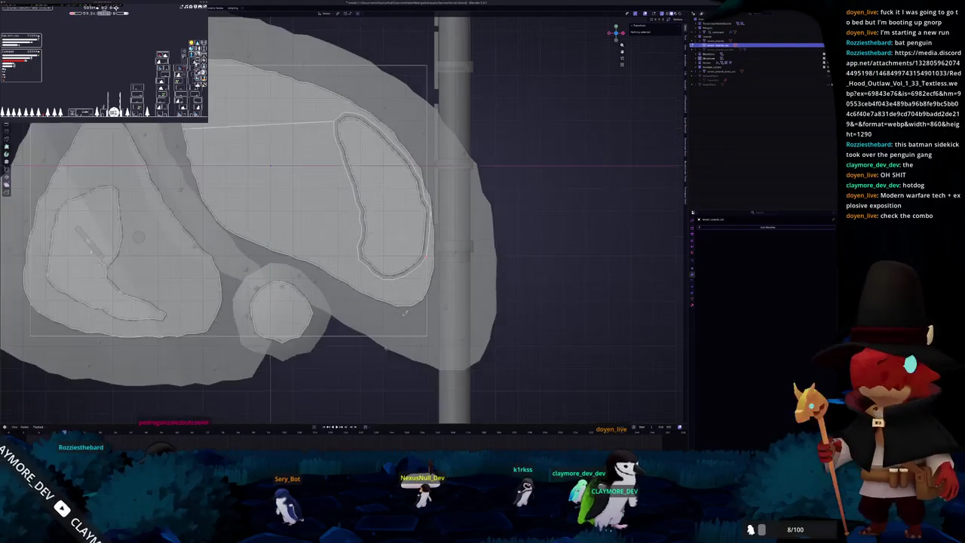
key(ctrl+KP_4)
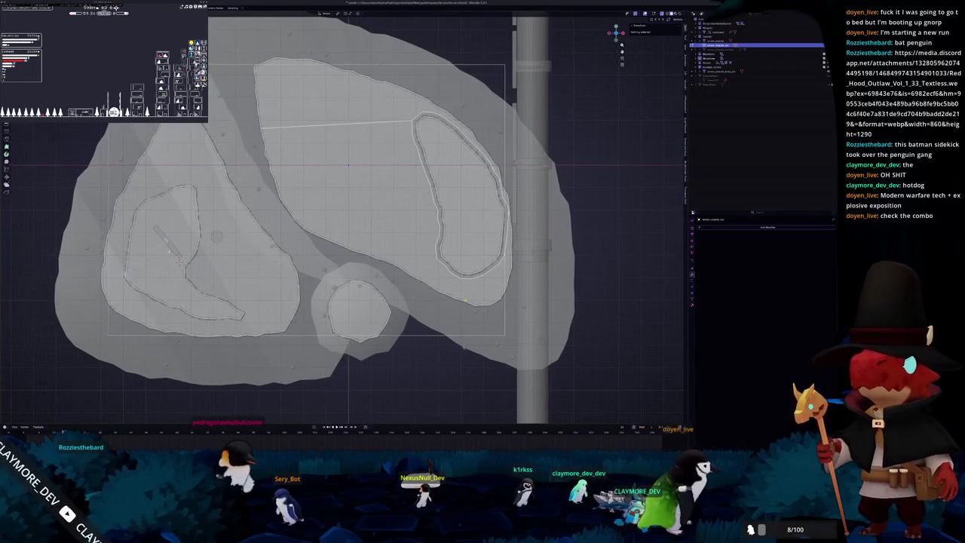
key(h)
Step: Cycle through terrain objects under the right inner ring, then unhide the halo meshes
click(468, 299)
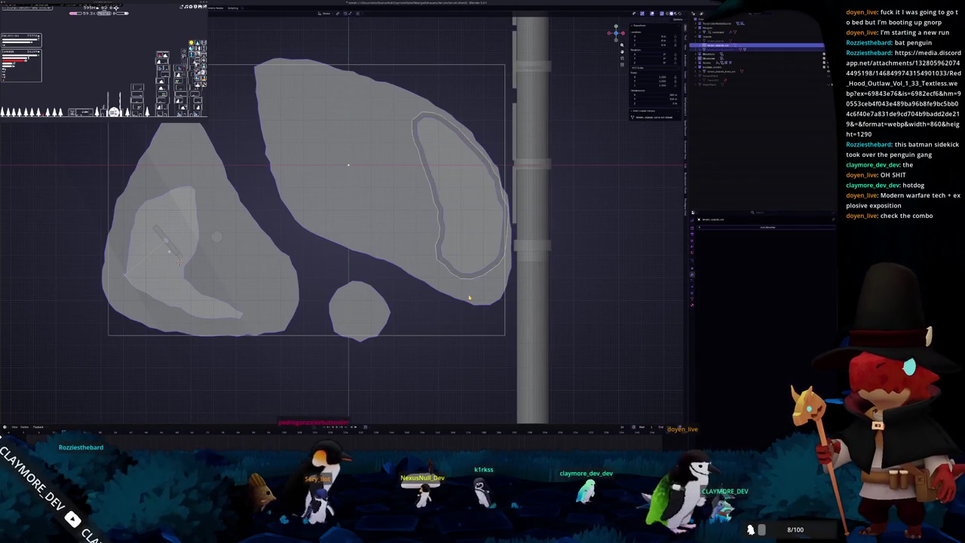
click(468, 299)
click(469, 298)
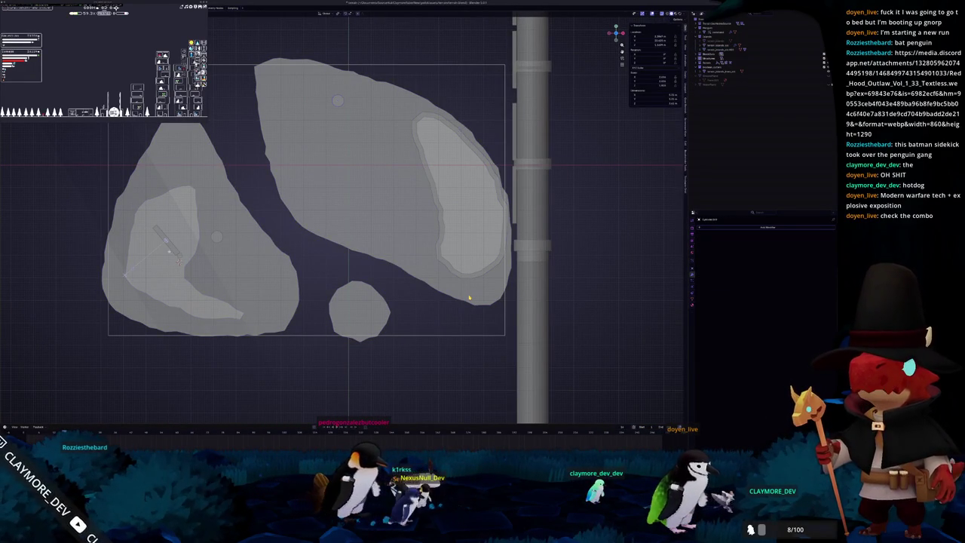
key(alt+h)
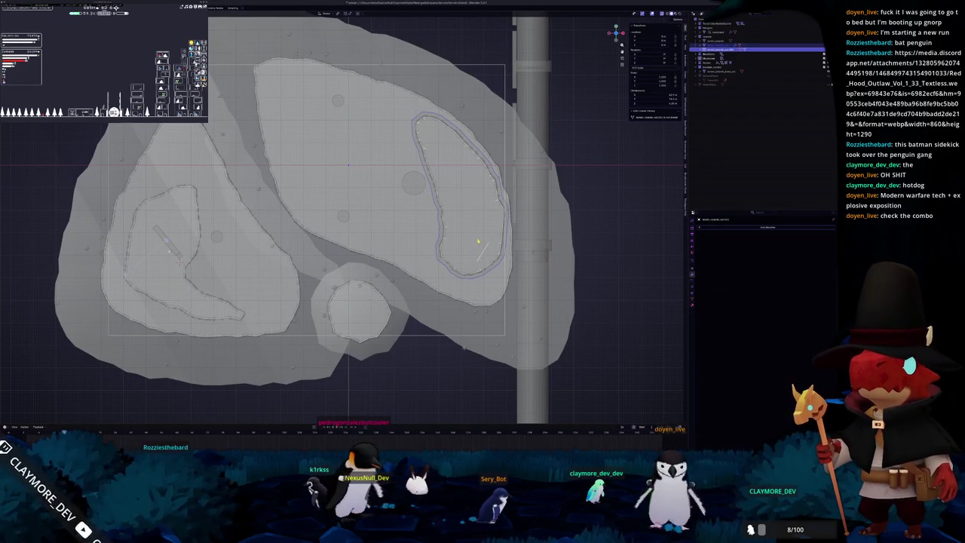
Step: Fill the right inner ring with a face, undo the fill, and orbit into tilted perspective
click(490, 238)
key(Tab)
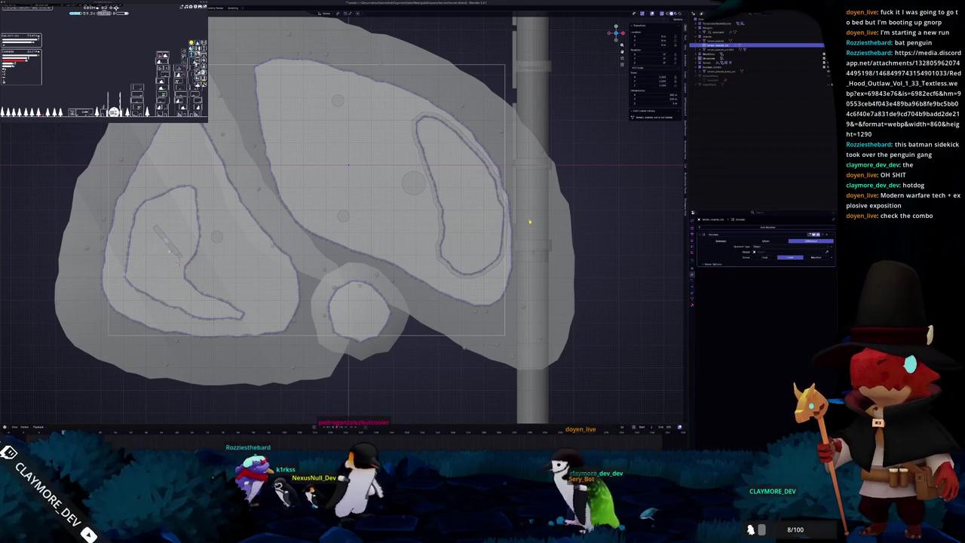
key(f)
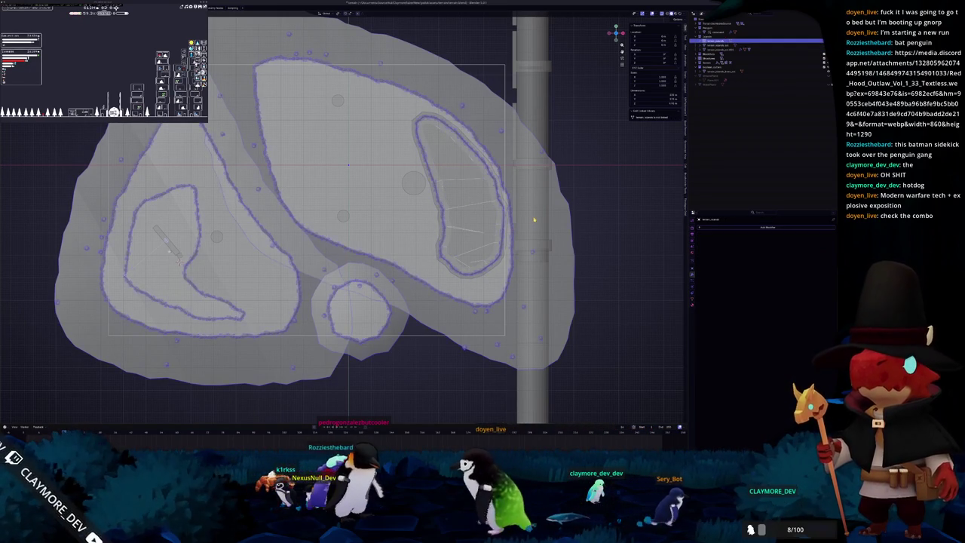
key(Tab)
key(Tab)
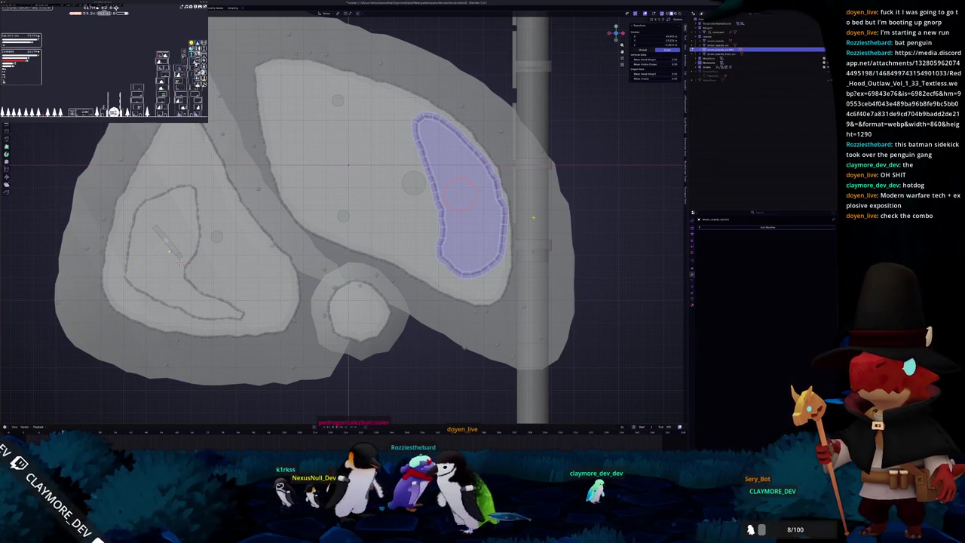
key(ctrl+z)
key(ctrl+z)
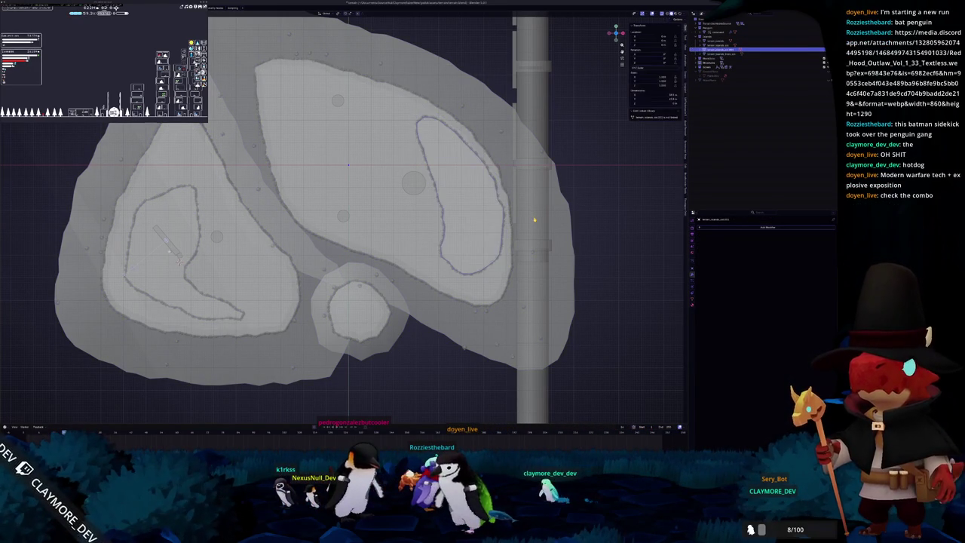
key(ctrl+z)
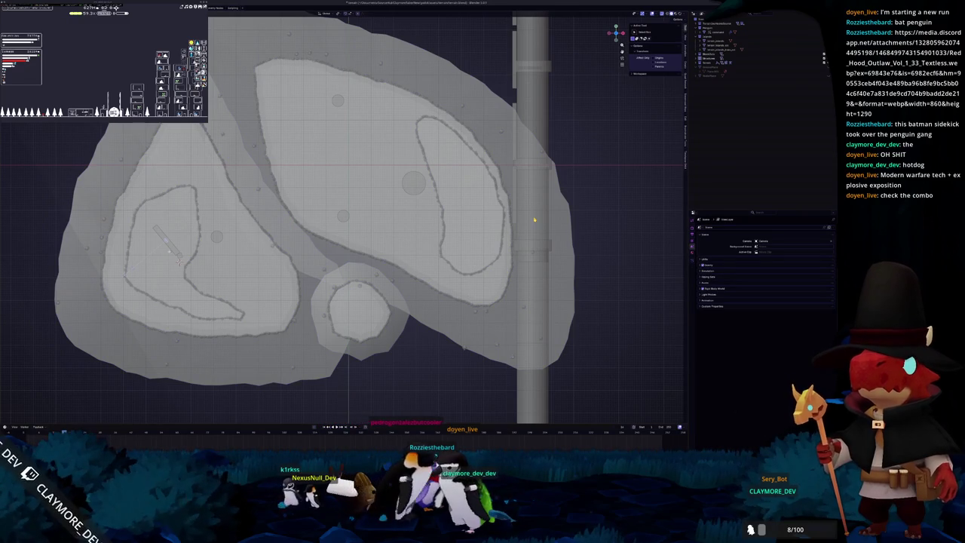
key(ctrl+z)
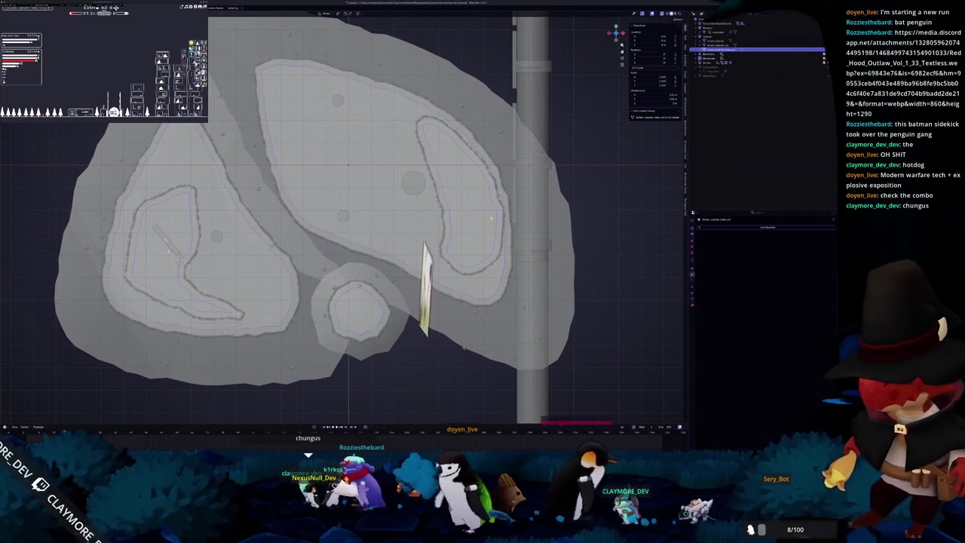
scroll(343, 218, up, 1)
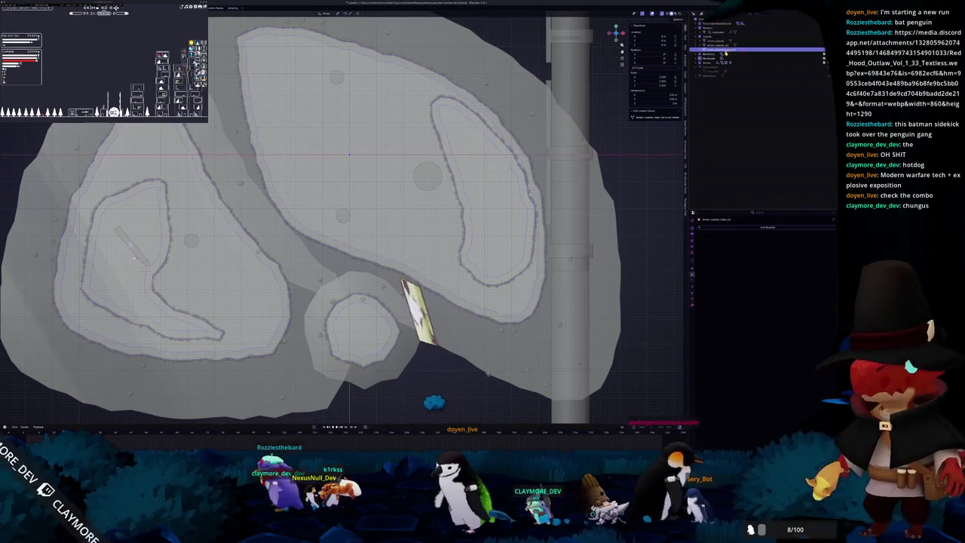
drag(423, 226, 542, 181)
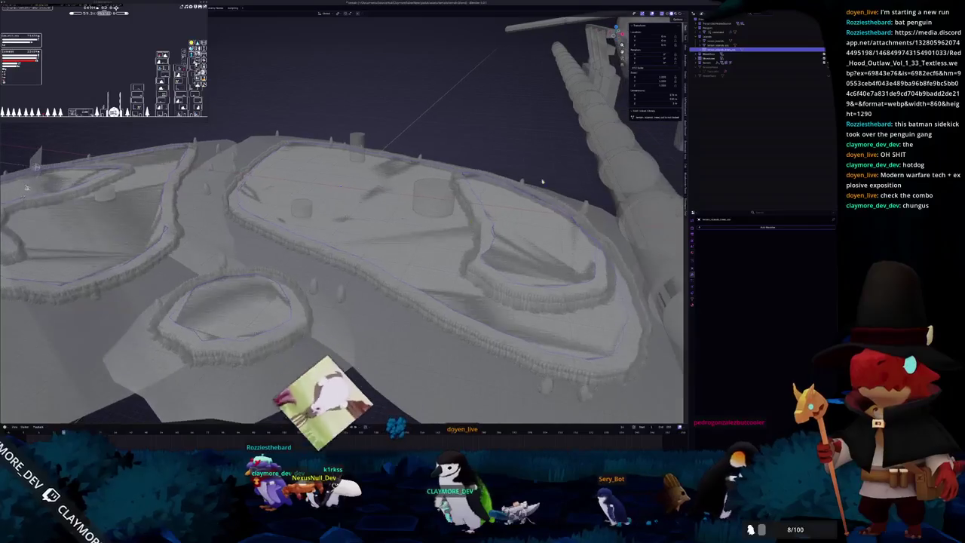
Step: Toggle the wall and rim meshes' visibility, then enter Edit Mode on the terrain mesh
key(h)
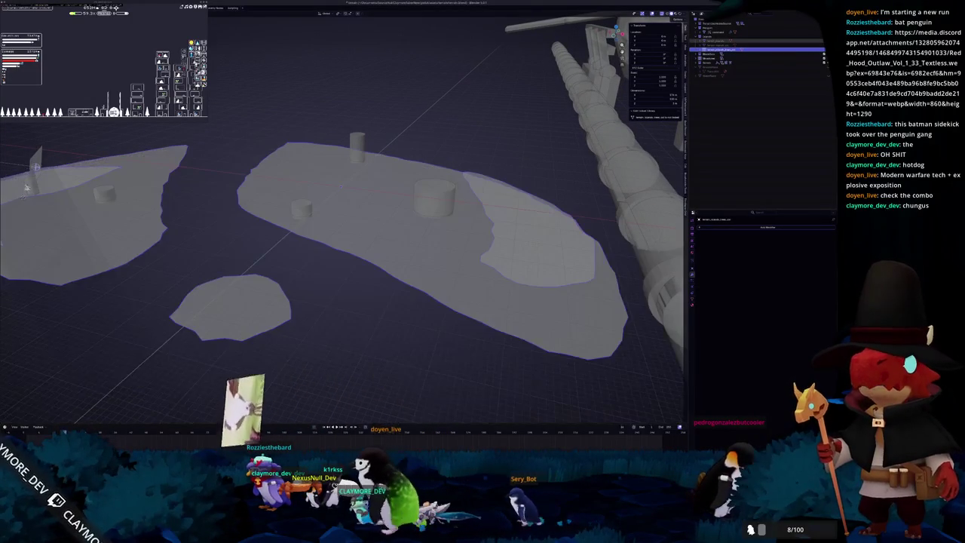
click(769, 46)
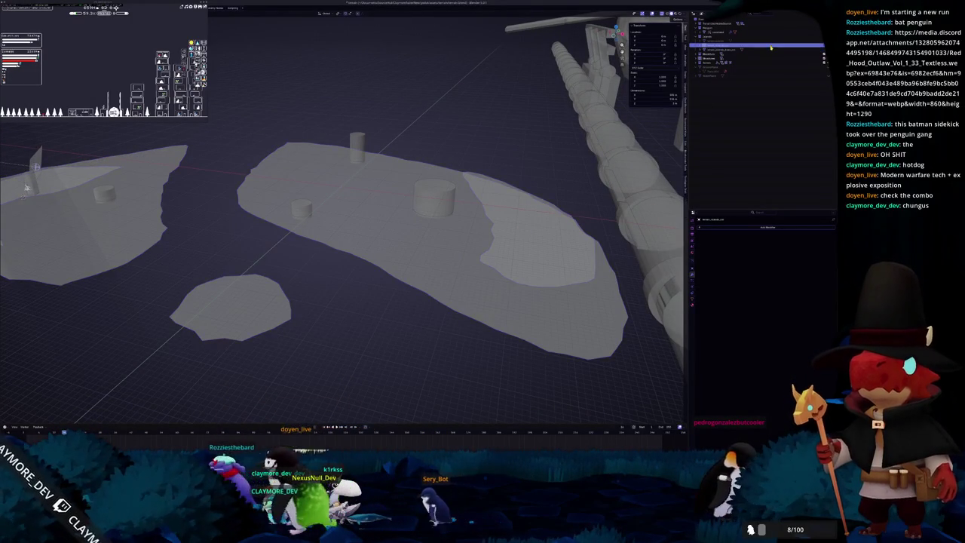
key(alt+h)
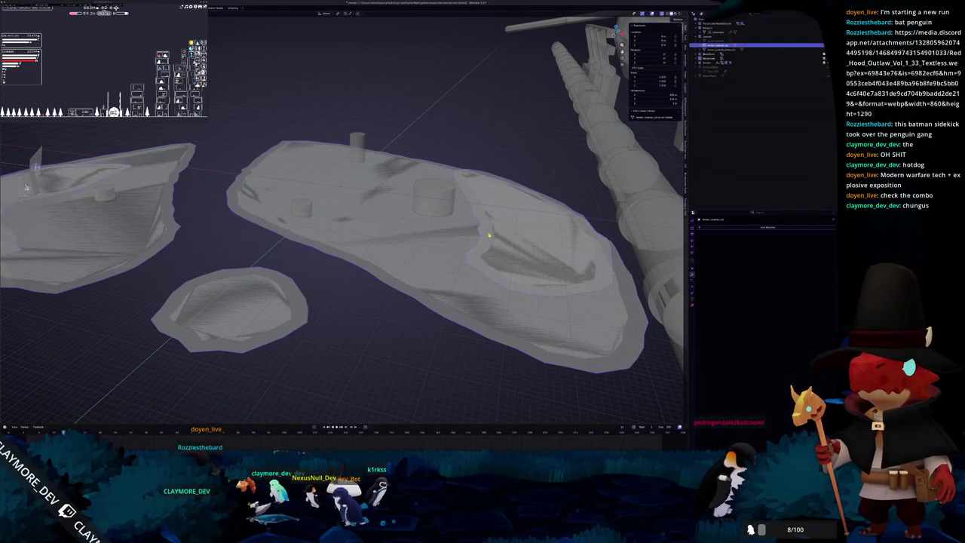
key(h)
key(alt+h)
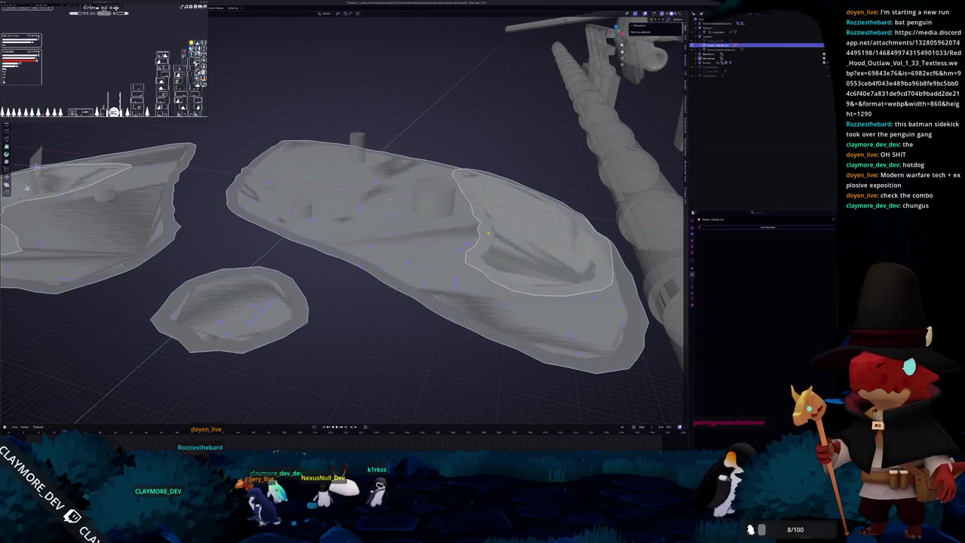
key(Tab)
scroll(343, 219, down, 3)
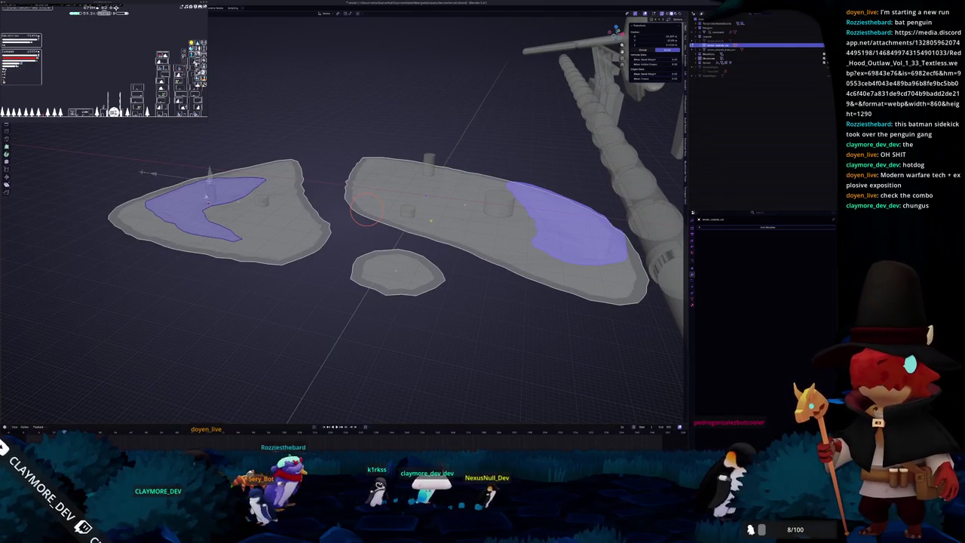
Step: Split the selected inner faces of both islands off with Split > Selection
right_click(426, 204)
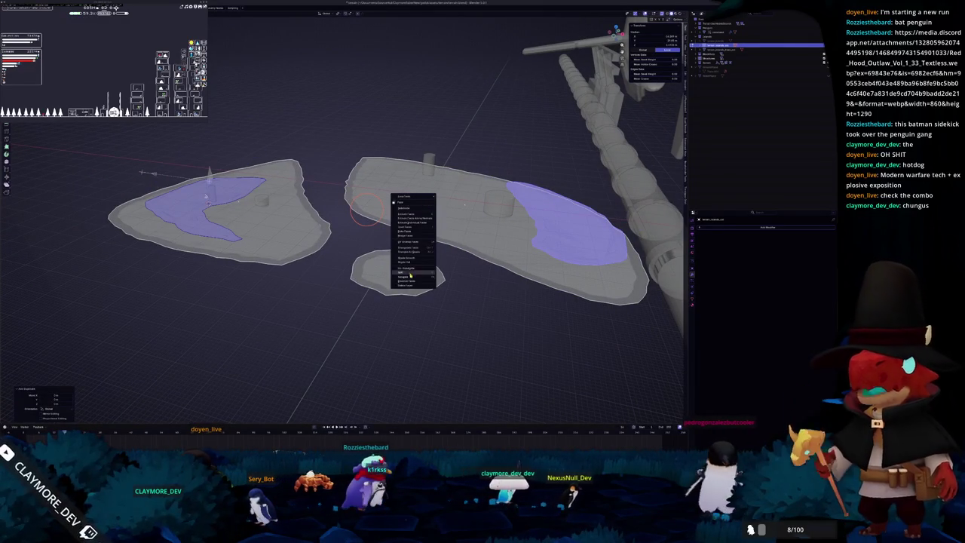
mouse_move(410, 273)
click(442, 276)
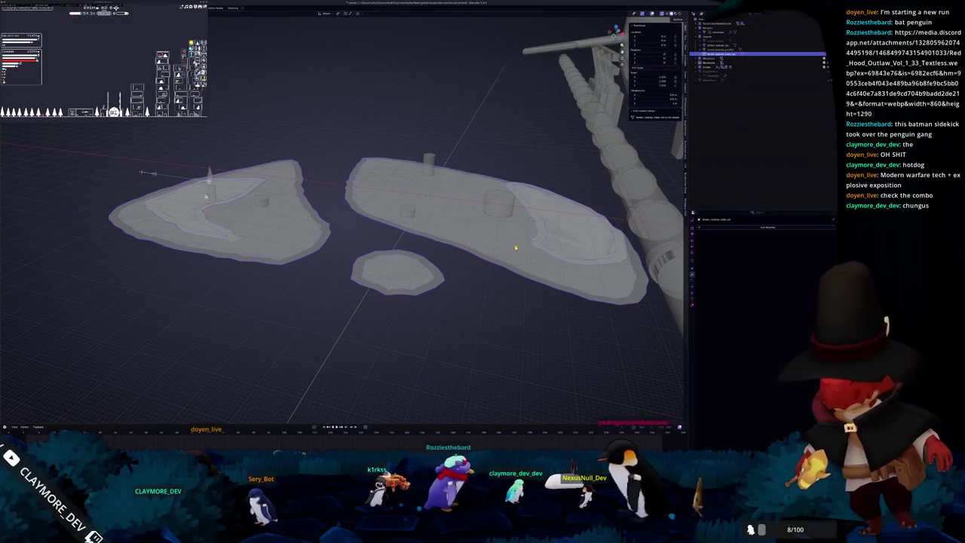
click(737, 48)
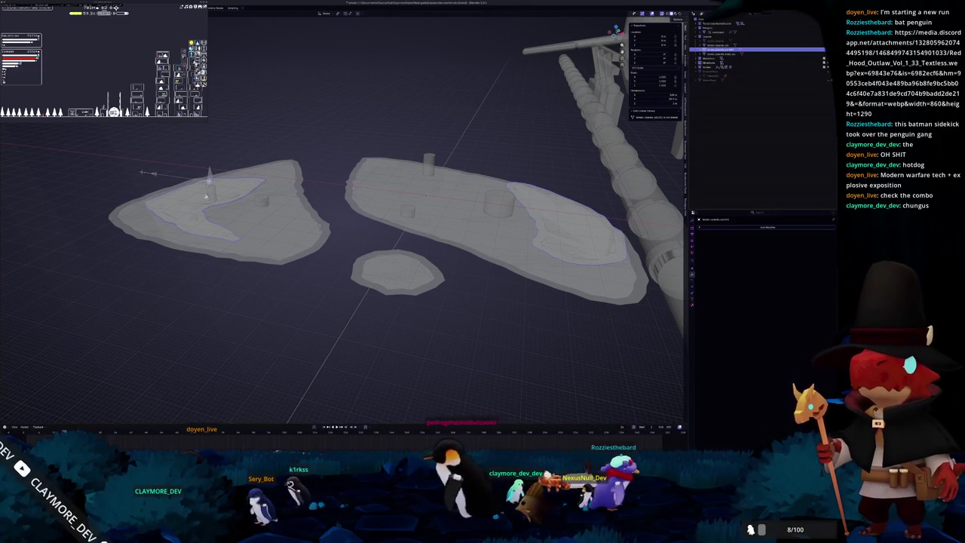
key(ctrl+z)
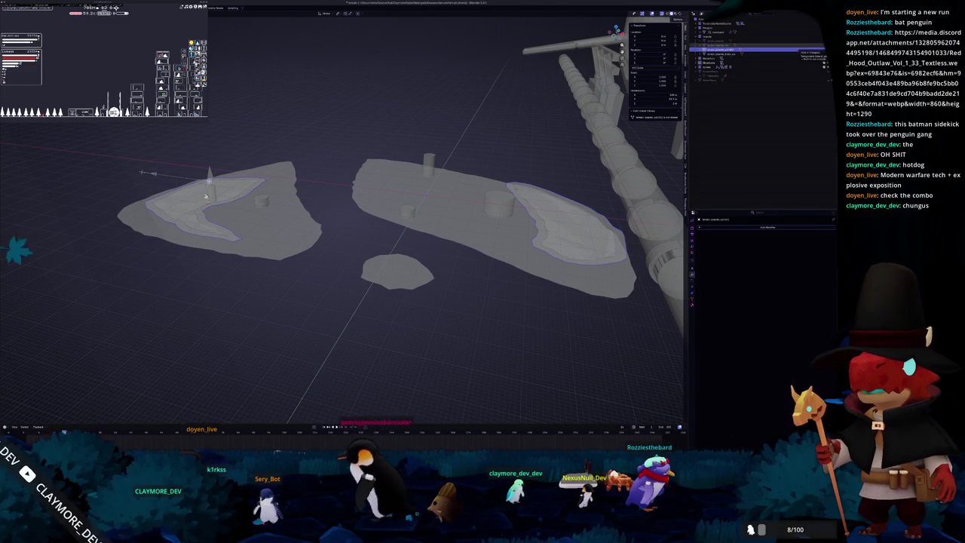
key(ctrl+z)
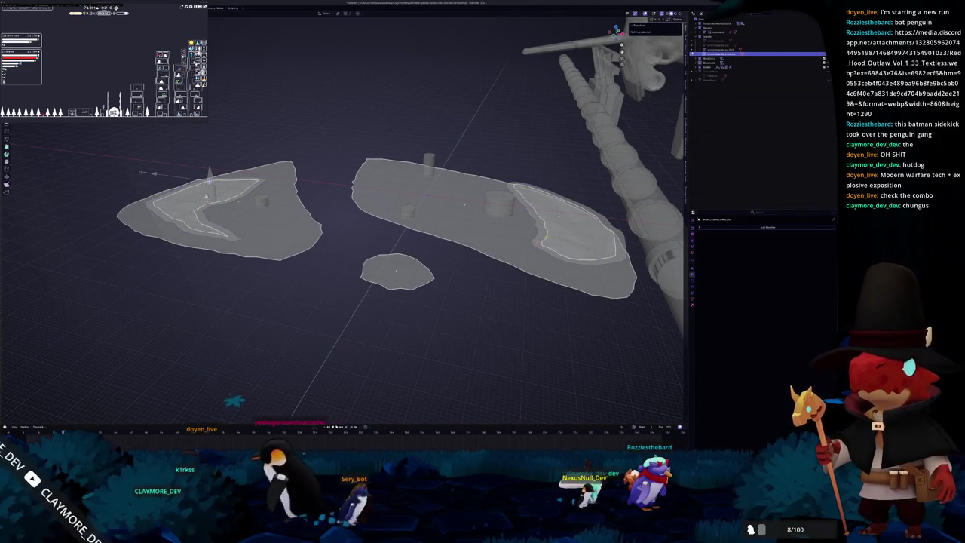
Step: Select the inner edge loops of both islands and smooth those regions
key(ctrl+z)
key(ctrl+z)
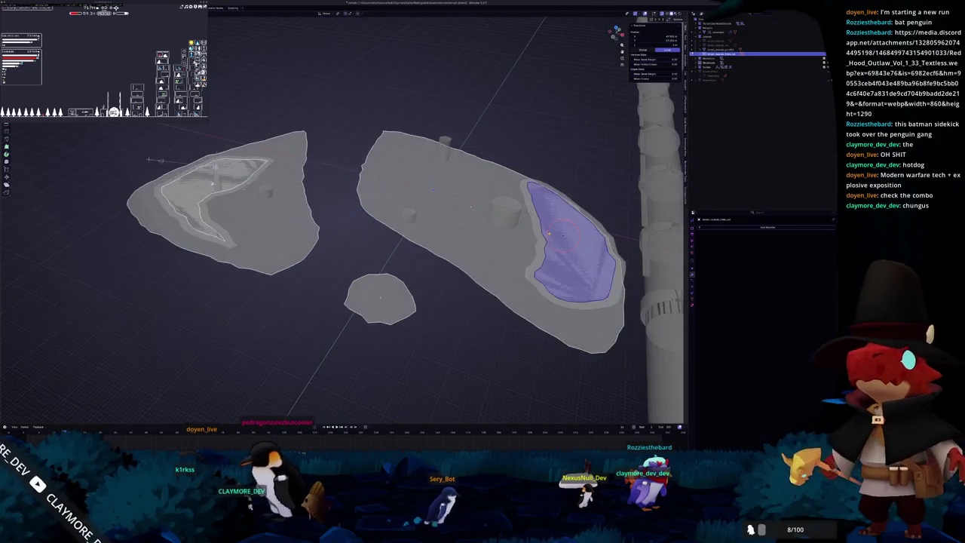
key(ctrl+z)
key(ctrl+z)
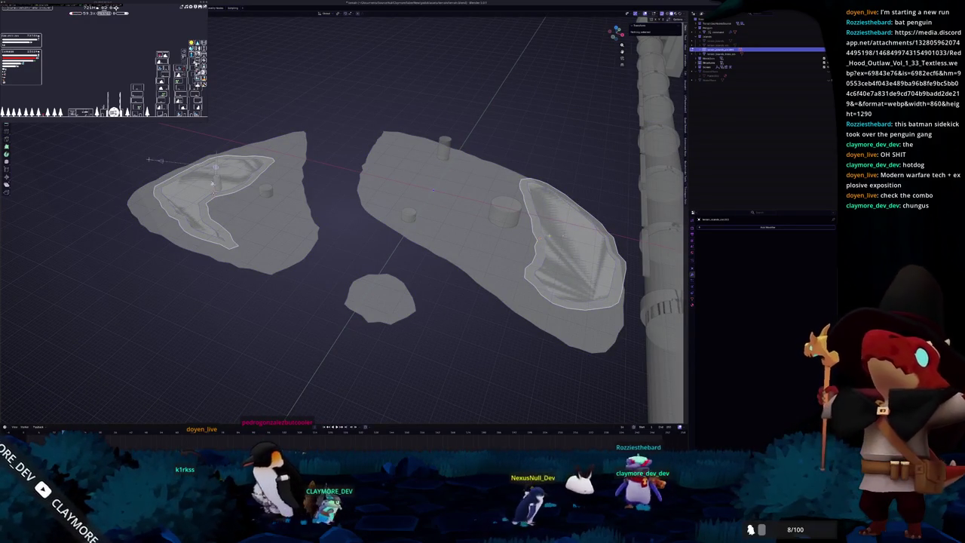
key(ctrl+z)
key(ctrl+z)
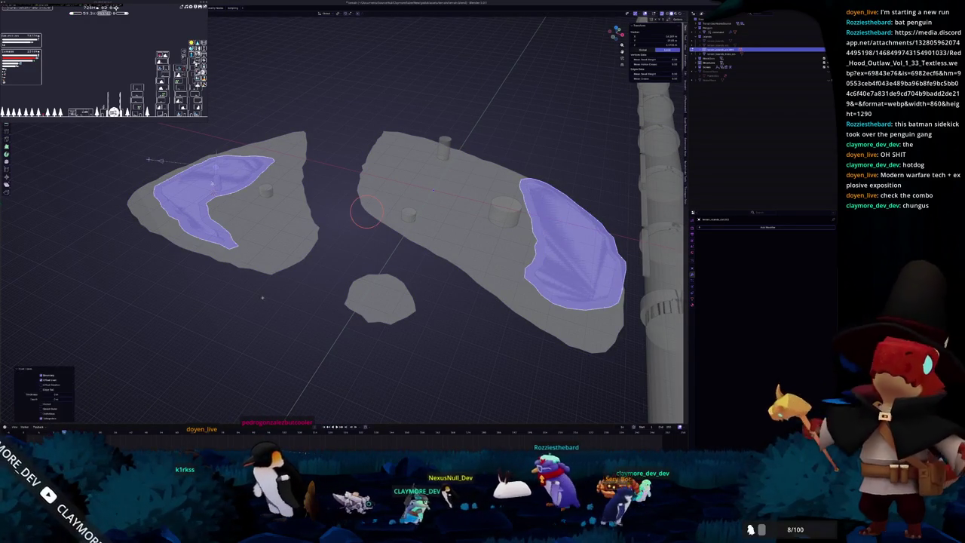
drag(56, 395, 70, 394)
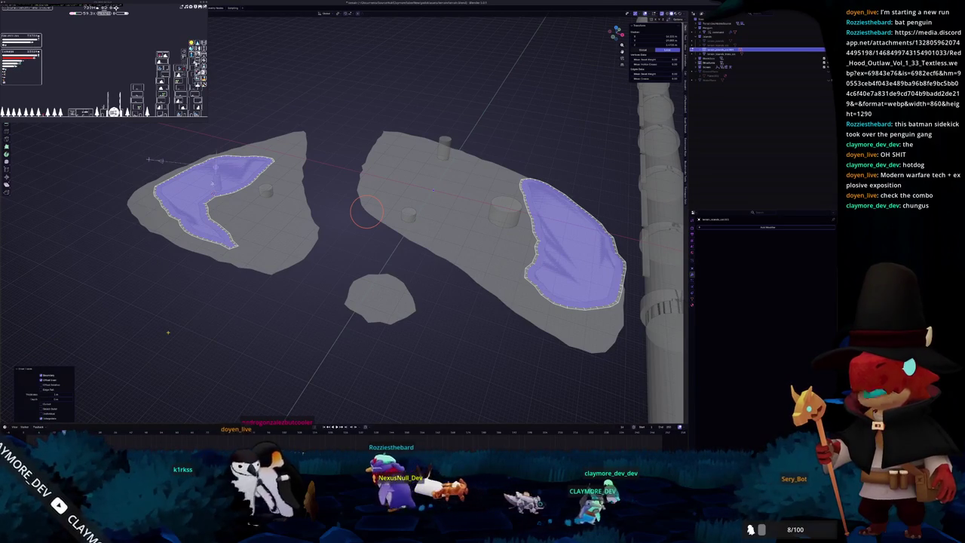
key(ctrl+z)
key(Tab)
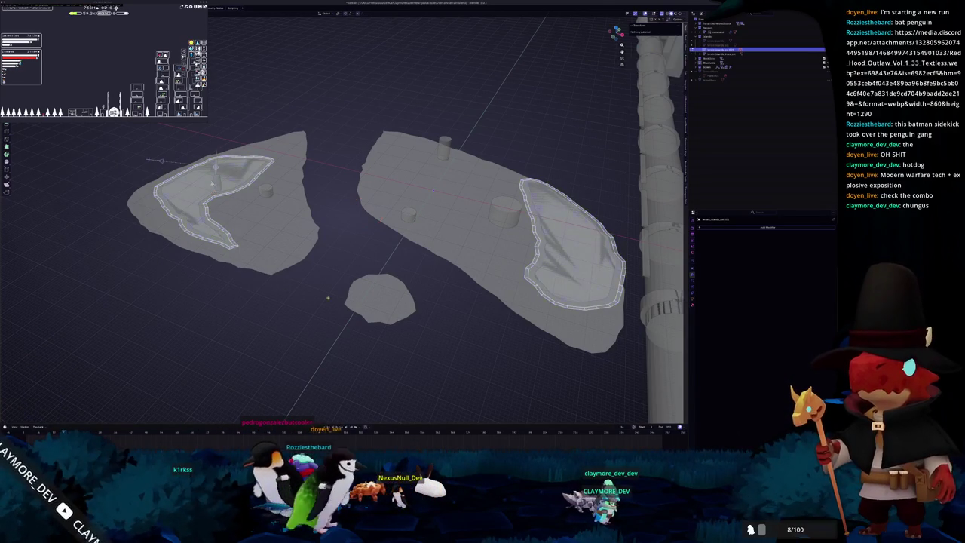
key(a)
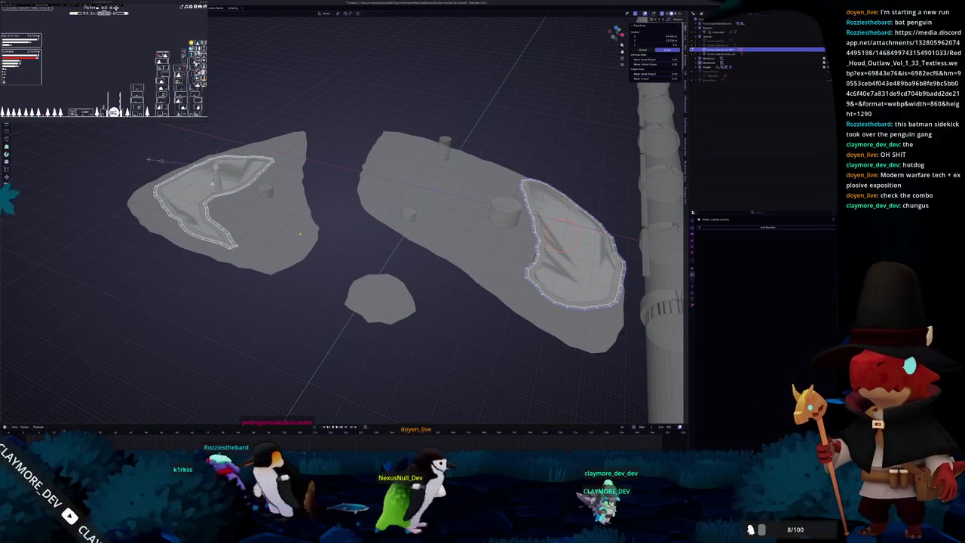
scroll(365, 213, up, 2)
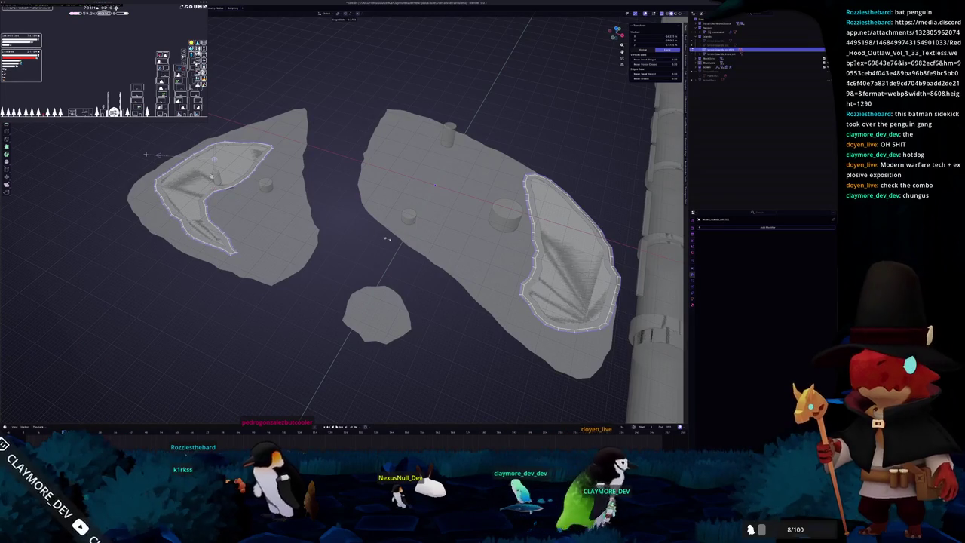
key(ctrl+z)
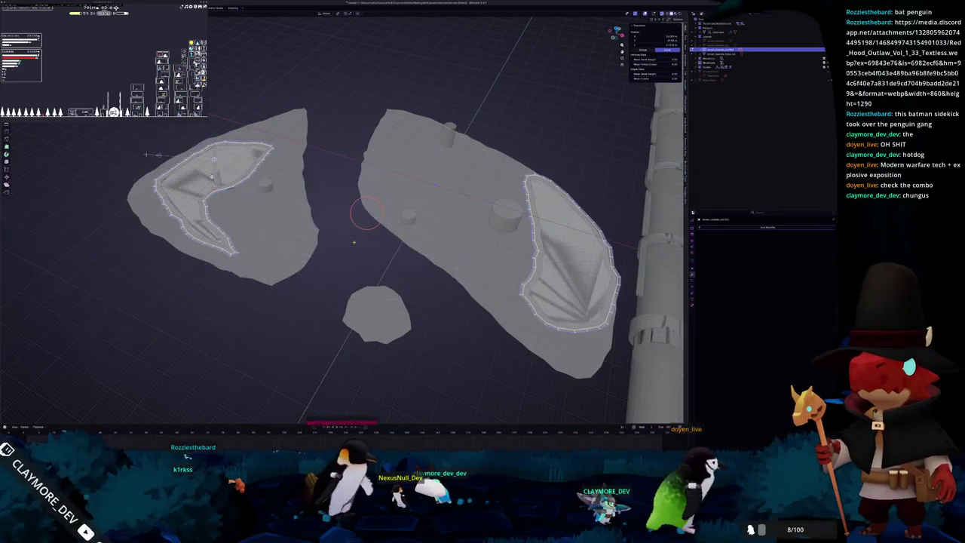
Step: Inset the left island's inner region, adding a ring of border faces
drag(366, 213, 243, 257)
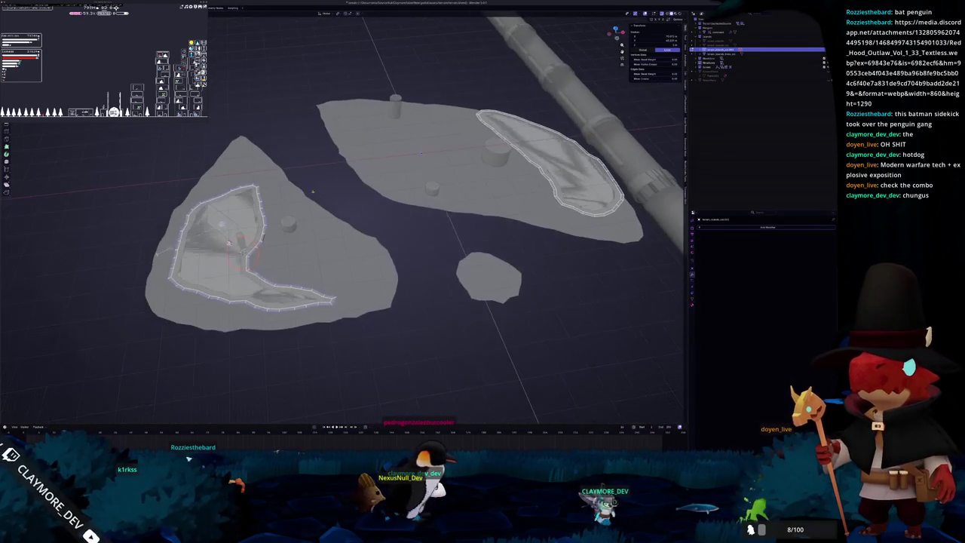
key(i)
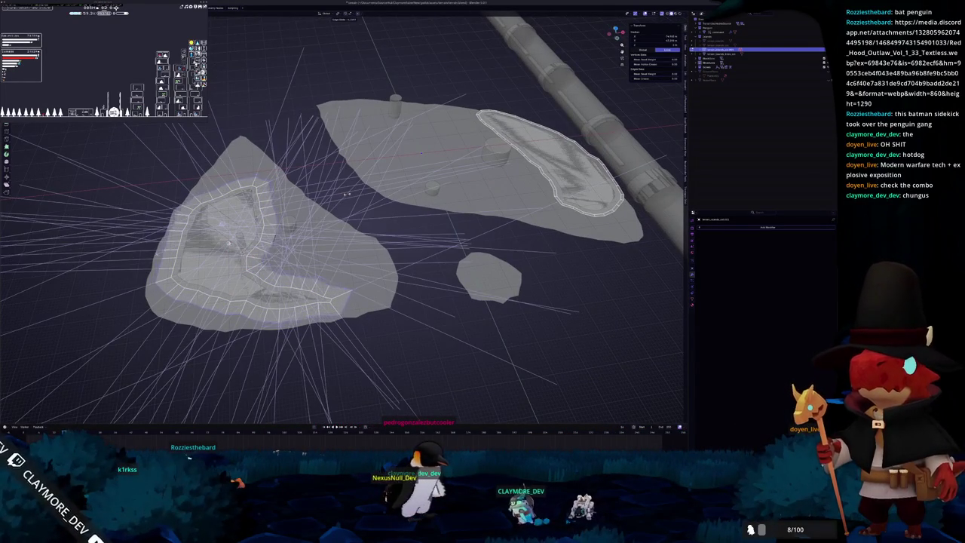
key(Escape)
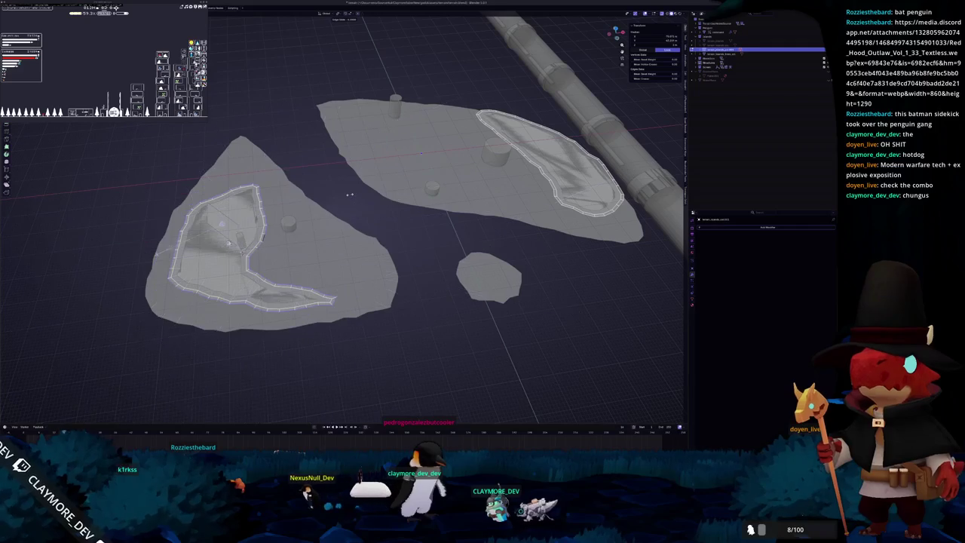
key(i)
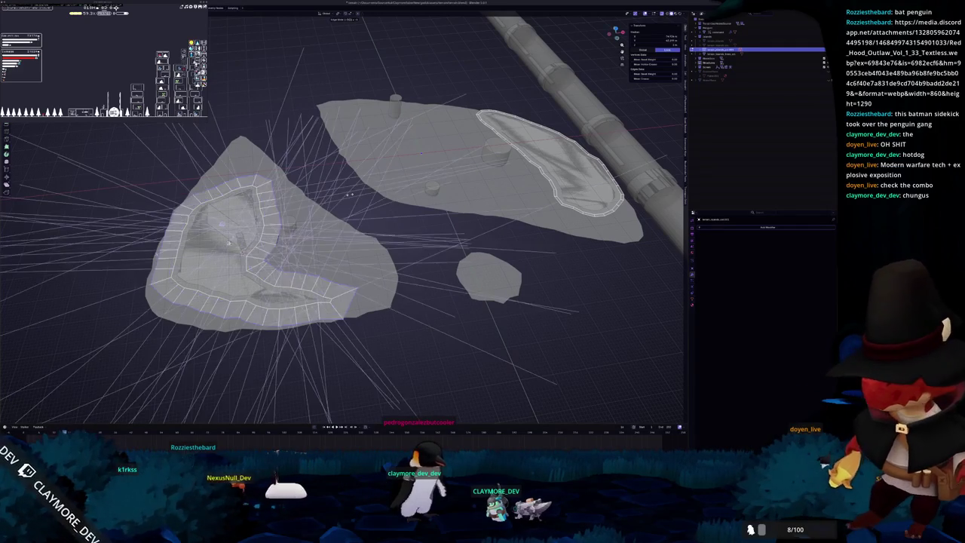
click(229, 242)
drag(350, 195, 405, 234)
Step: Inset the right island's inner region by 0.1
scroll(430, 239, up, 3)
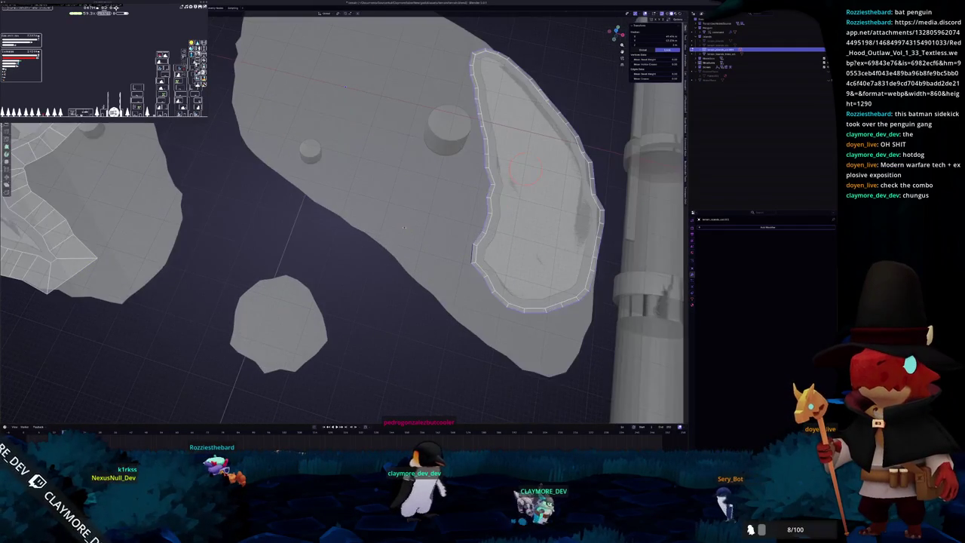
text(i0.1)
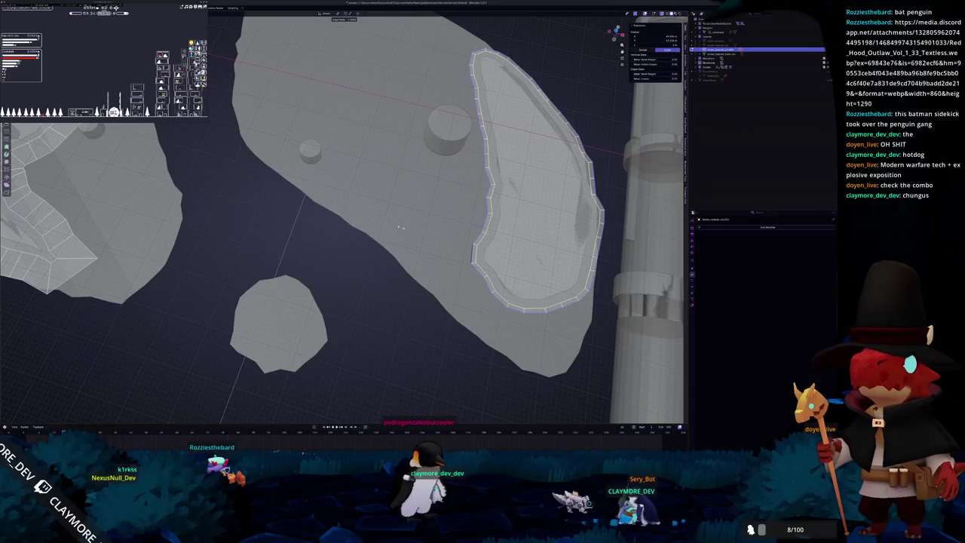
key(Return)
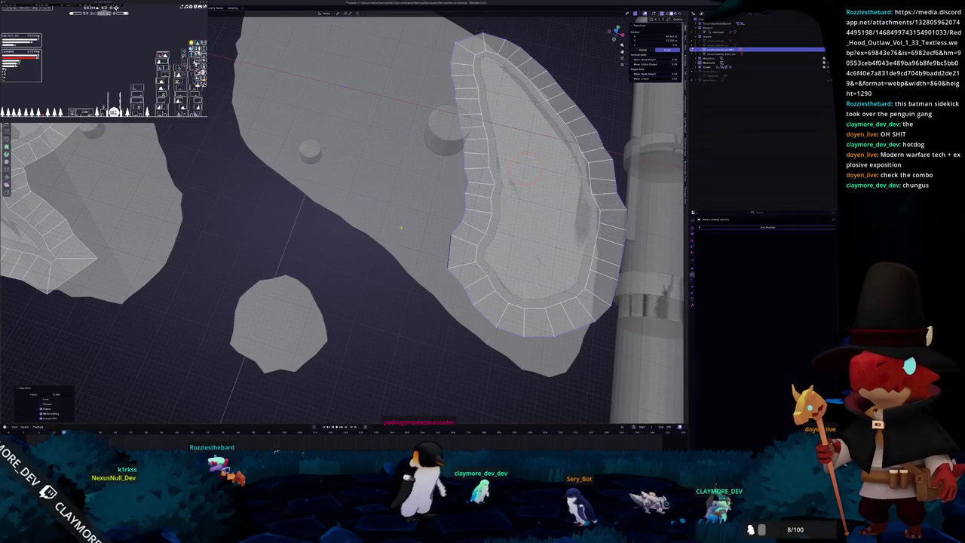
drag(400, 226, 371, 216)
scroll(372, 218, down, 3)
Step: Extrude both inset rings upward in X-ray and subtract them from the islands as a Boolean Difference
key(e)
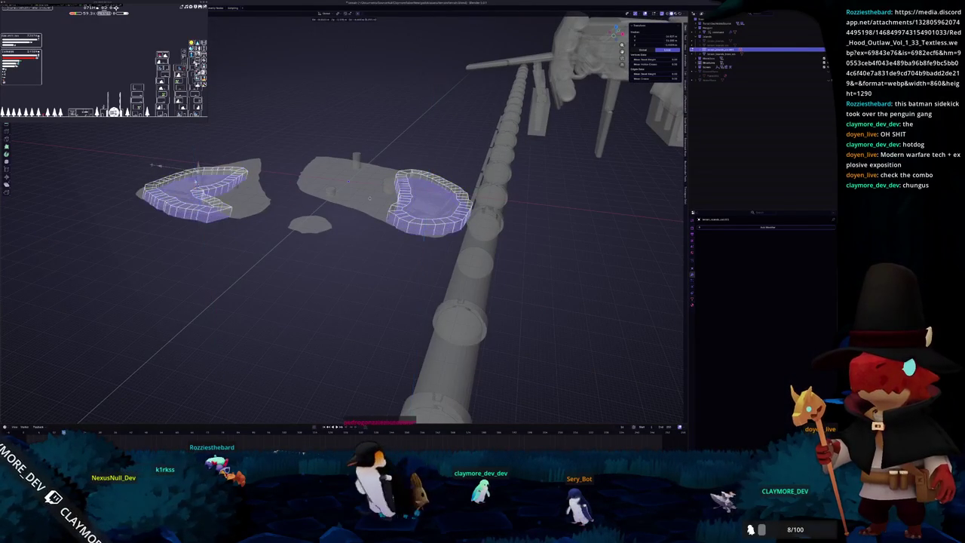
key(alt+z)
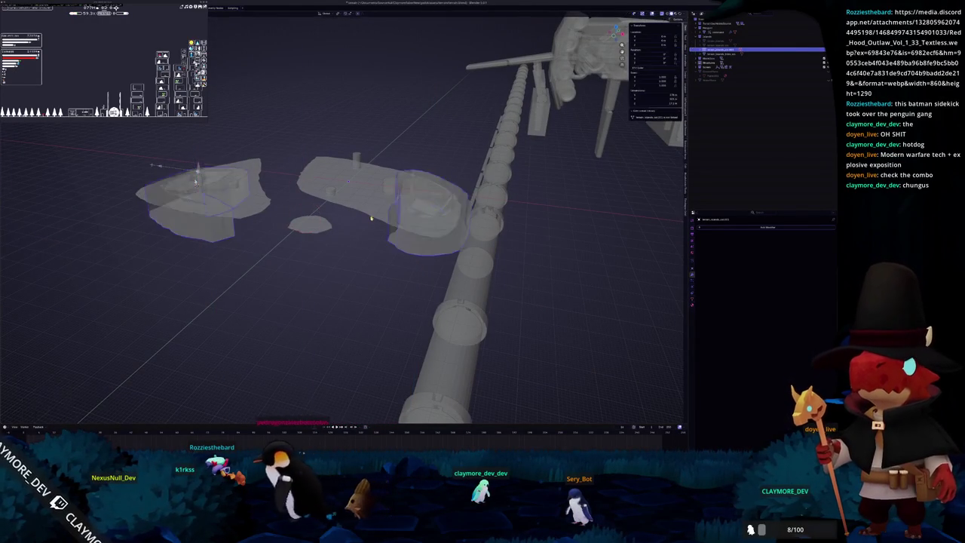
scroll(383, 197, up, 3)
click(384, 197)
mouse_move(383, 197)
mouse_down()
mouse_move(365, 235)
mouse_move(347, 214)
mouse_up()
key(ctrl+minus)
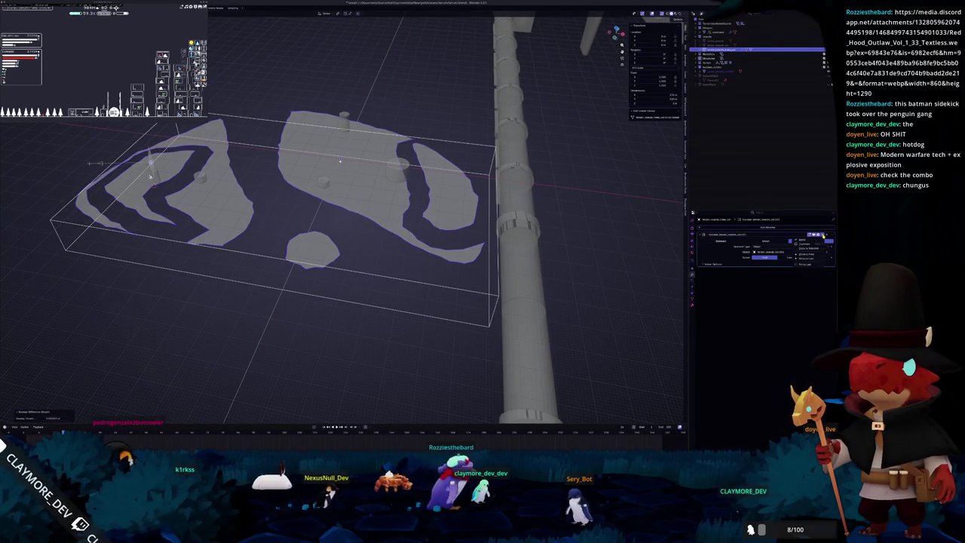
Step: Apply the Boolean cut permanently to the islands object
key(ctrl+a)
click(714, 68)
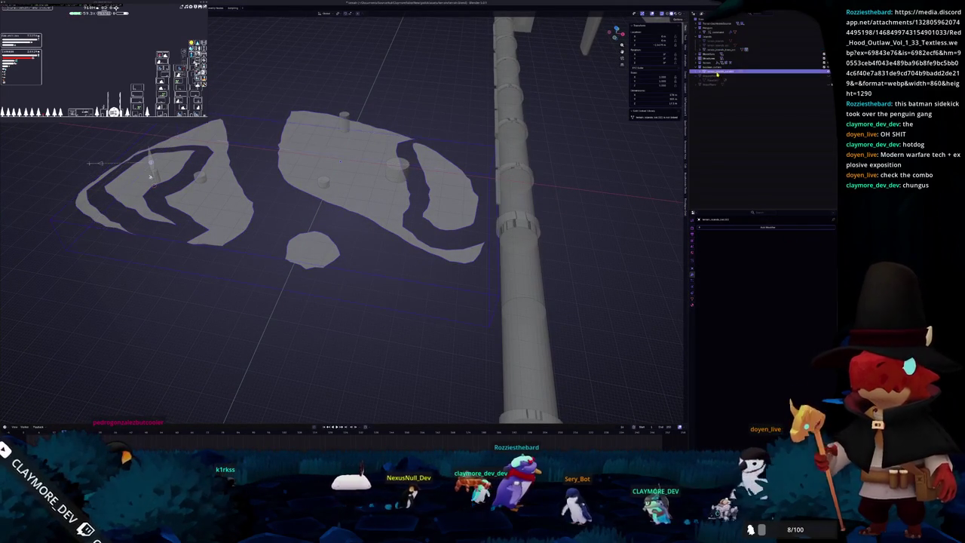
click(811, 49)
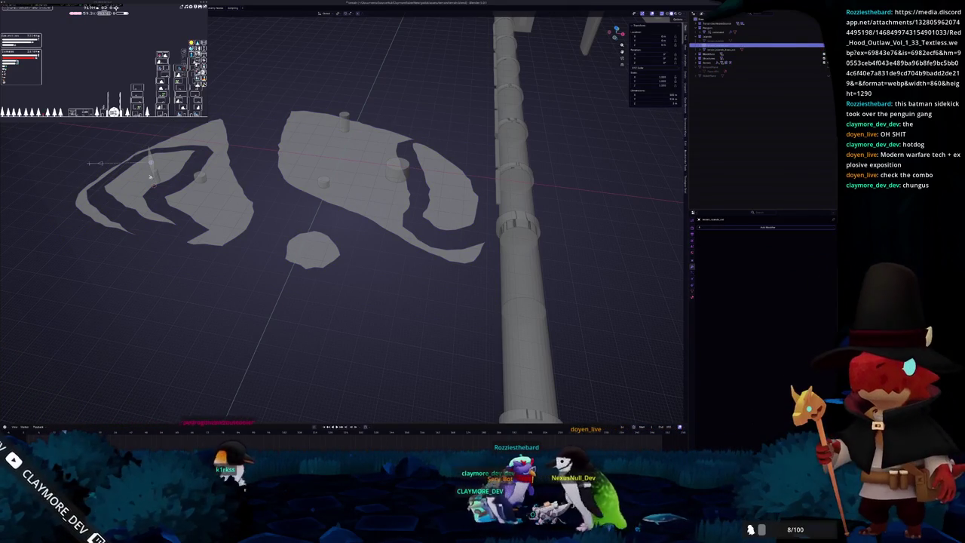
Step: Unhide and select the sculpted terrain meshes, orbiting to inspect the rocky rim channels
click(822, 46)
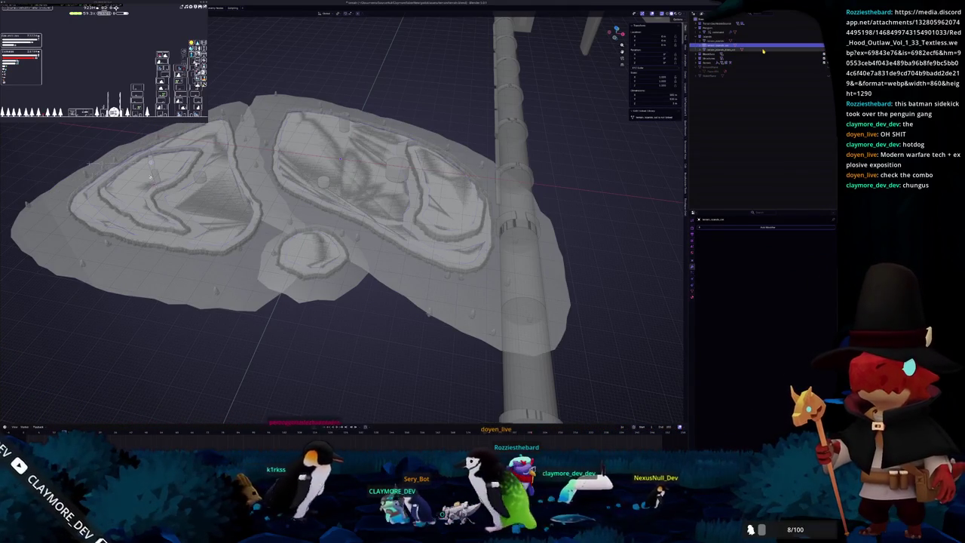
click(754, 50)
mouse_move(402, 226)
mouse_down()
mouse_move(403, 151)
mouse_move(403, 219)
mouse_up()
scroll(402, 159, up, 3)
mouse_move(15, 135)
mouse_down()
mouse_move(40, 147)
mouse_move(62, 183)
mouse_up()
mouse_move(82, 225)
mouse_down()
mouse_move(97, 280)
mouse_move(98, 351)
mouse_move(125, 422)
mouse_move(162, 325)
mouse_up()
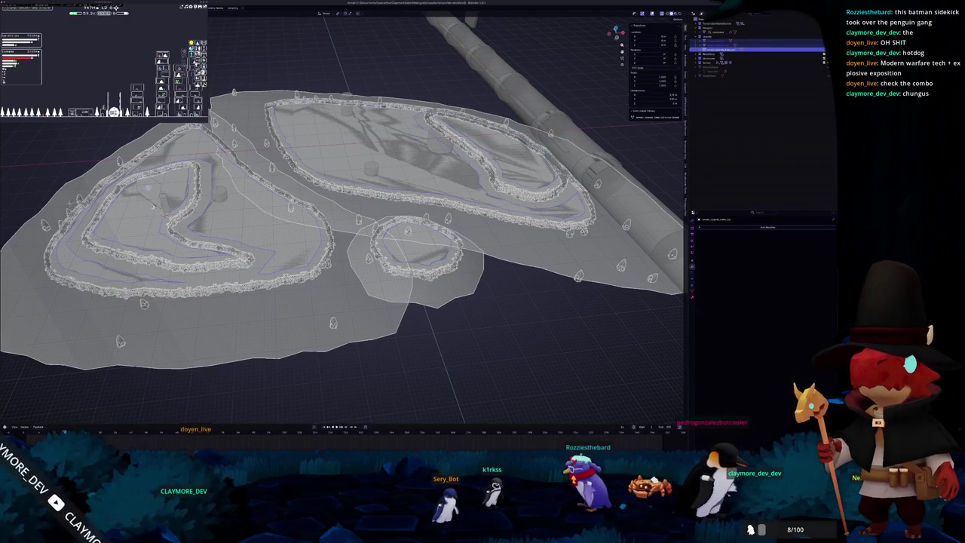
Step: Export the terrain as glTF over terrain.glb with material Images set to None
key(shift+r)
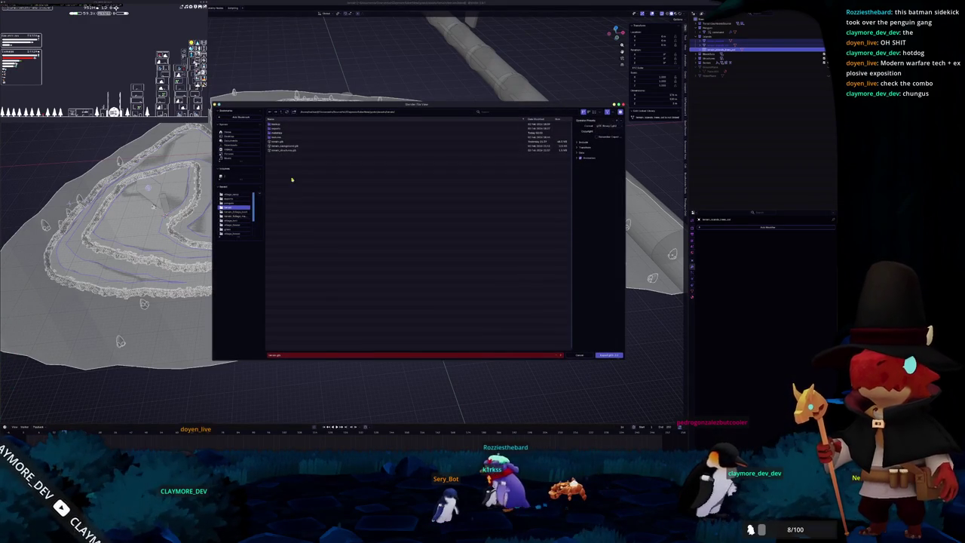
click(301, 142)
click(582, 142)
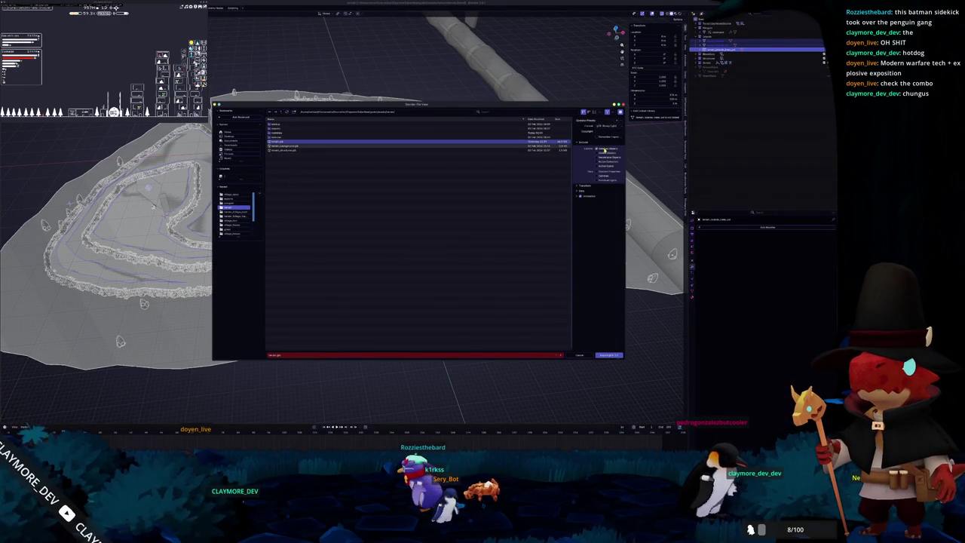
click(579, 190)
click(582, 207)
click(607, 219)
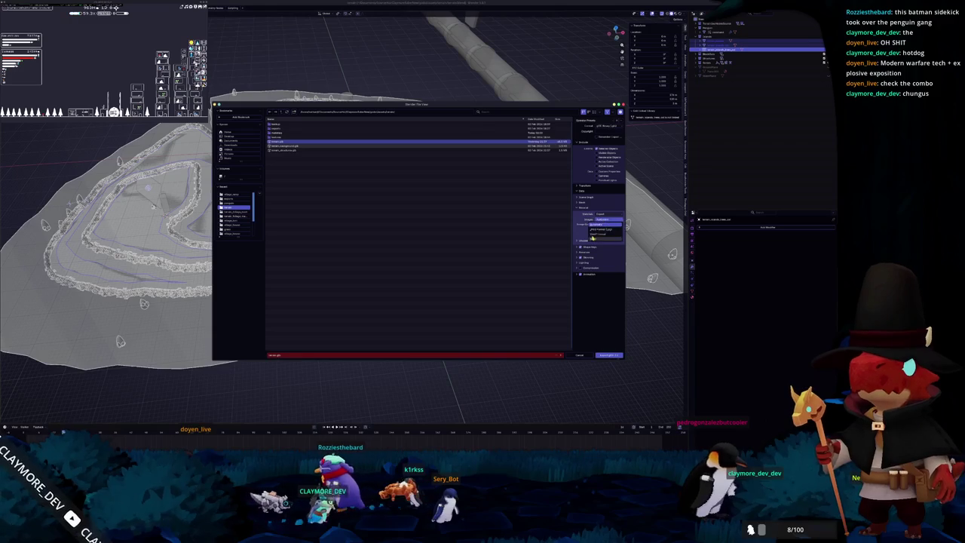
click(595, 236)
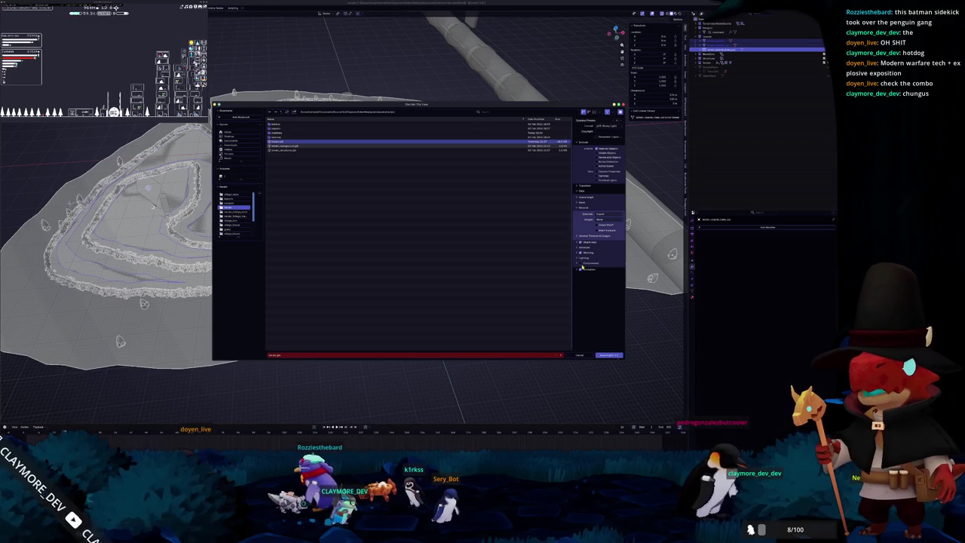
click(613, 354)
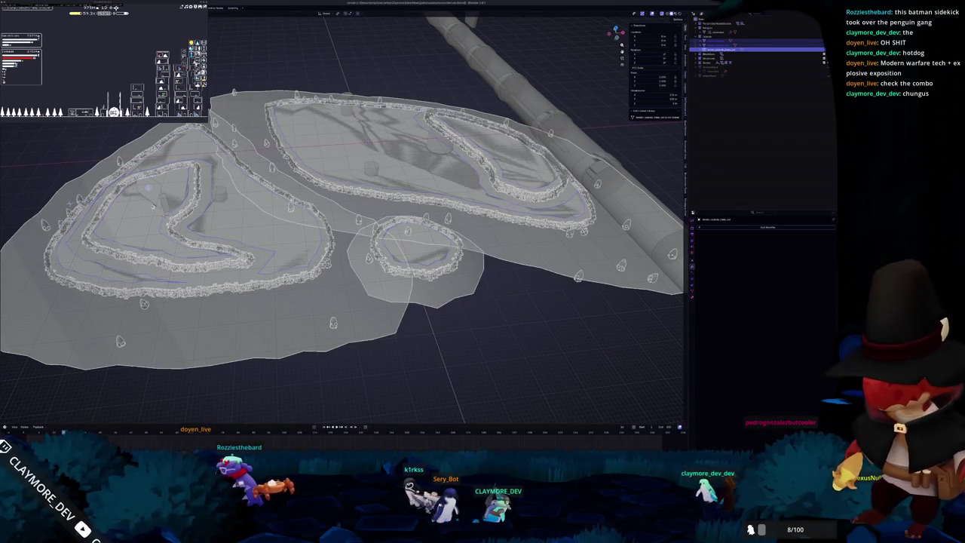
key(alt+Tab)
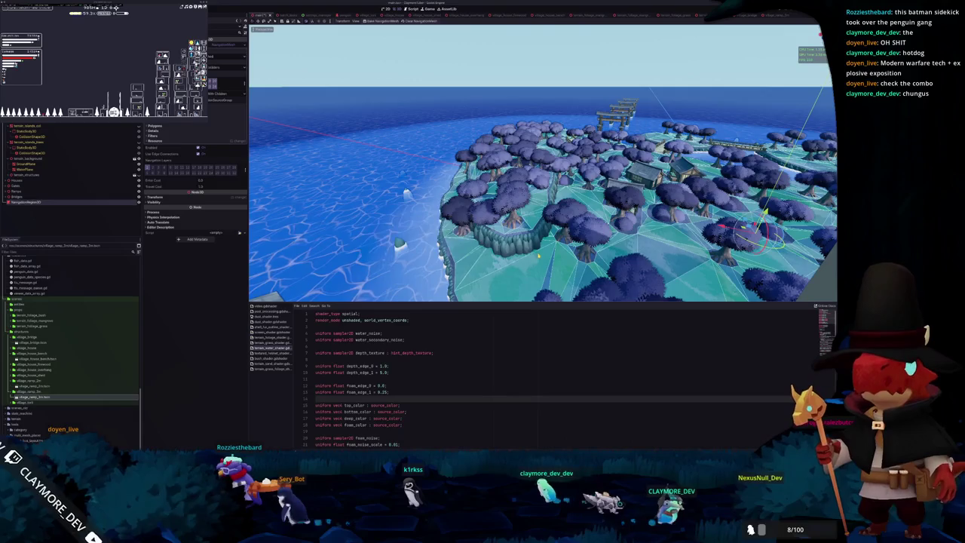
key(f)
scroll(508, 236, down, 6)
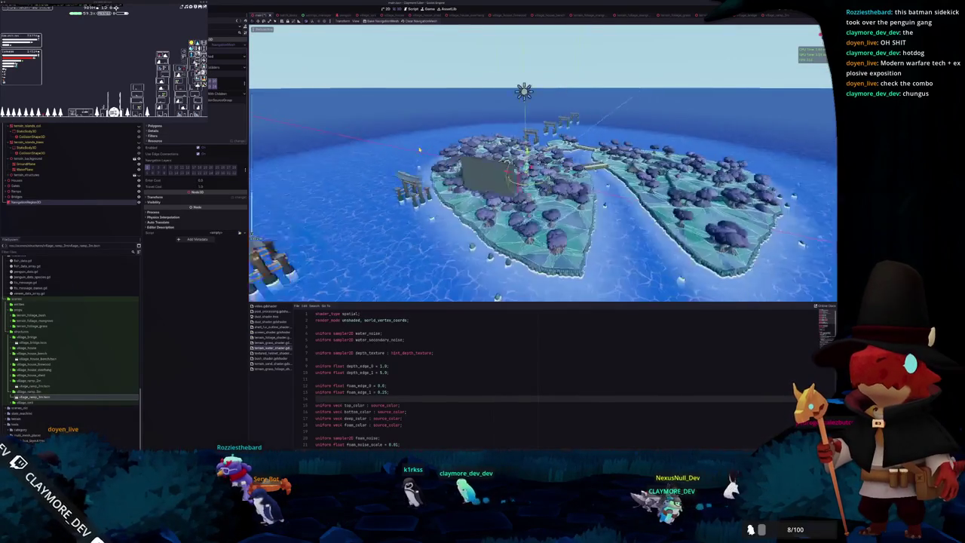
scroll(543, 169, up, 8)
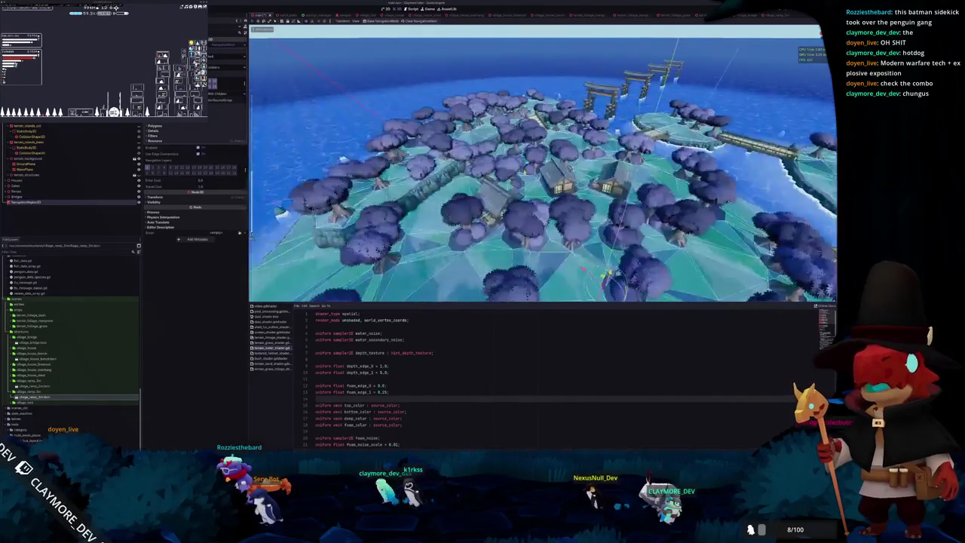
scroll(543, 169, up, 5)
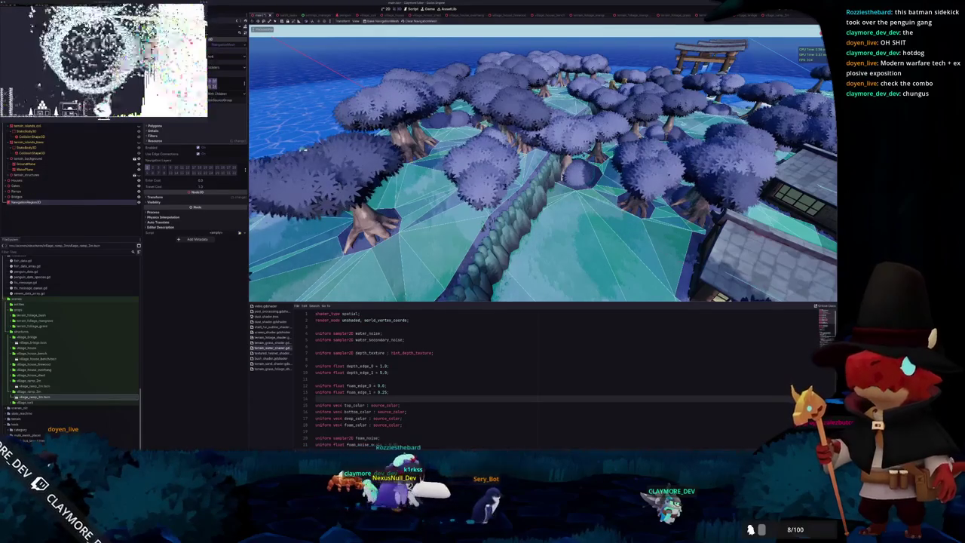
click(304, 149)
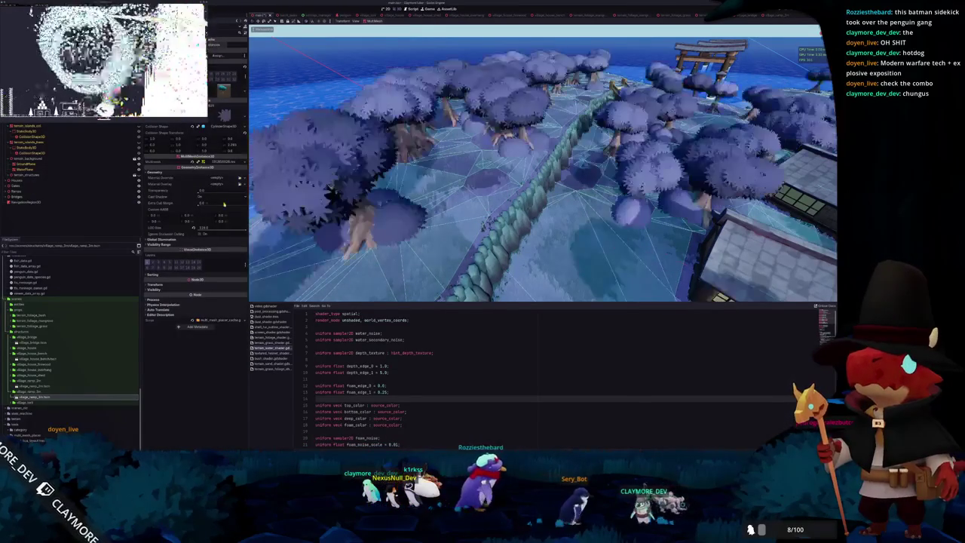
scroll(397, 175, down, 5)
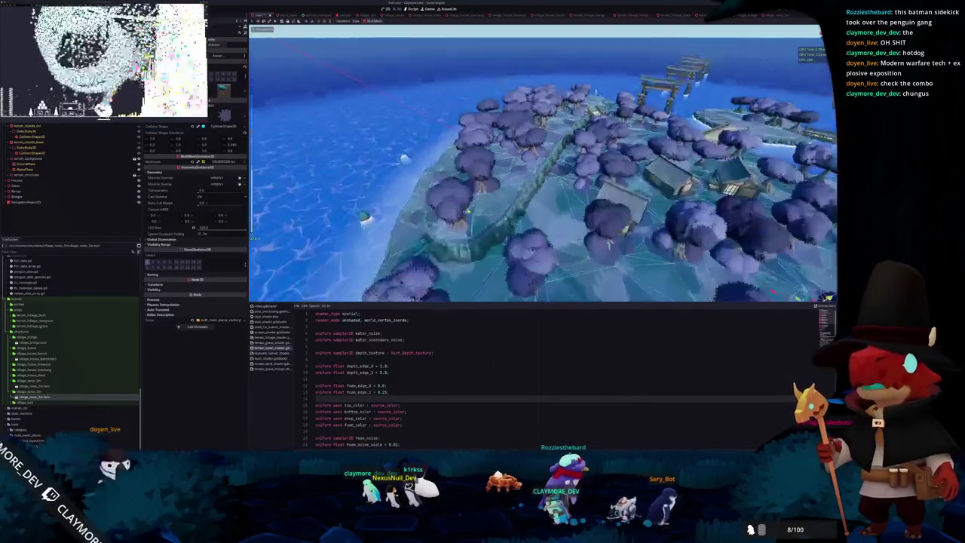
scroll(543, 163, up, 5)
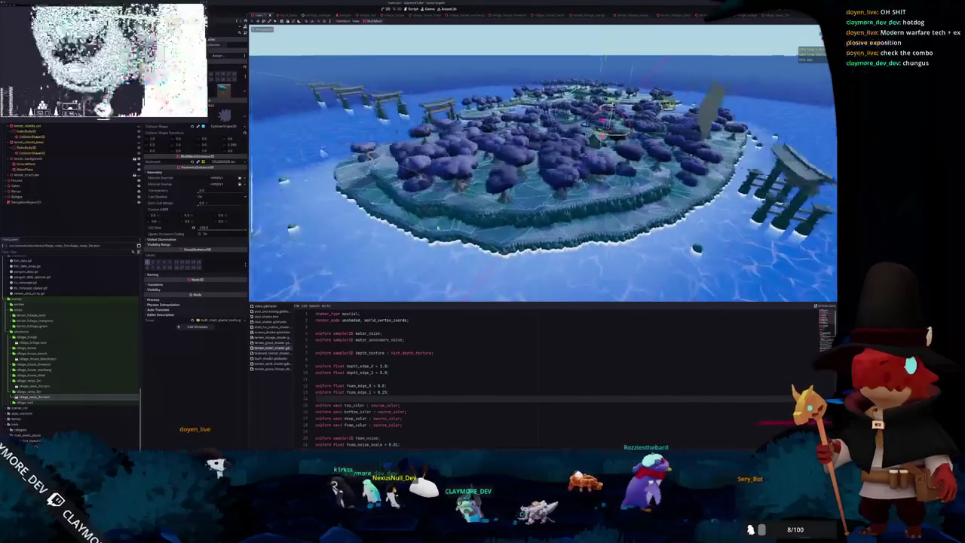
scroll(523, 213, up, 5)
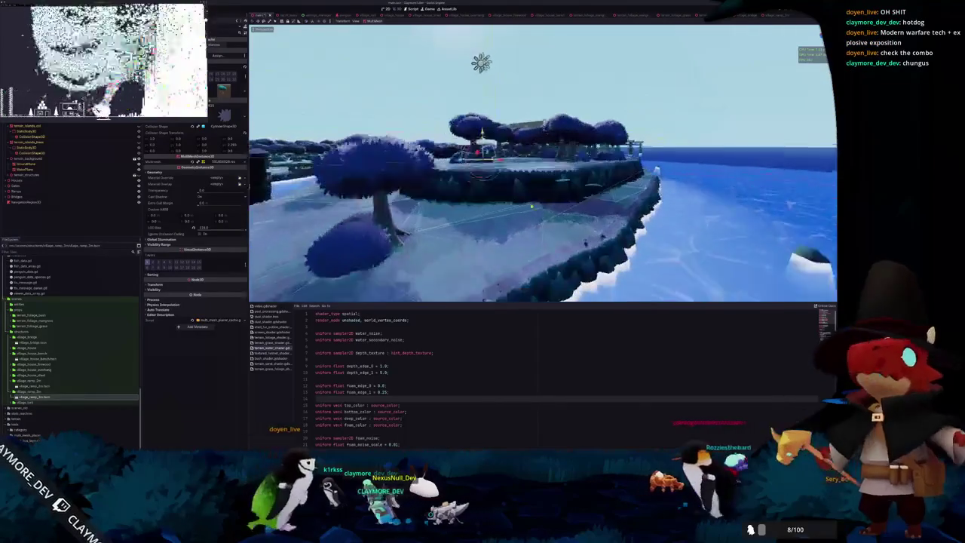
scroll(543, 162, down, 5)
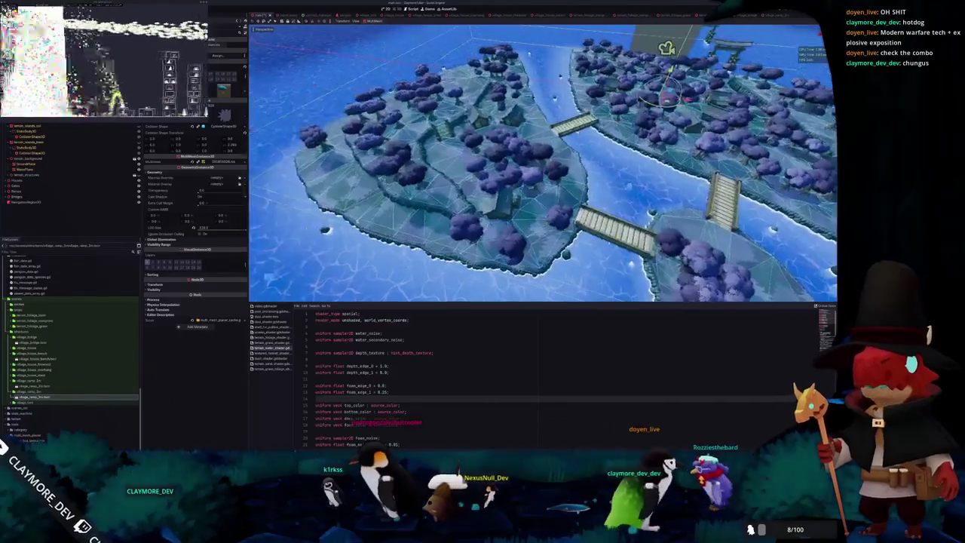
Step: Select NavigationRegion3D, collapse its NavigationMesh, and fly through the village checking navmesh coverage
click(24, 203)
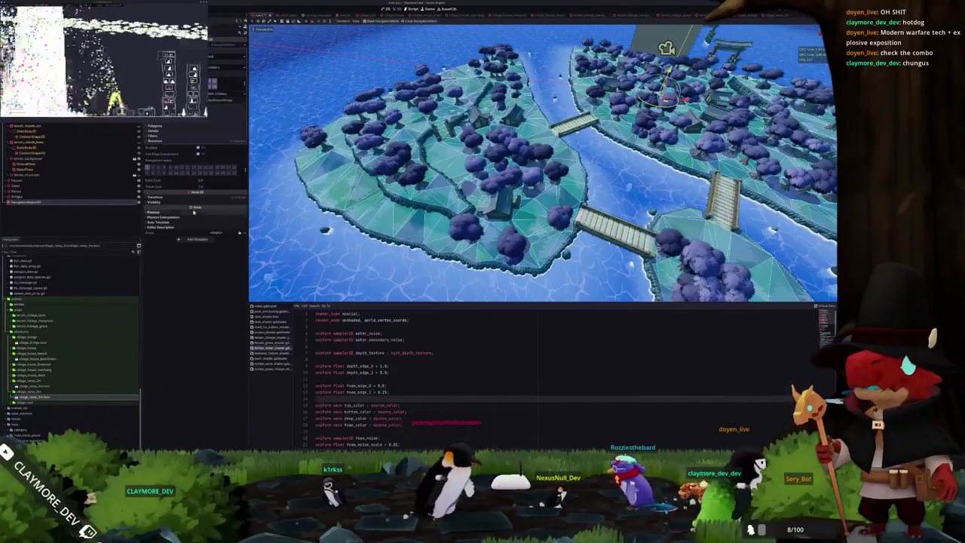
click(219, 47)
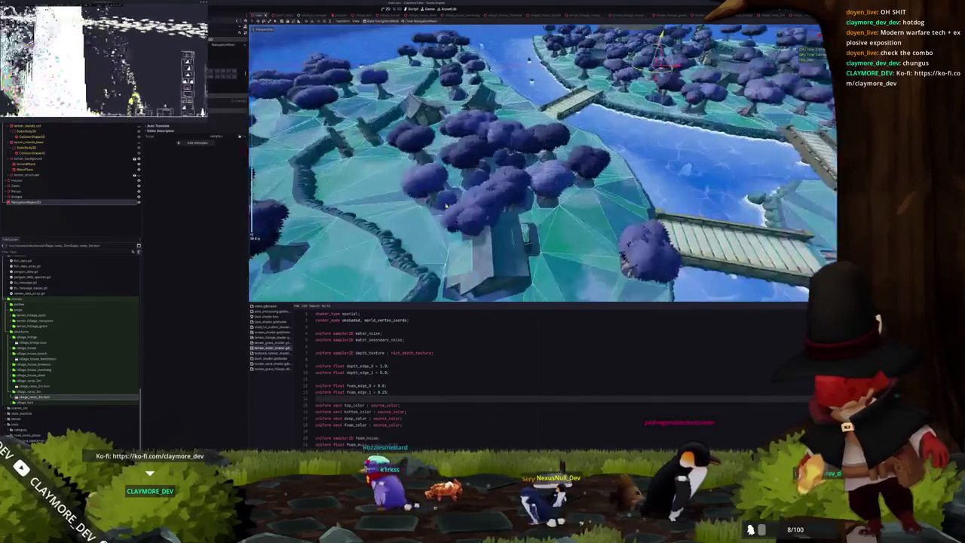
key(w)
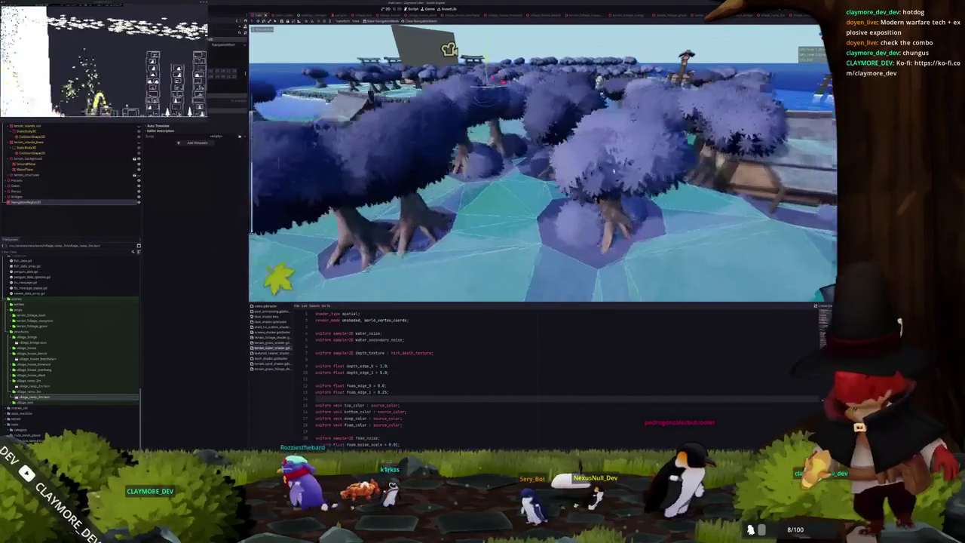
key(w)
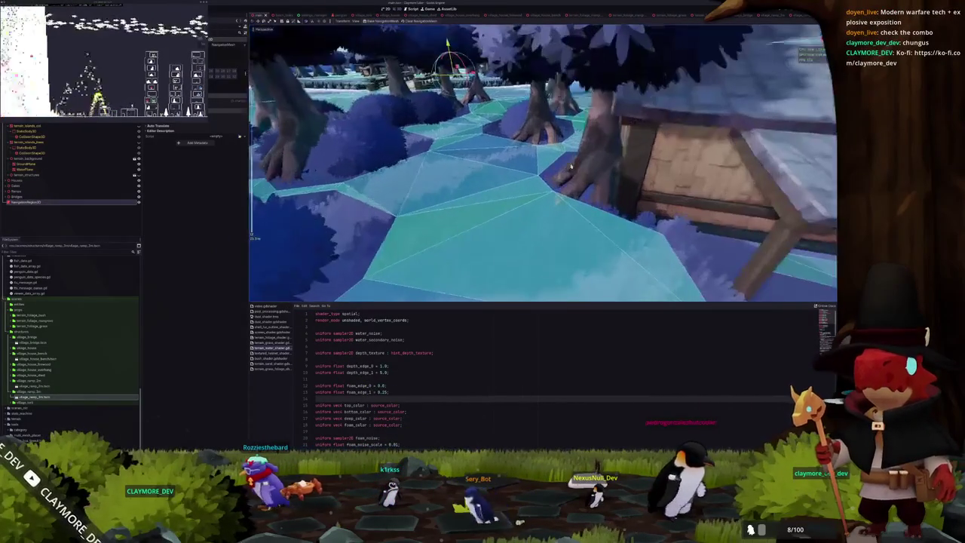
click(580, 179)
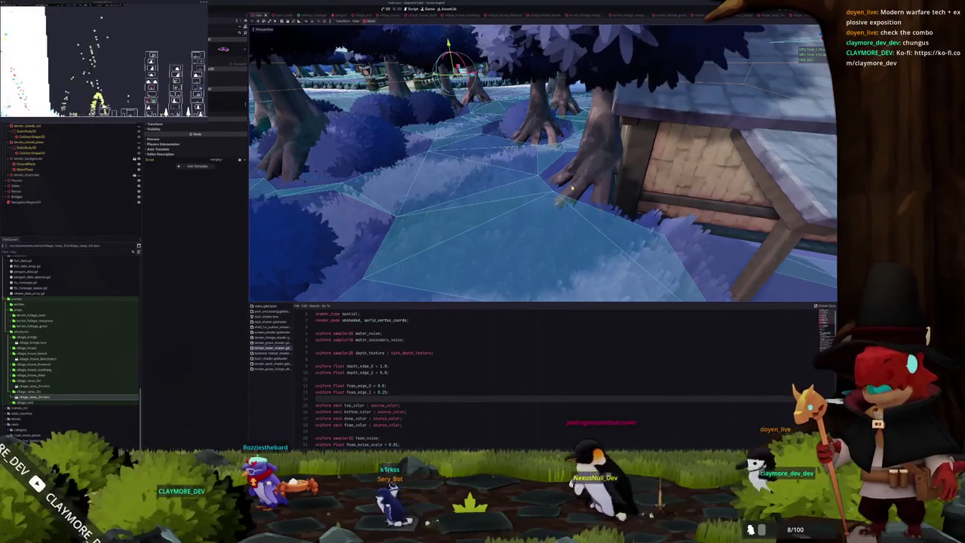
key(s)
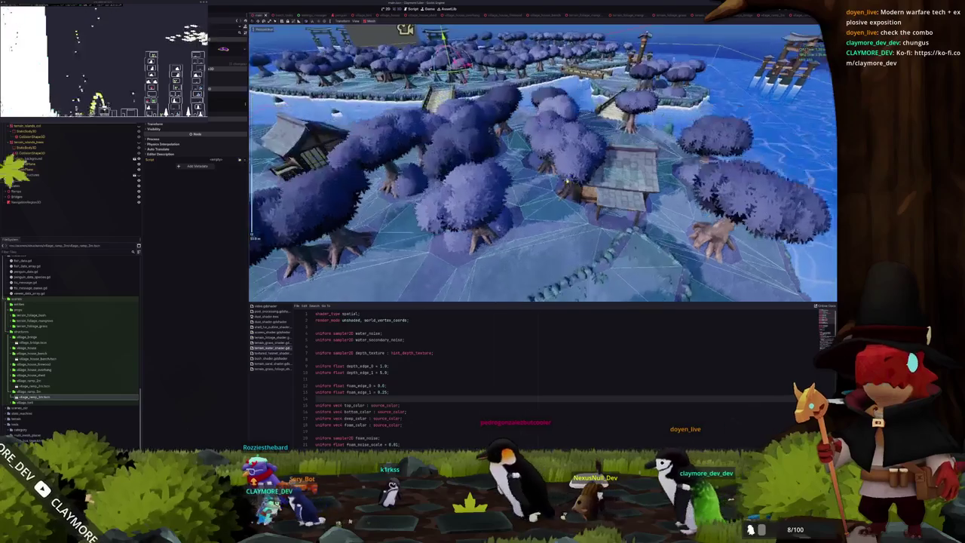
key(s)
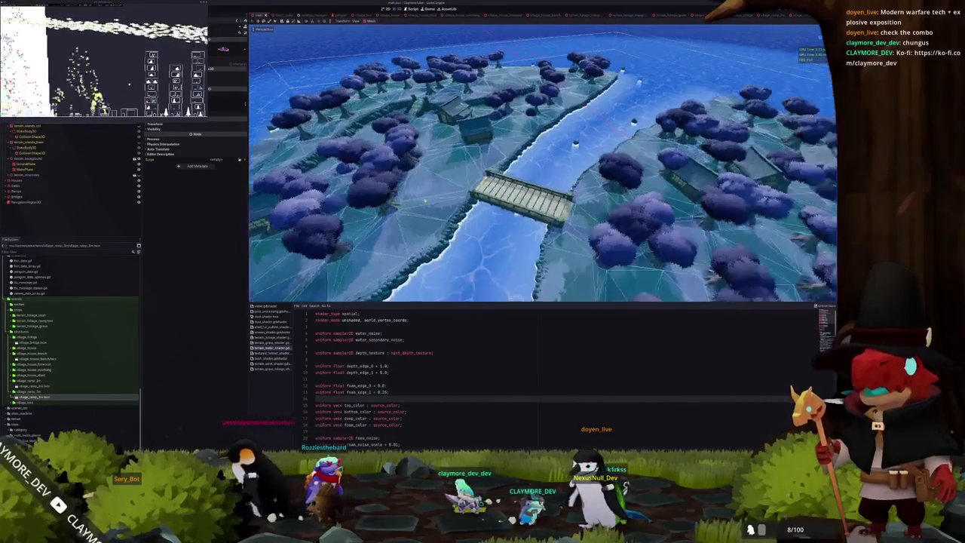
Step: Move the freelook camera back until the whole island village and its navmesh are visible
key(d)
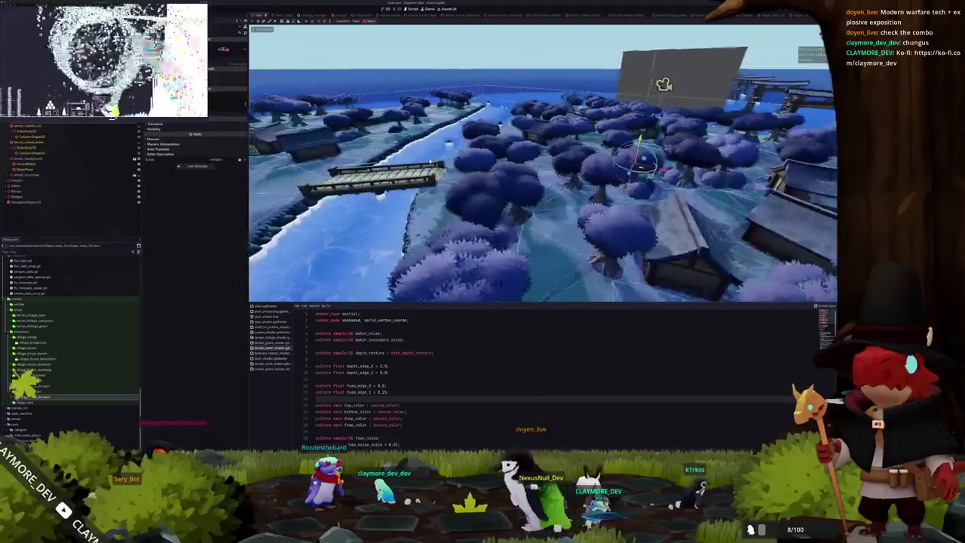
key(d)
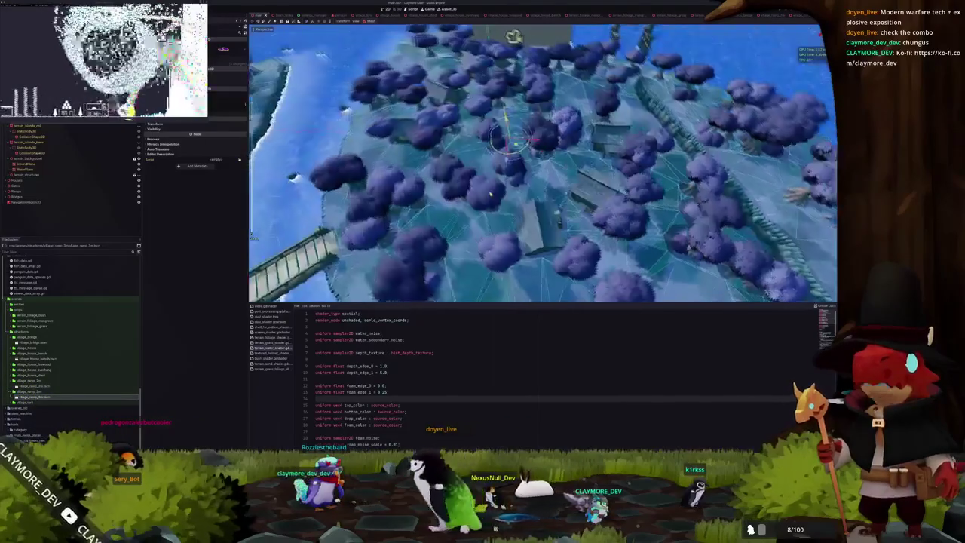
key(s)
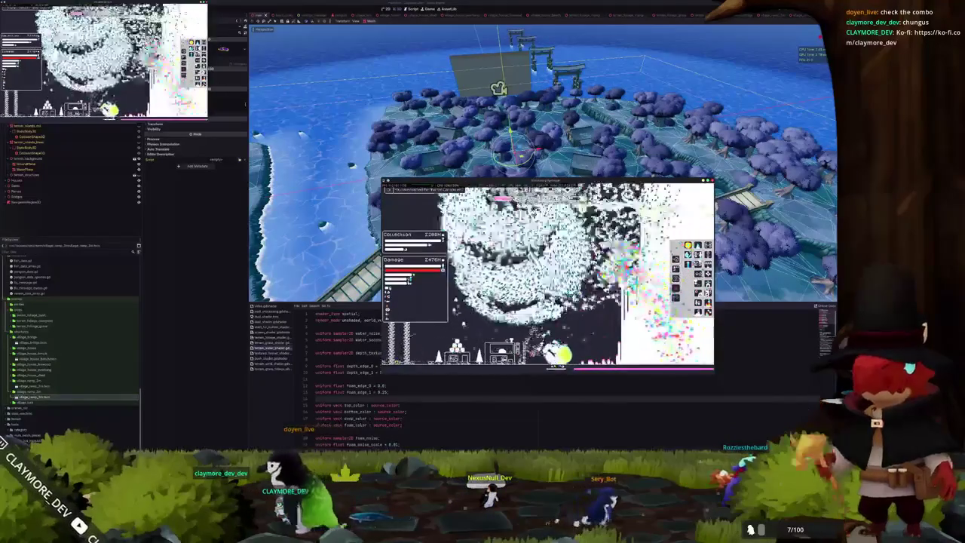
Step: Open and close the game's settings menu, quit the game with F8, and switch to the Tasks board
click(684, 192)
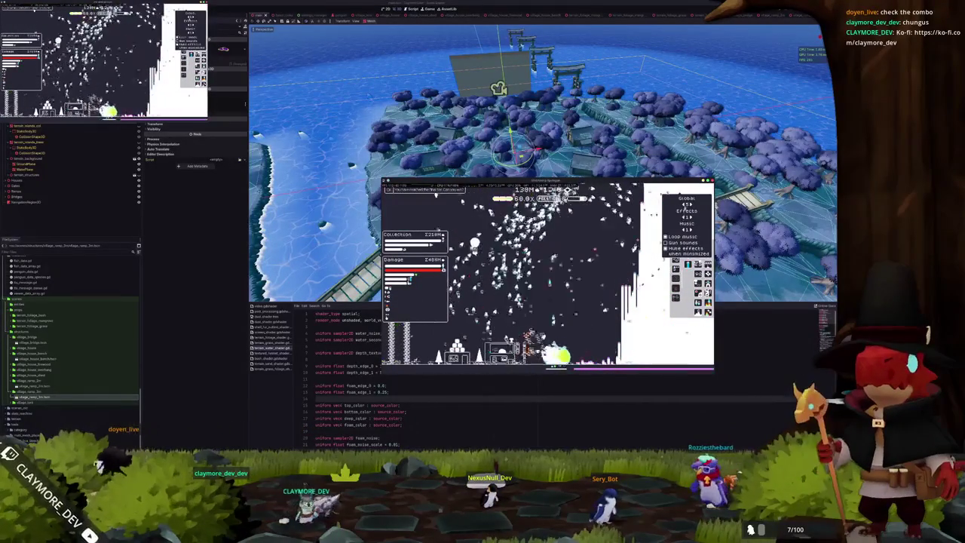
click(486, 256)
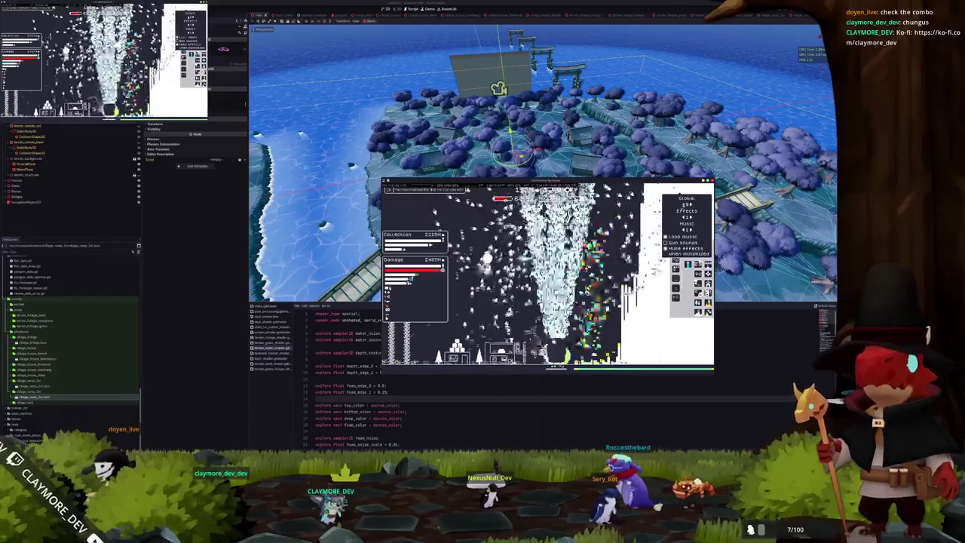
key(F8)
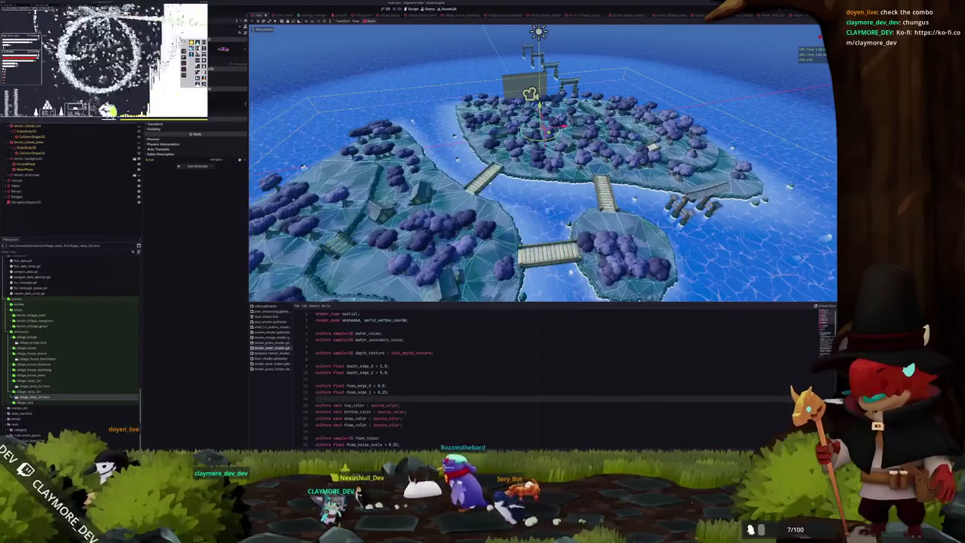
key(alt+Tab)
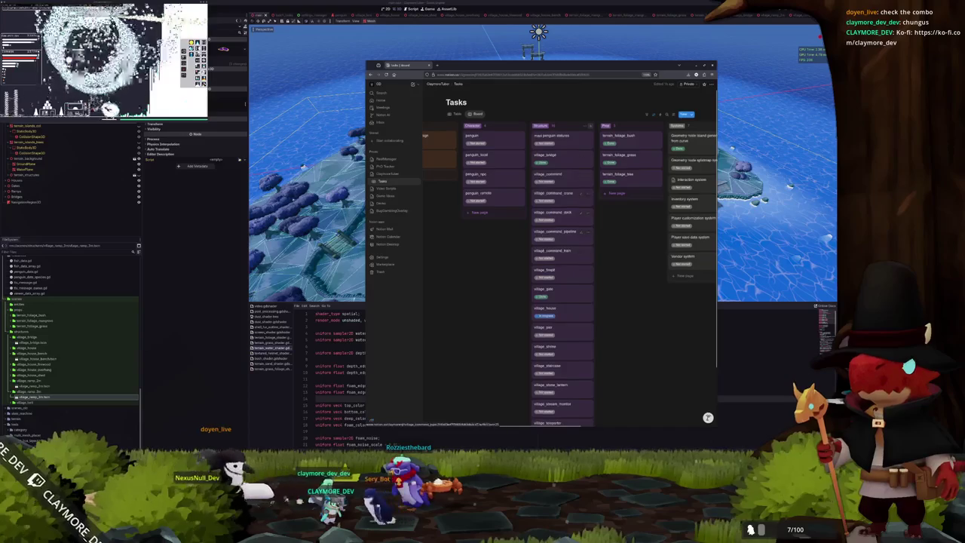
scroll(543, 329, down, 1)
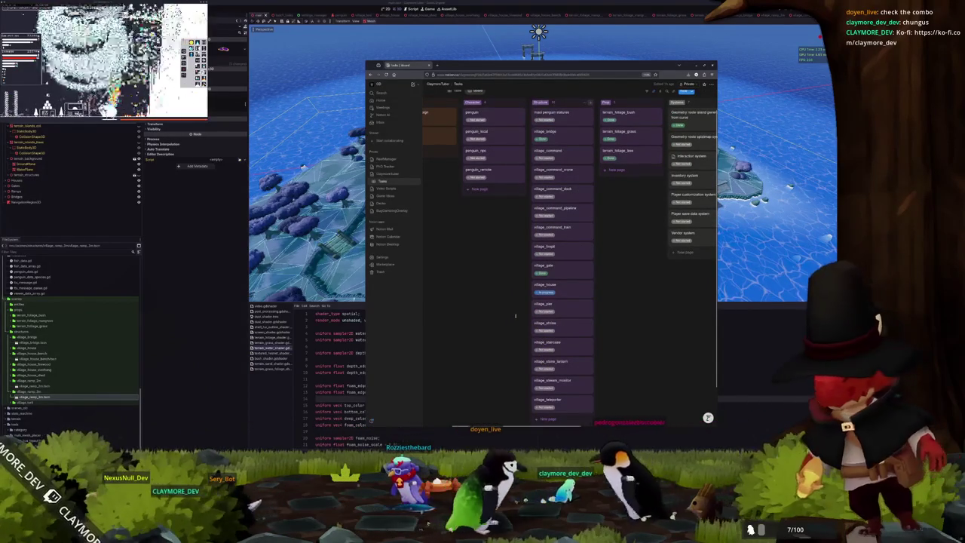
Step: Rename the village_staircase task to village_ramp and add a to-do item to its page
click(558, 343)
key(ctrl+a)
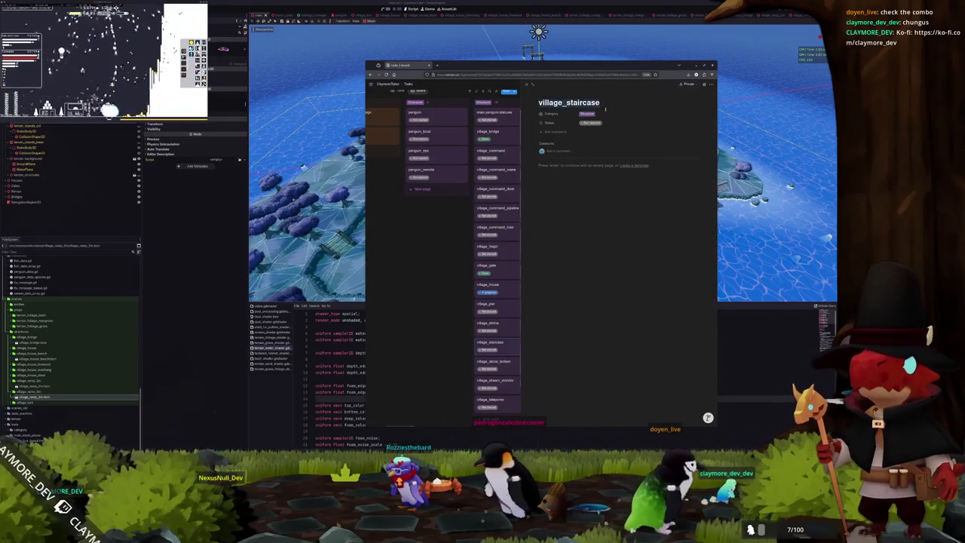
text(village_ramp)
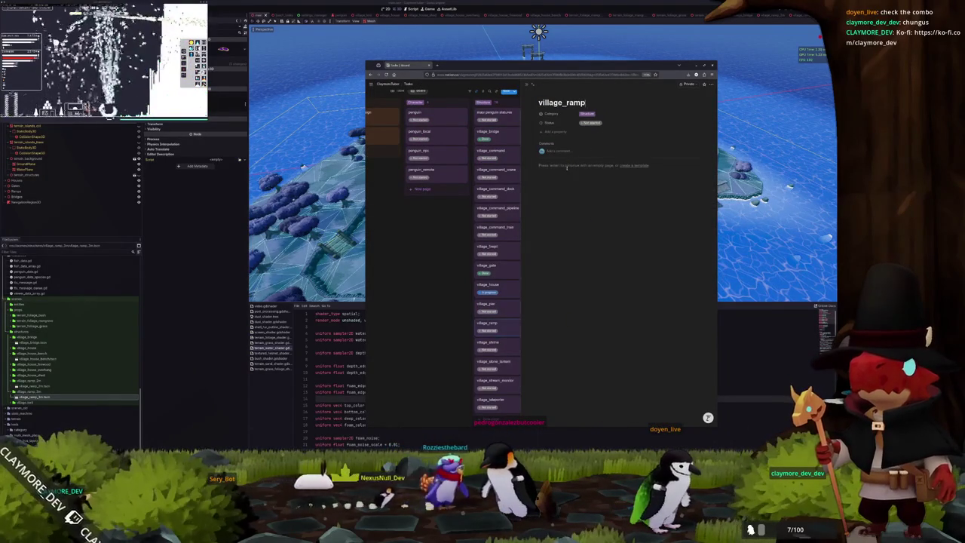
key(Return)
text(/todo)
key(Return)
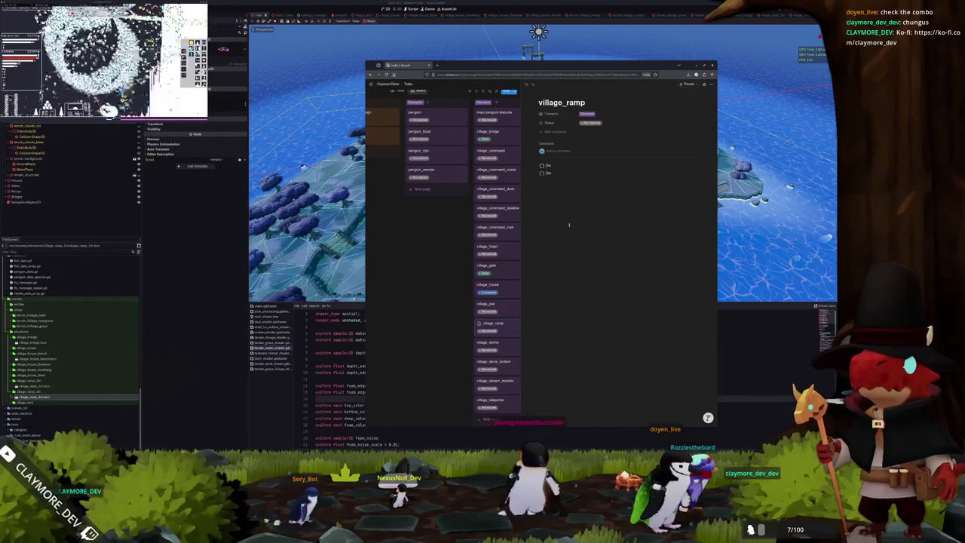
Step: Set the village_ramp task's status to Done and return to the board
click(585, 122)
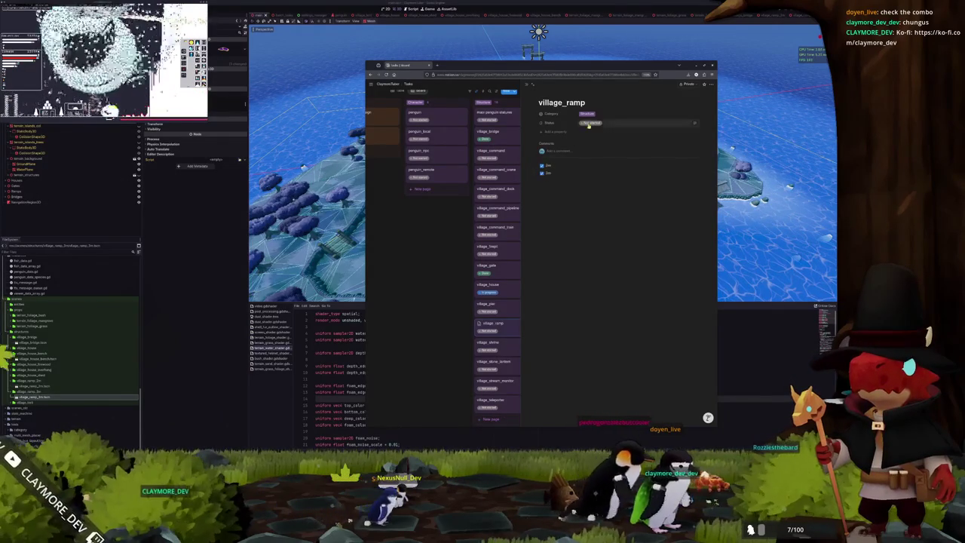
click(603, 176)
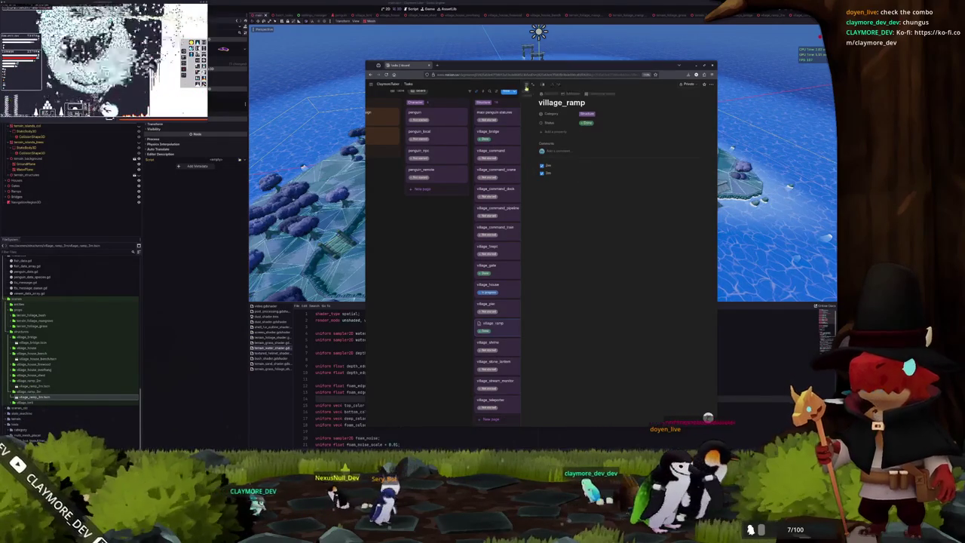
click(523, 84)
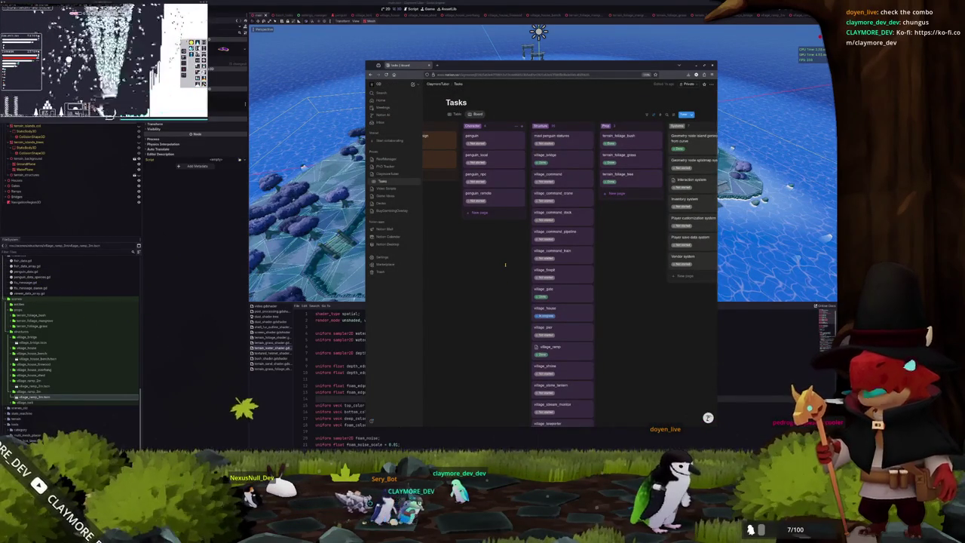
Step: Give the village_house task an empty page body, then browse the Tasks board columns
scroll(510, 291, down, 2)
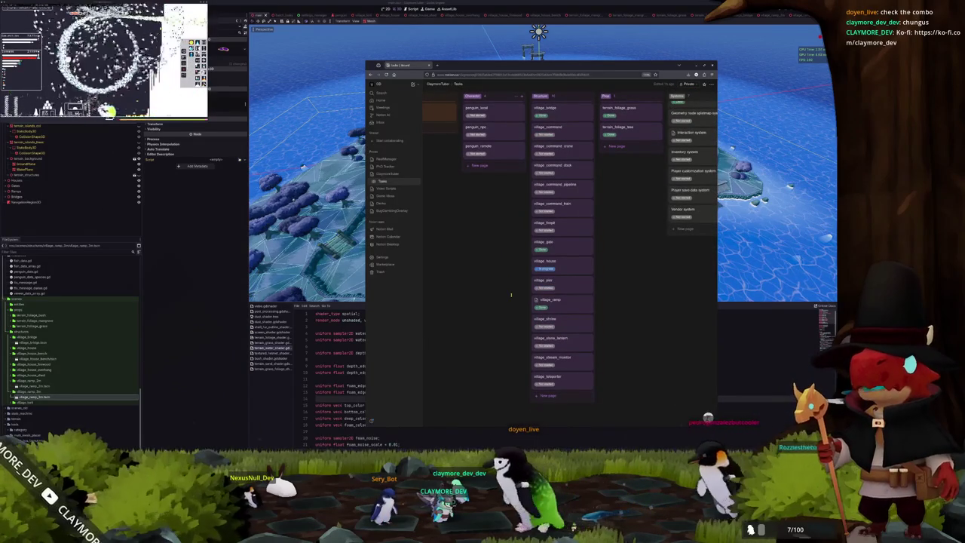
scroll(510, 295, up, 1)
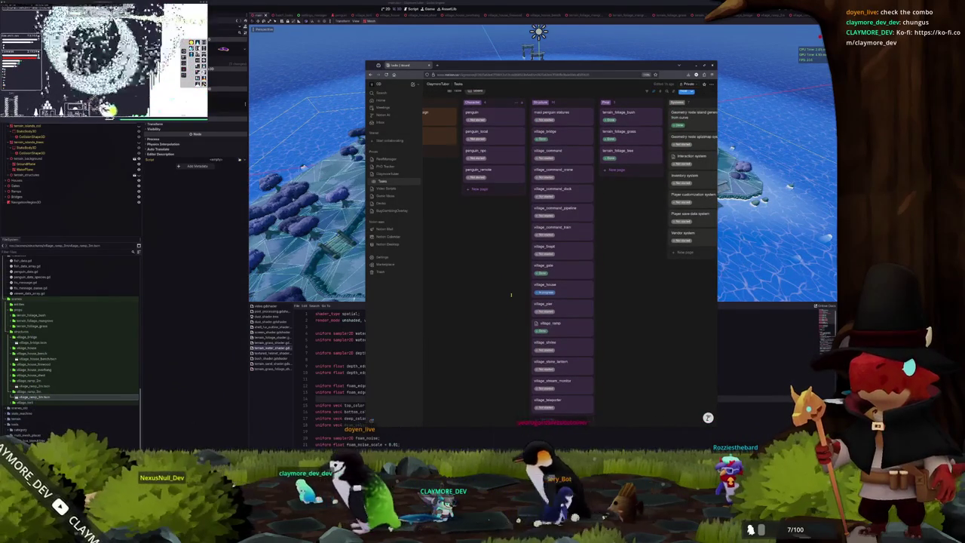
scroll(511, 295, up, 1)
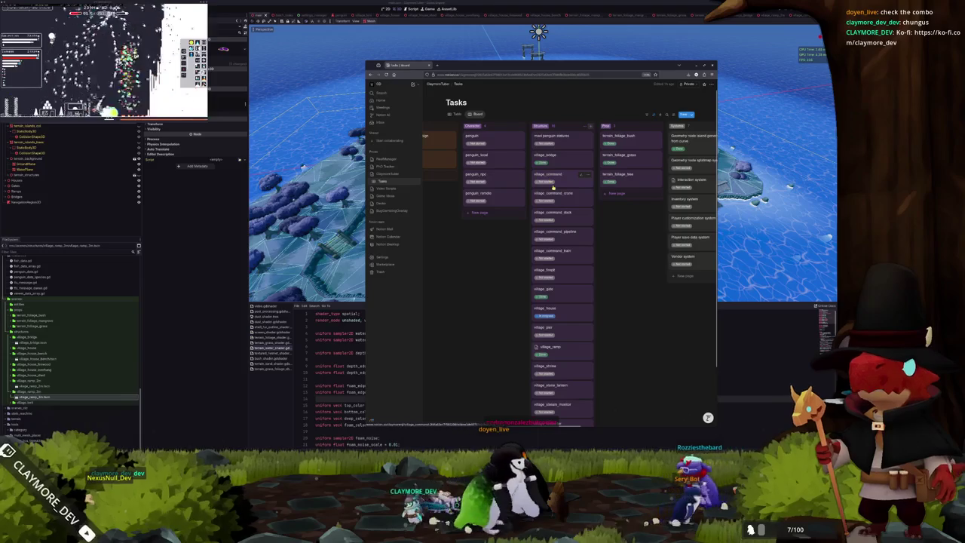
scroll(550, 143, down, 1)
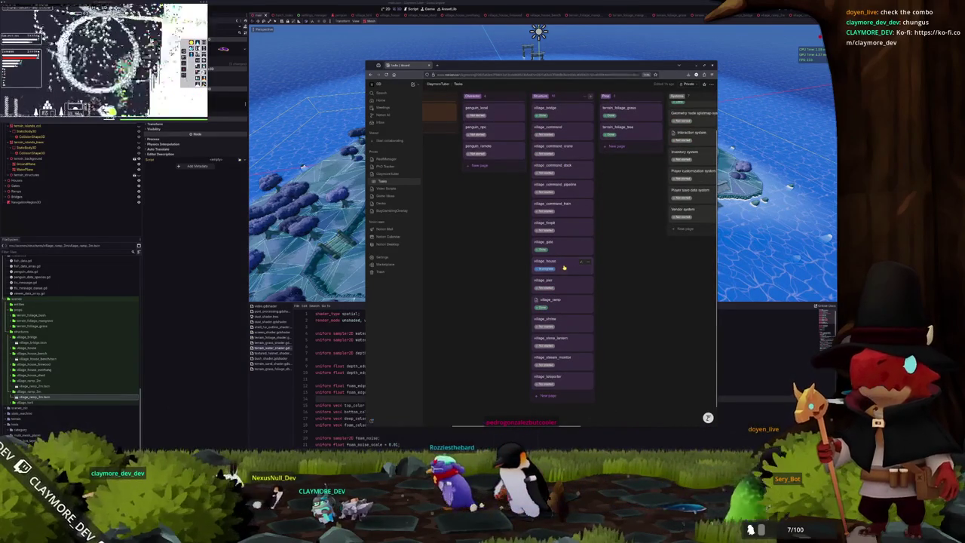
click(564, 267)
key(Return)
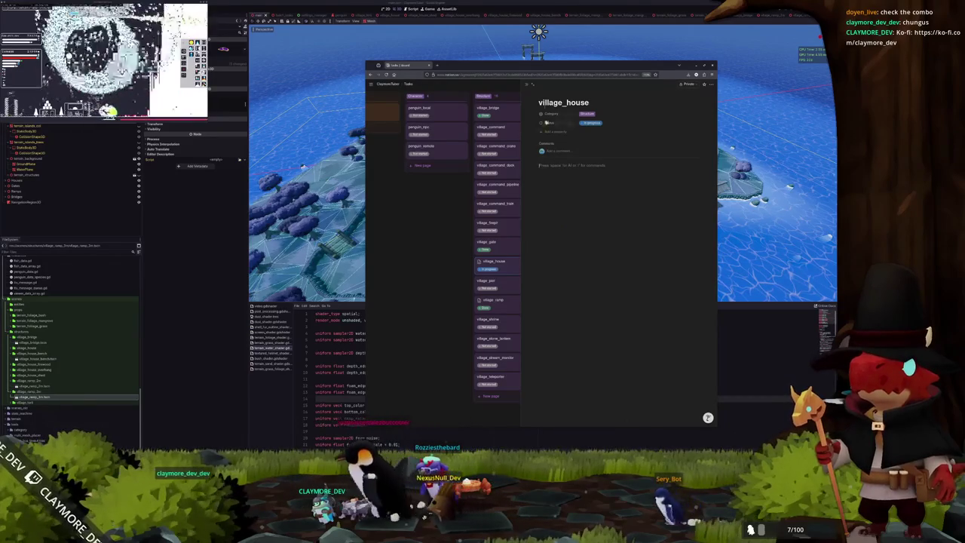
click(526, 85)
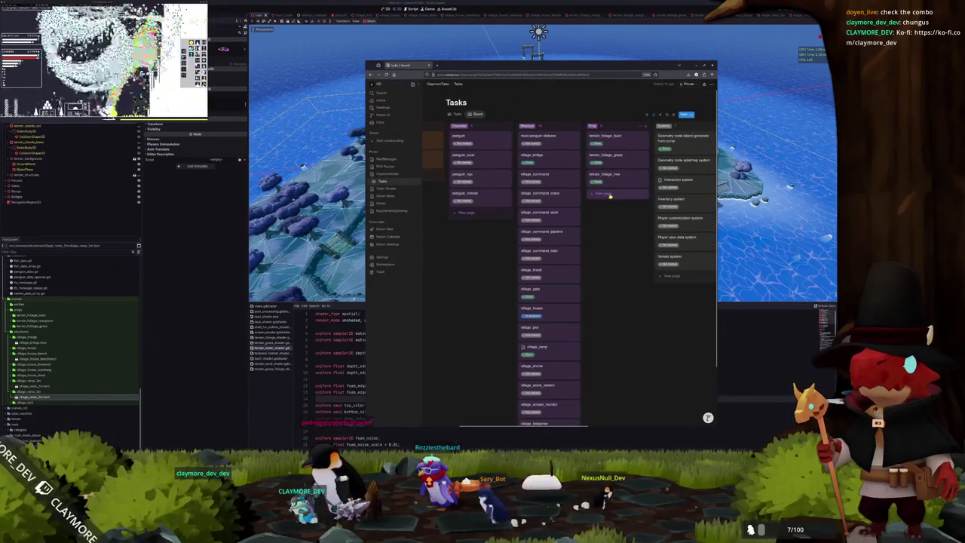
scroll(30, 361, up, 2)
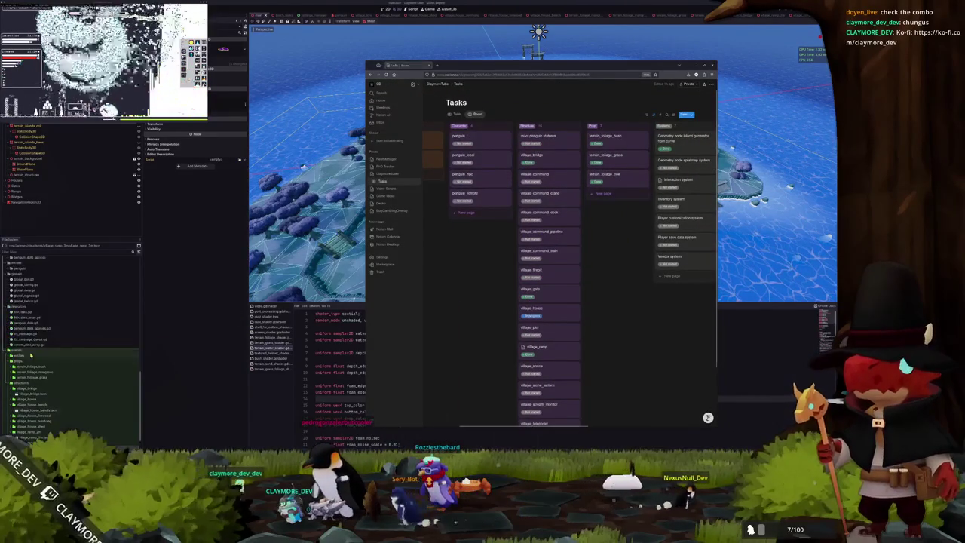
scroll(27, 354, down, 5)
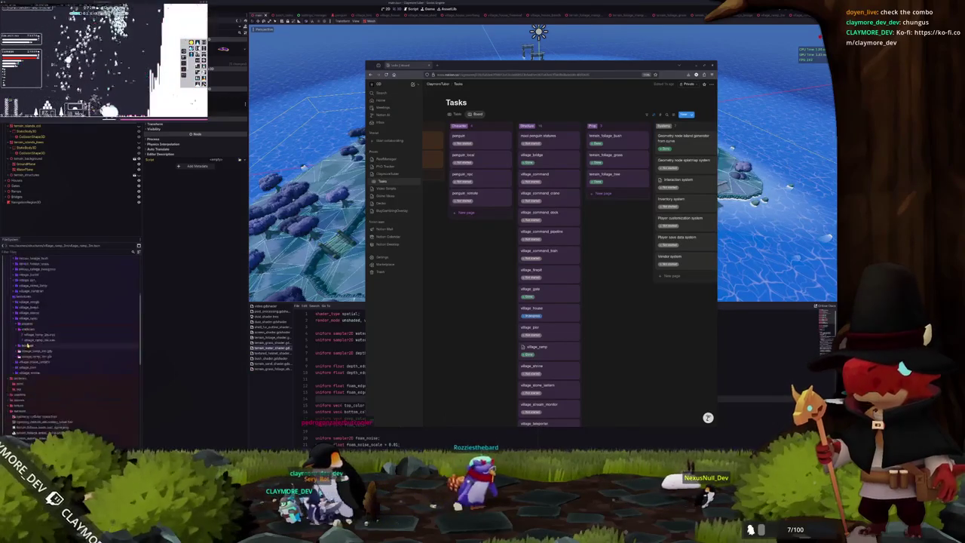
scroll(30, 328, up, 2)
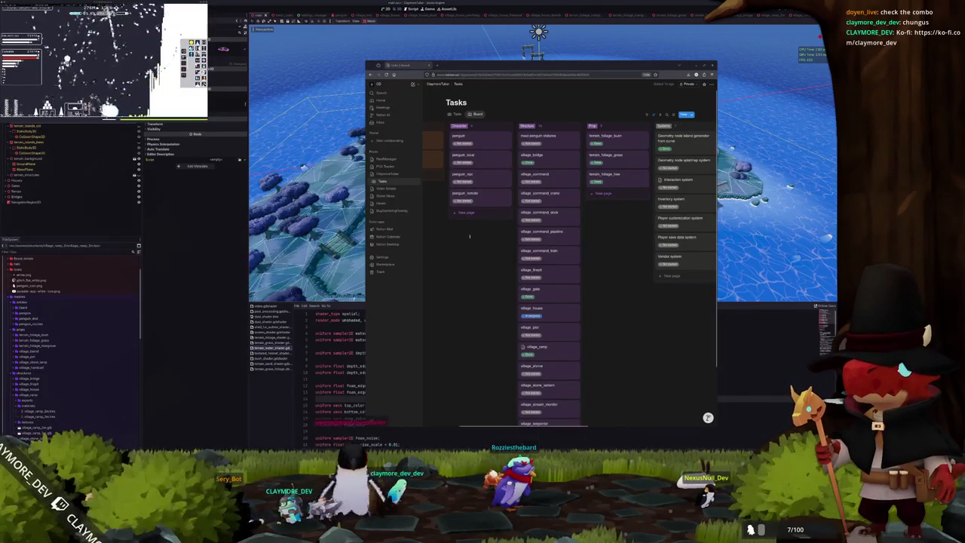
Step: Add village_barrel, village_pot, a lamp card and village_stallcart cards to the Prop column
click(604, 195)
text(village)
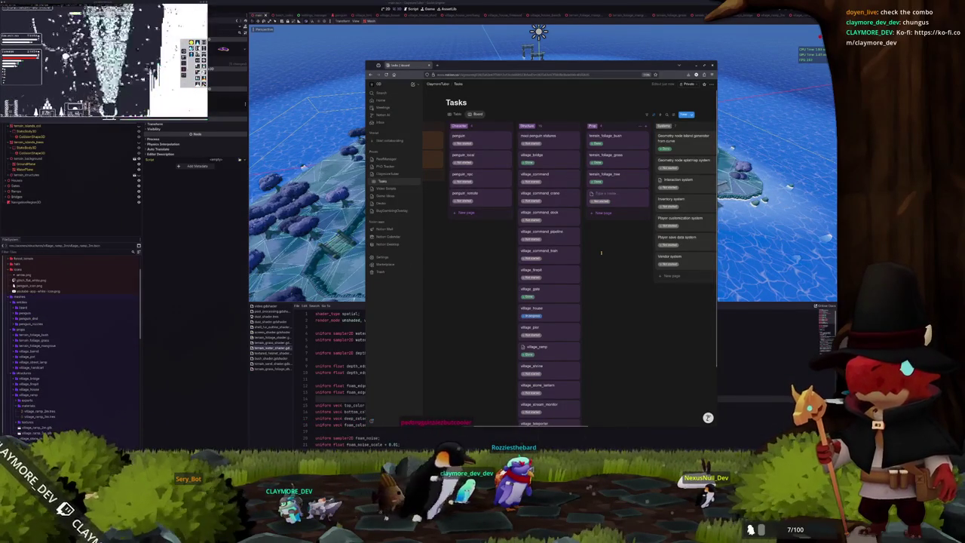
text(_barrel)
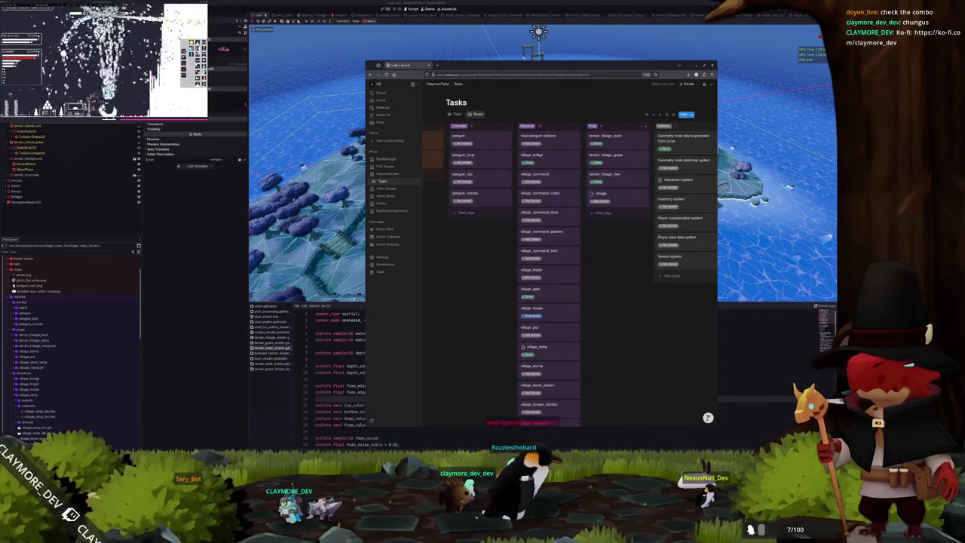
key(Return)
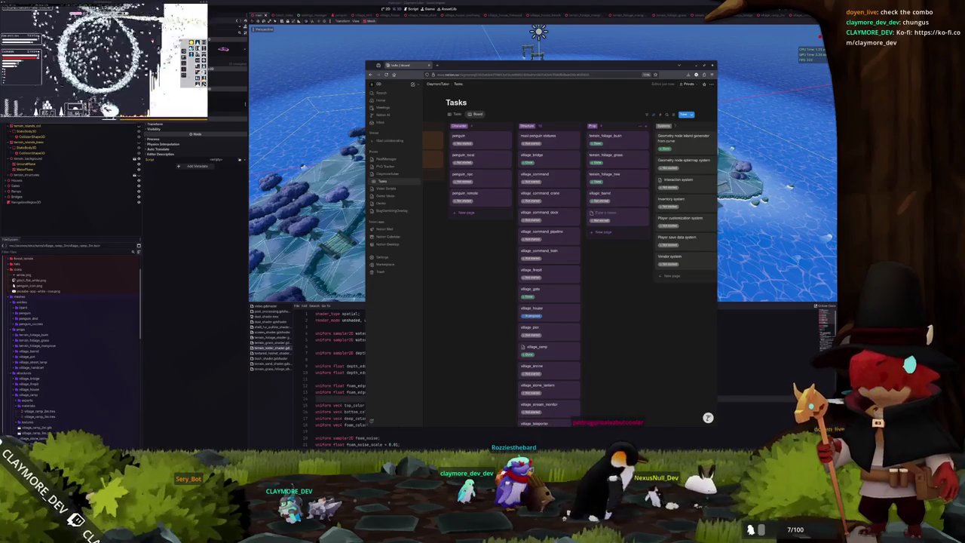
text(village_pot)
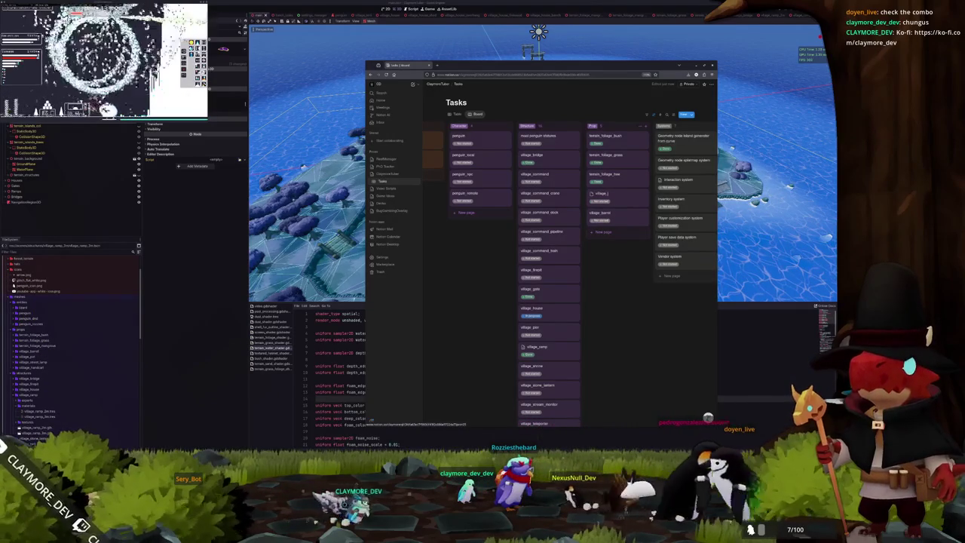
key(Return)
text(llage_lantern)
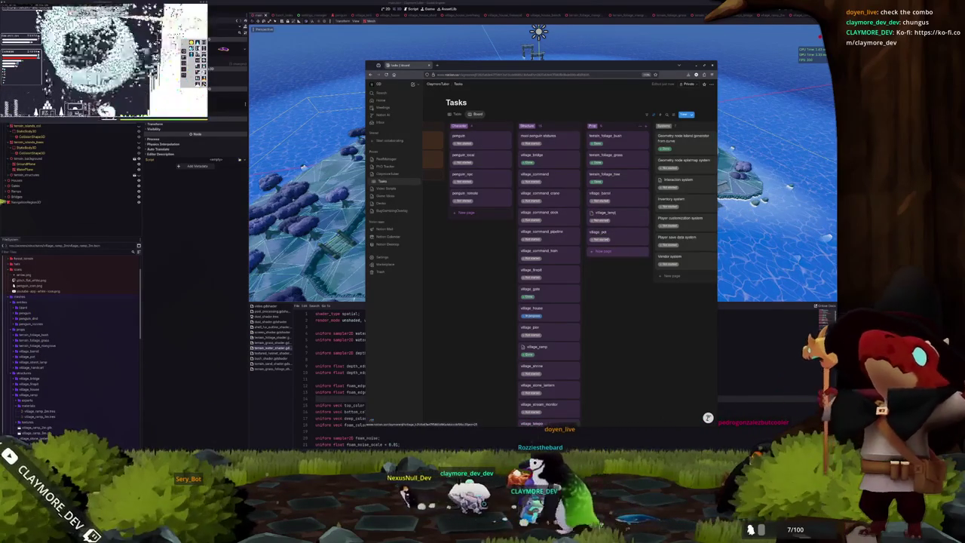
key(Return)
text(village_s)
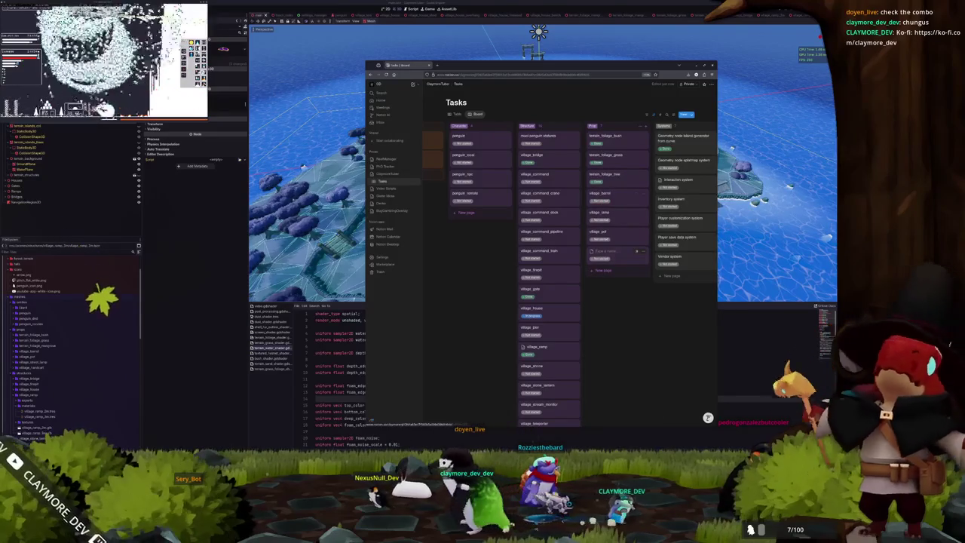
text(tall)
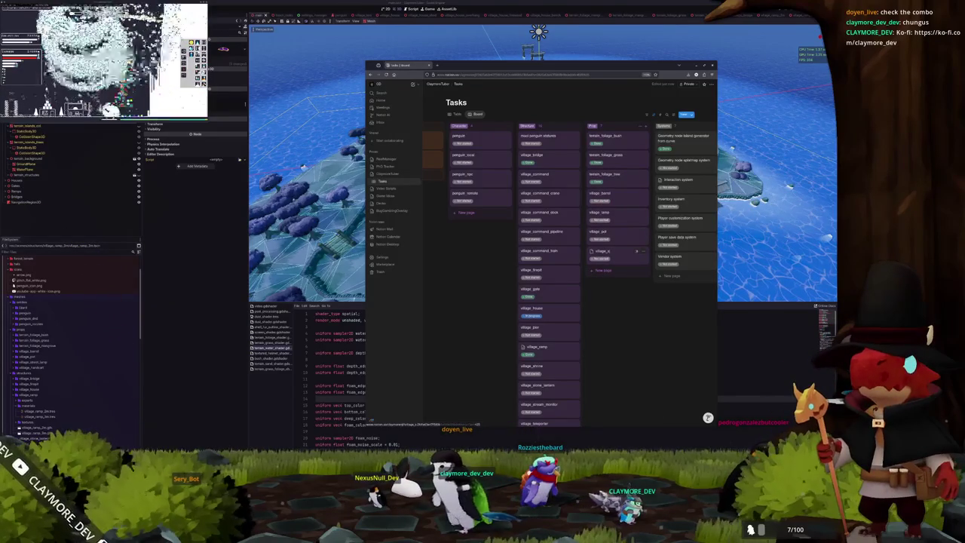
text(cart)
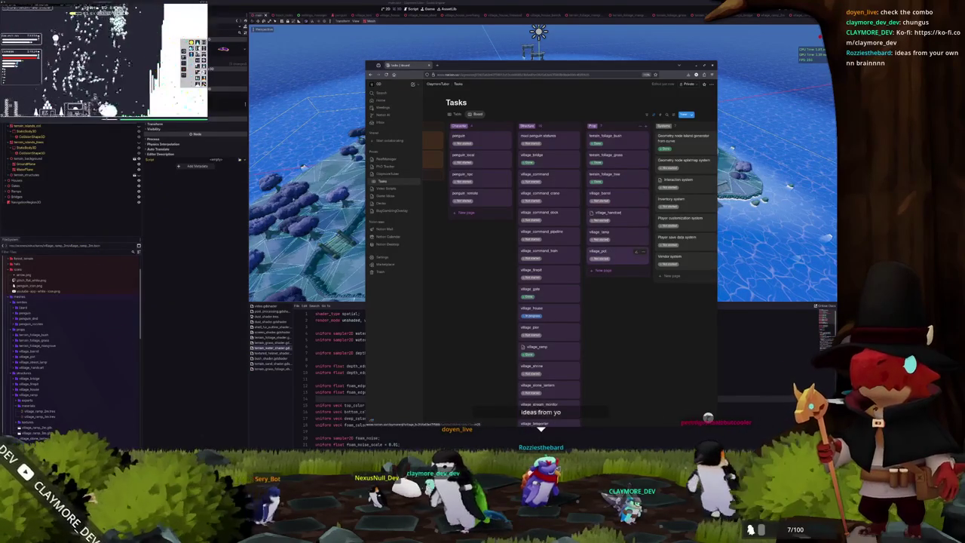
Step: Finish the cart card, minimise the browser back to Godot, and collapse an unneeded FileSystem folder
click(606, 347)
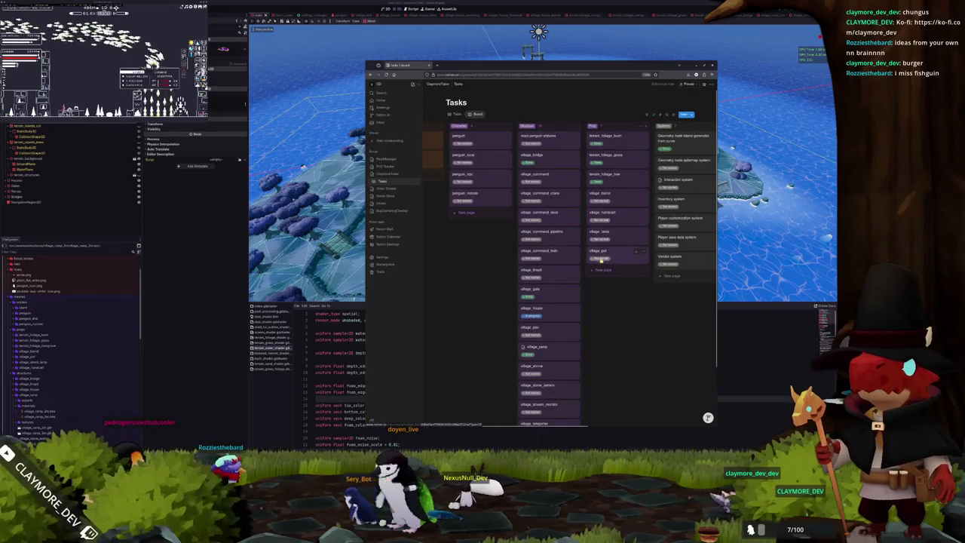
click(201, 318)
click(18, 330)
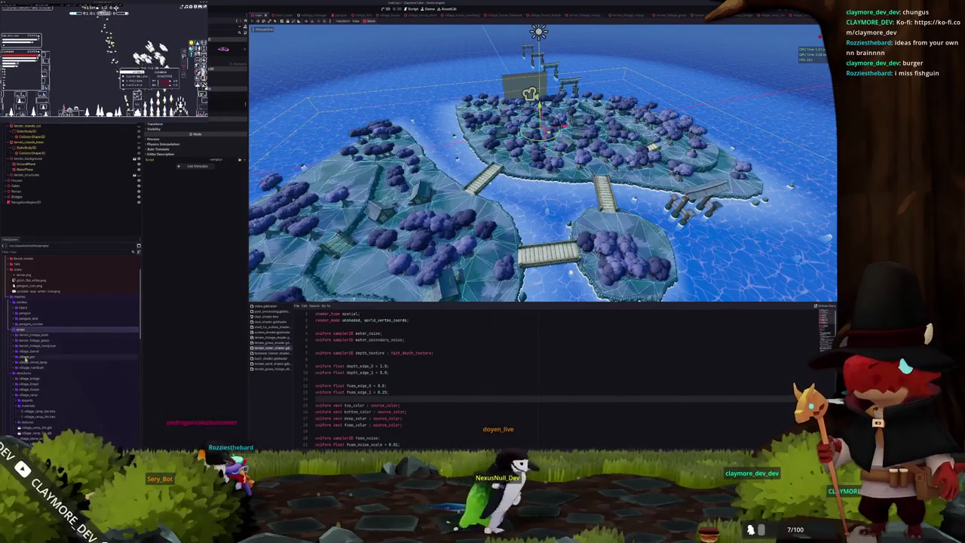
Step: Create a materials folder inside the village_barrel prop folder and select it
double_click(27, 351)
right_click(28, 352)
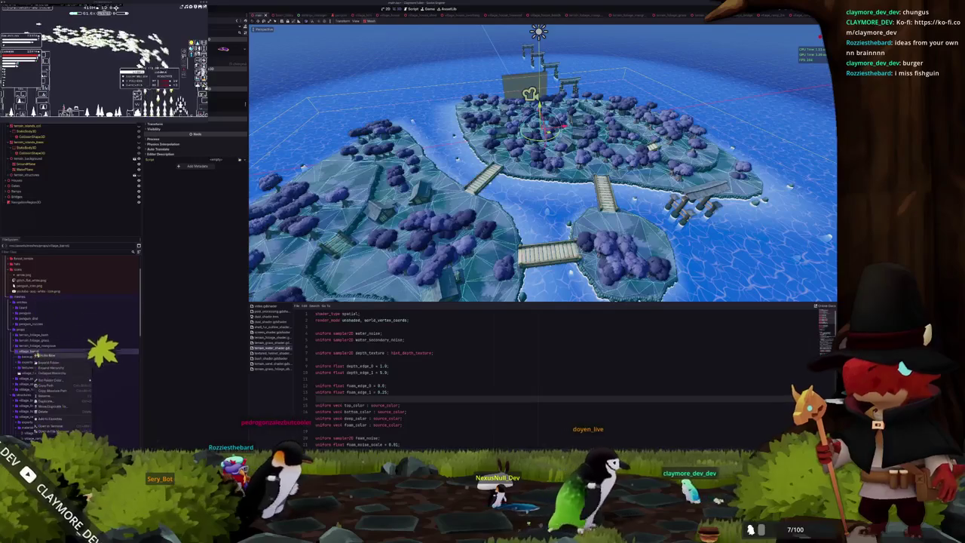
click(103, 358)
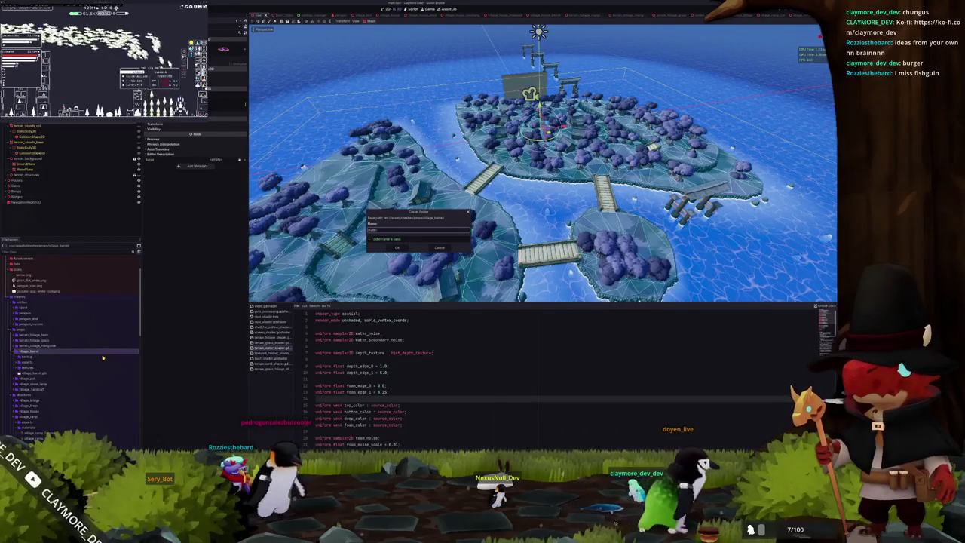
key(Return)
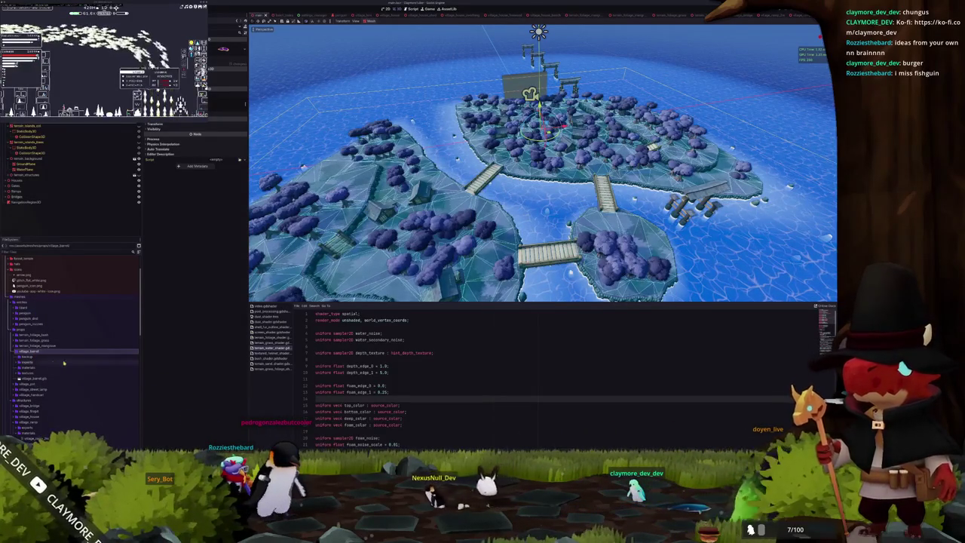
click(28, 368)
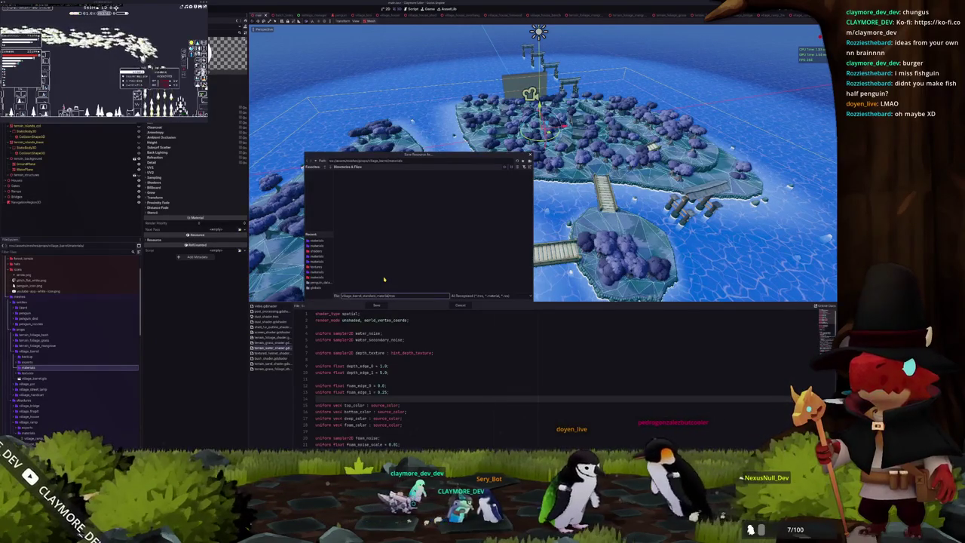
Step: Save village_barrel_standard_material.tres and quick-load the village_barrel texture into its texture slot
key(Escape)
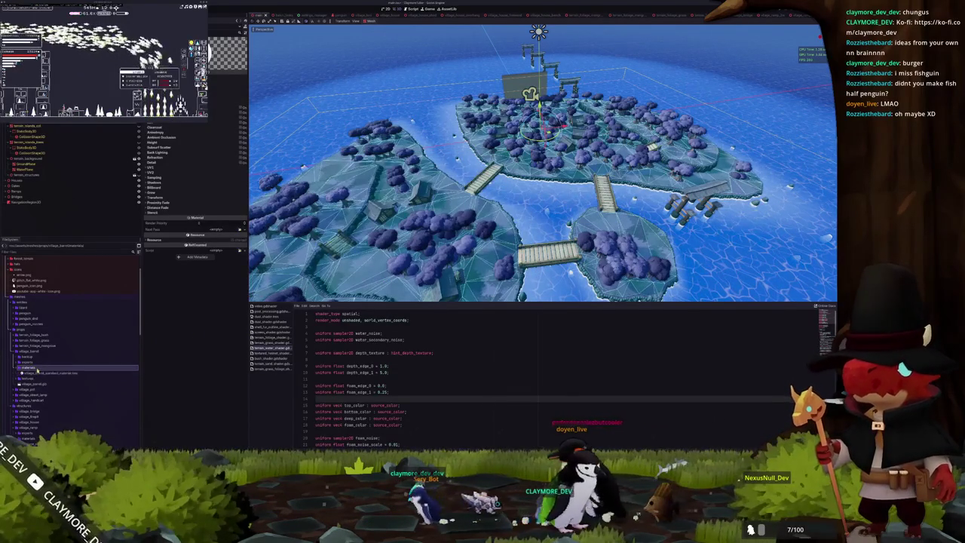
click(36, 373)
scroll(195, 190, up, 1)
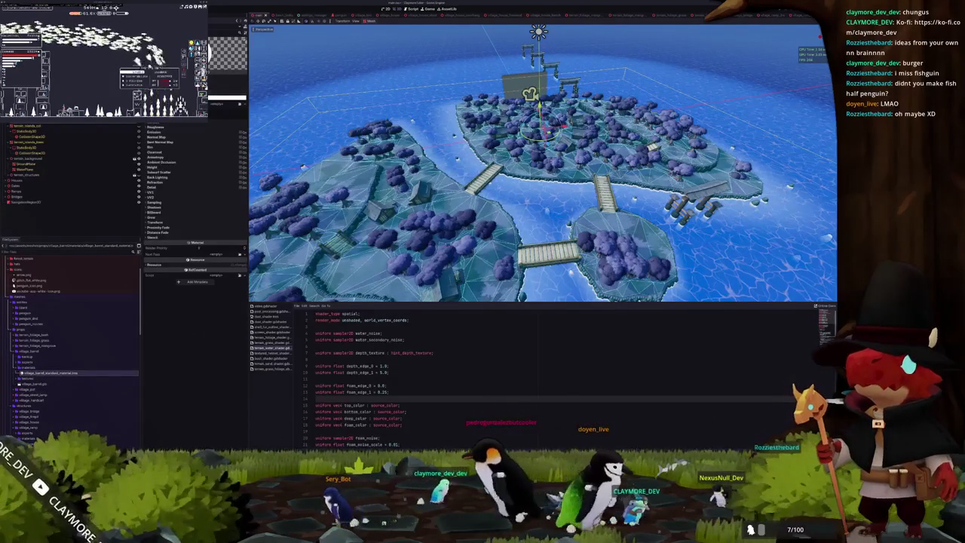
click(240, 105)
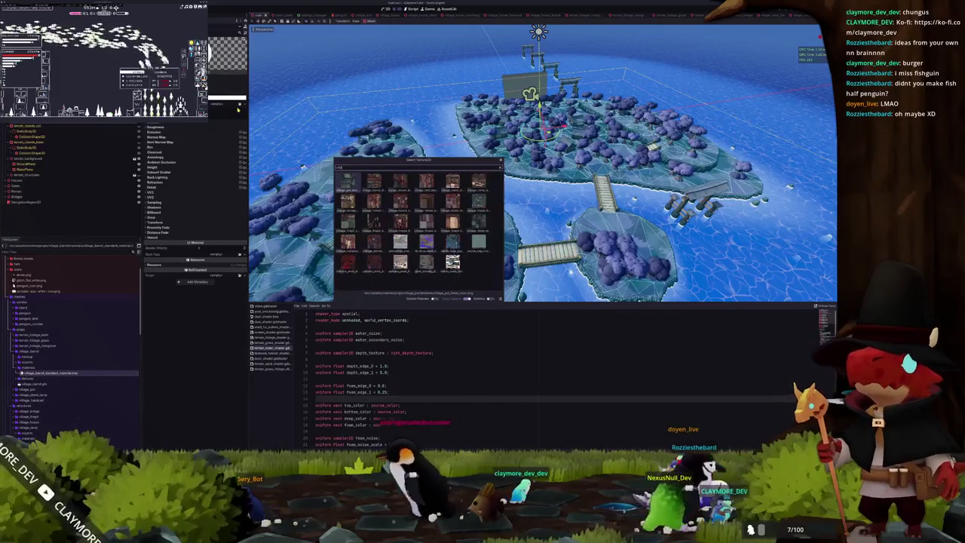
text(_barrel)
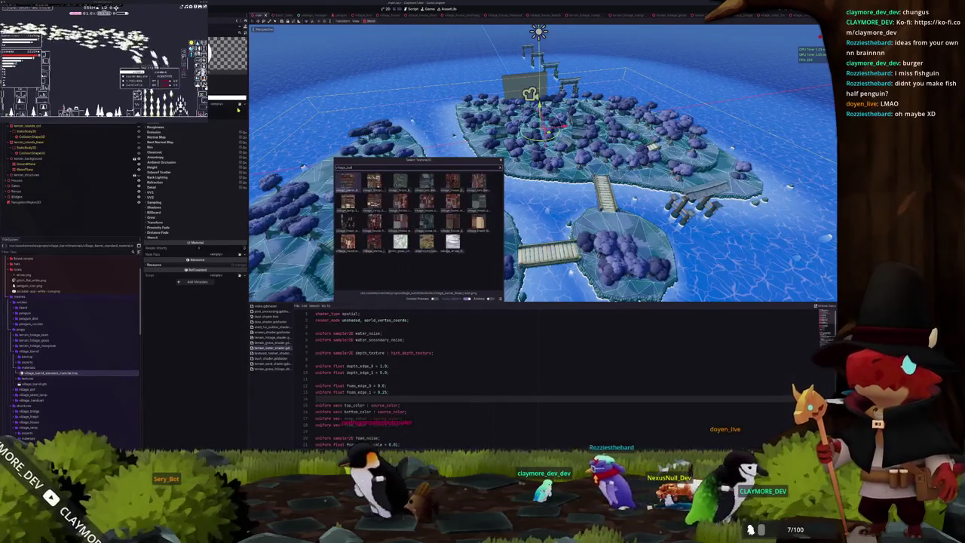
key(Return)
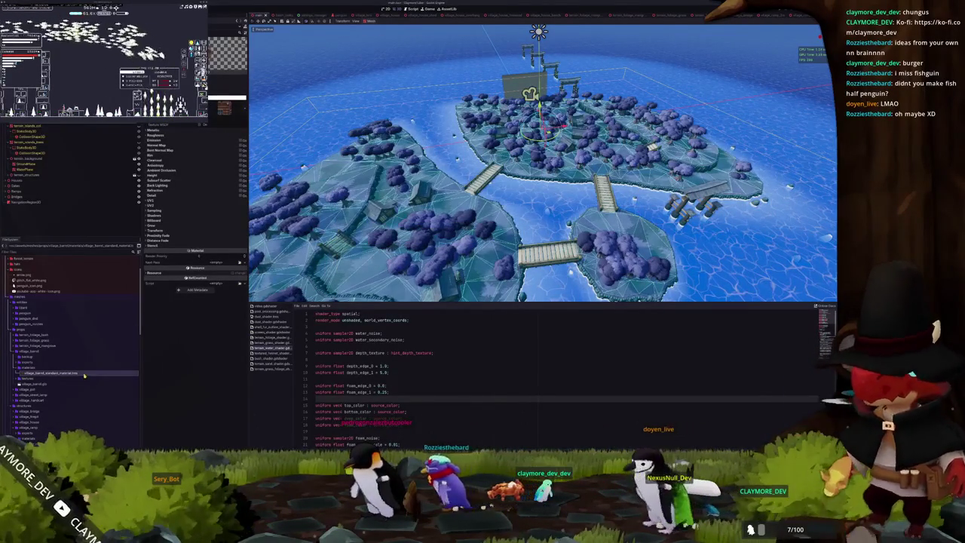
scroll(76, 339, down, 2)
Step: Create a village_barrel folder under scenes/props
double_click(47, 342)
scroll(45, 347, down, 5)
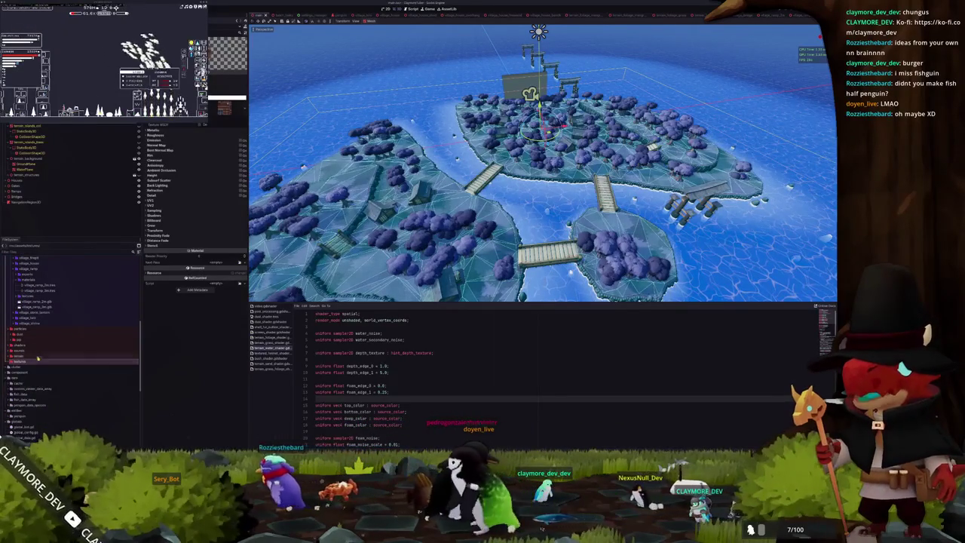
scroll(38, 366, down, 8)
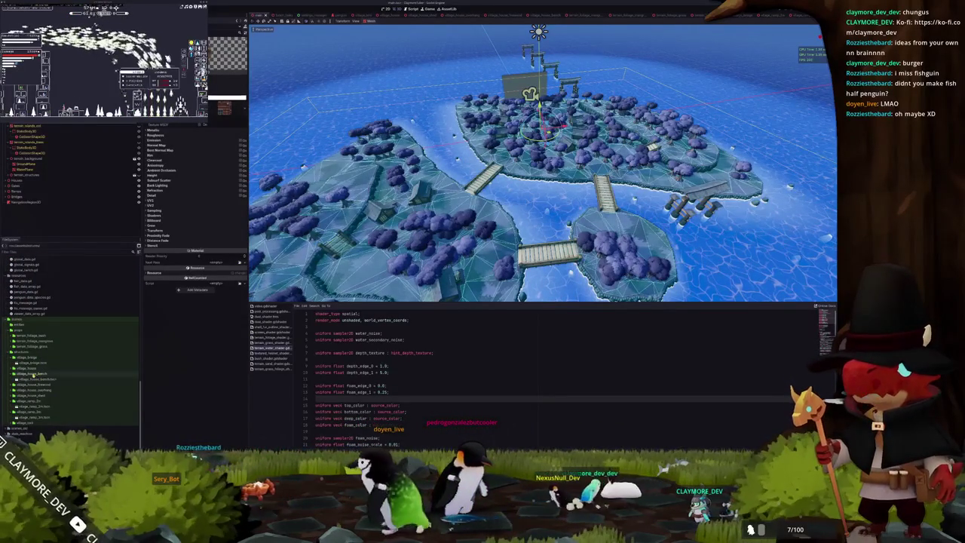
click(26, 401)
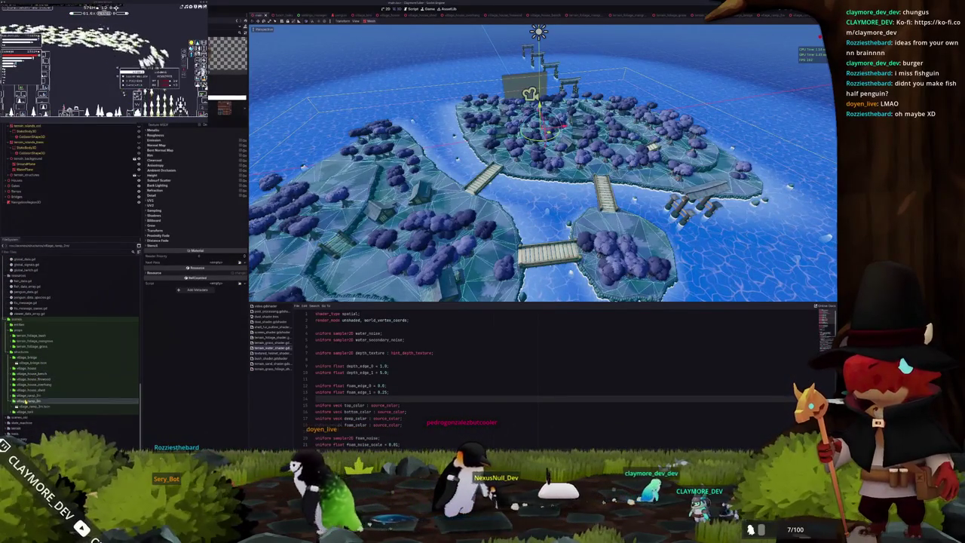
right_click(27, 331)
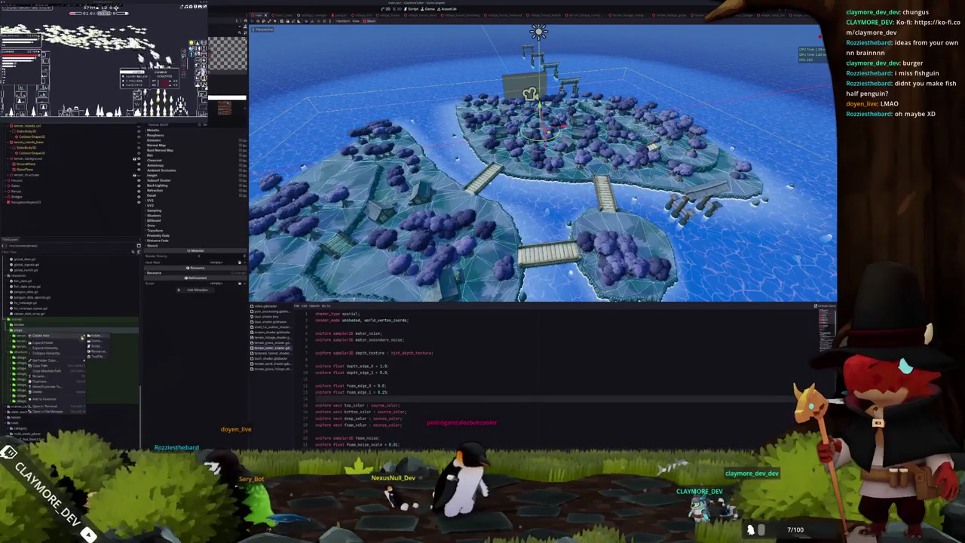
click(97, 336)
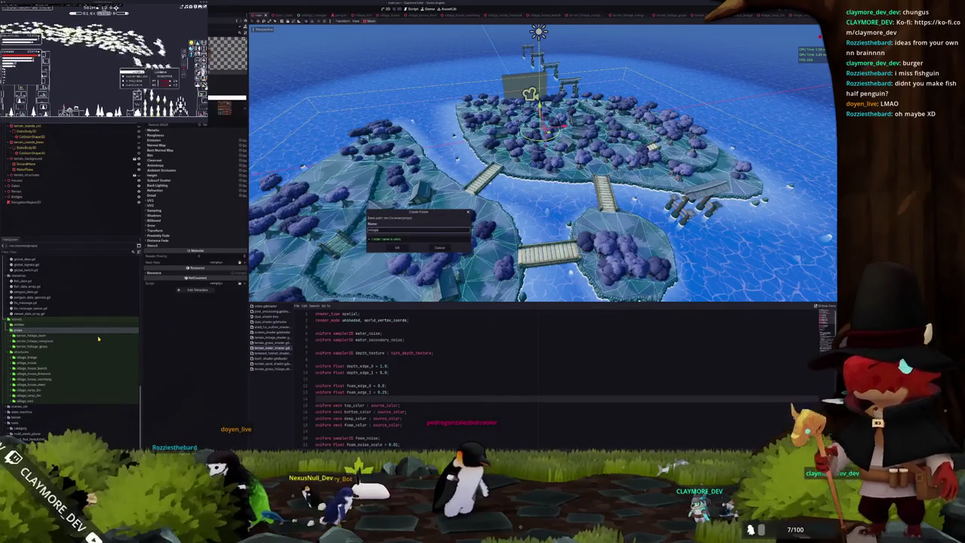
key(Return)
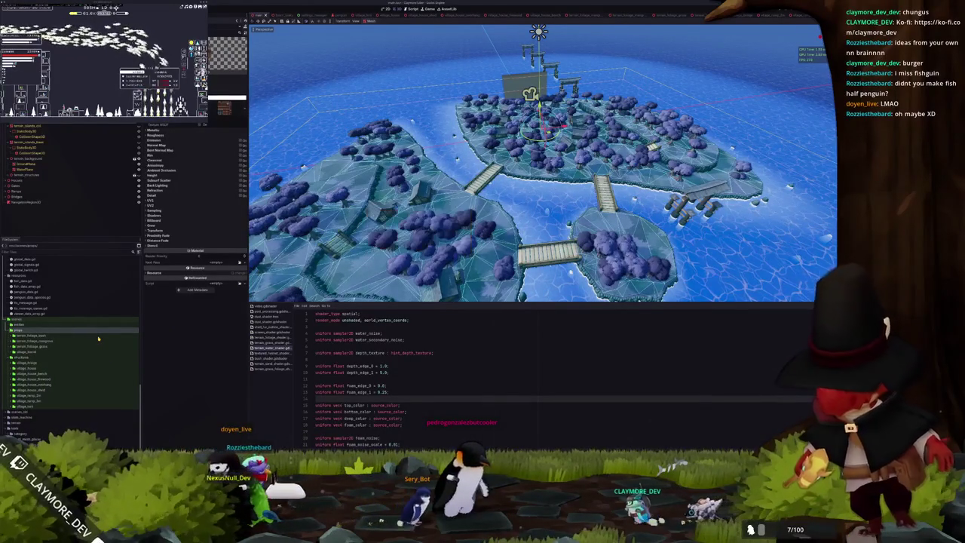
Step: Start a new 3D Scene inside the village_barrel scene folder
right_click(49, 352)
mouse_move(85, 356)
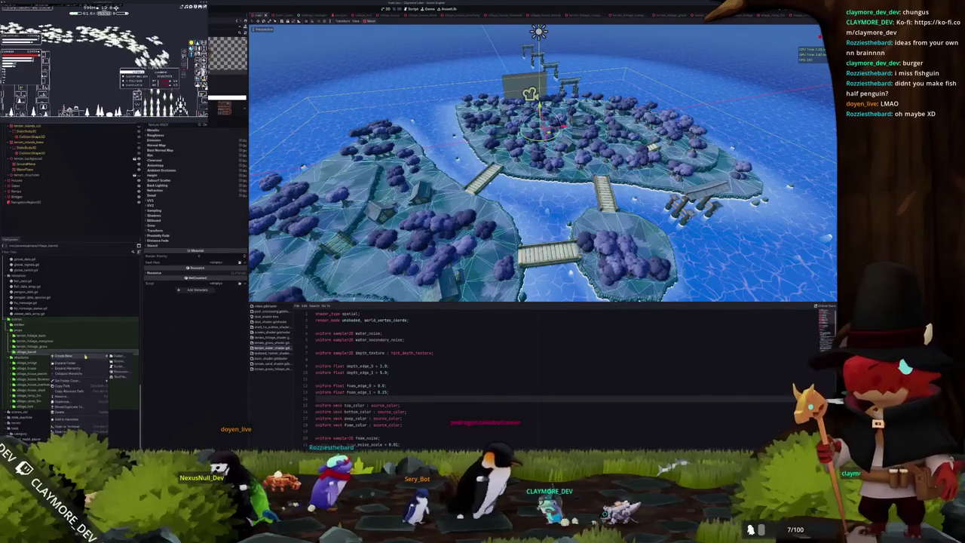
click(118, 362)
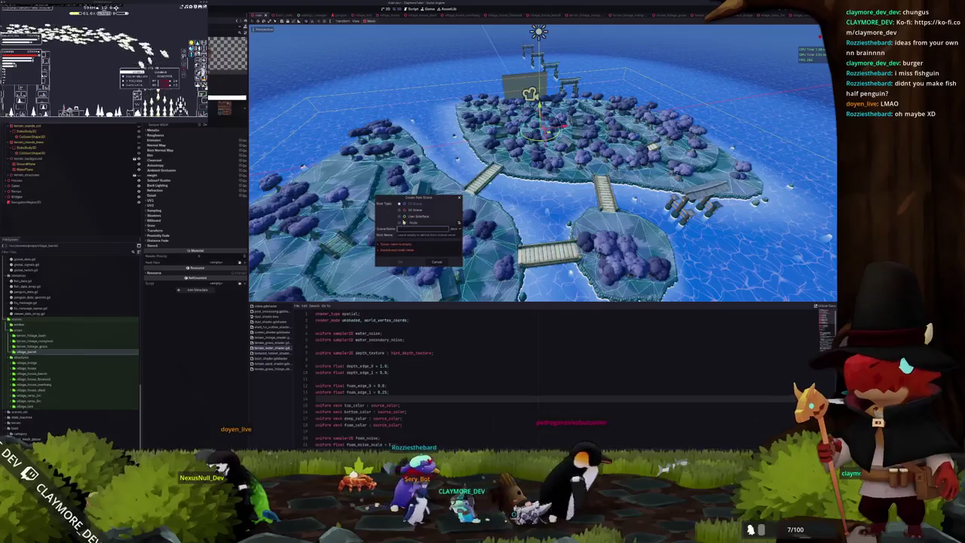
click(399, 212)
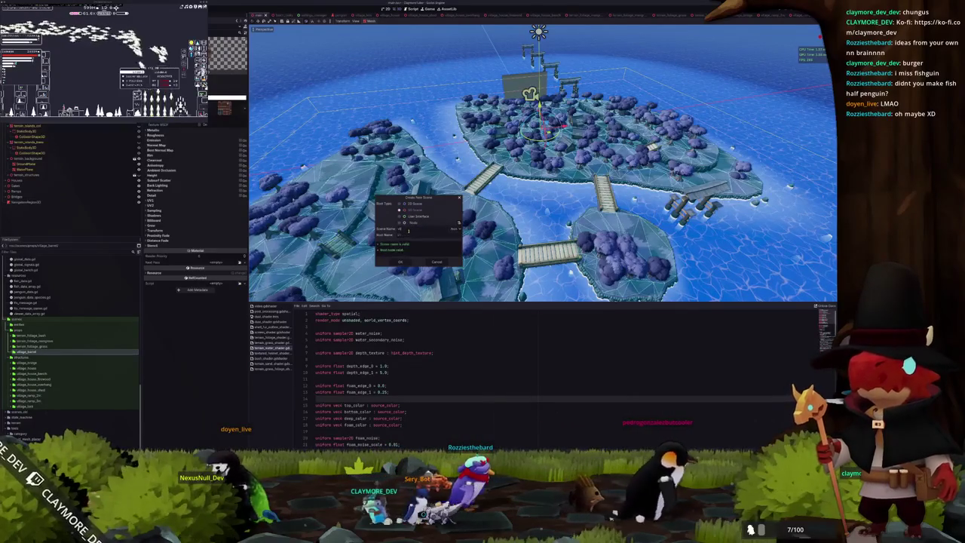
Step: Create the empty scene and drag village_barrel.glb into its 3D viewport at the origin
key(Return)
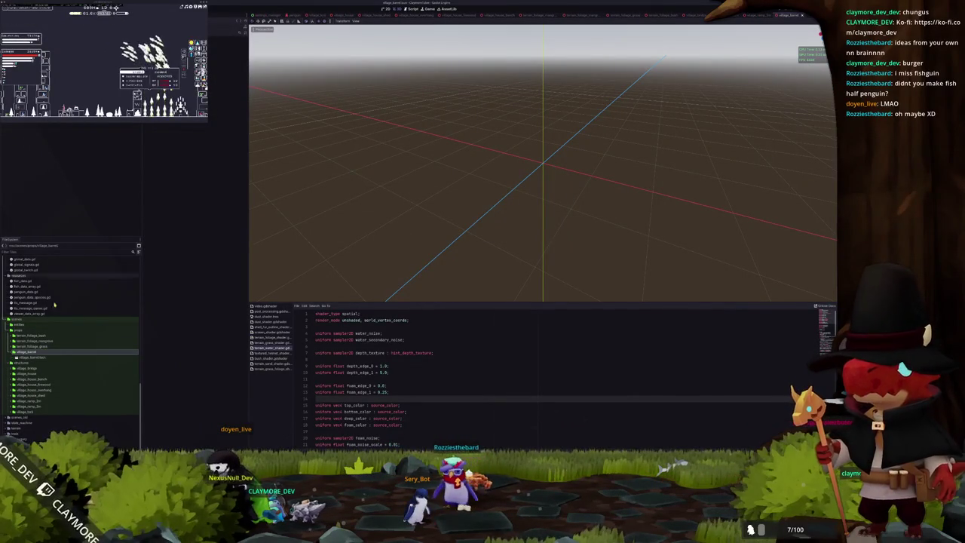
scroll(72, 370, up, 8)
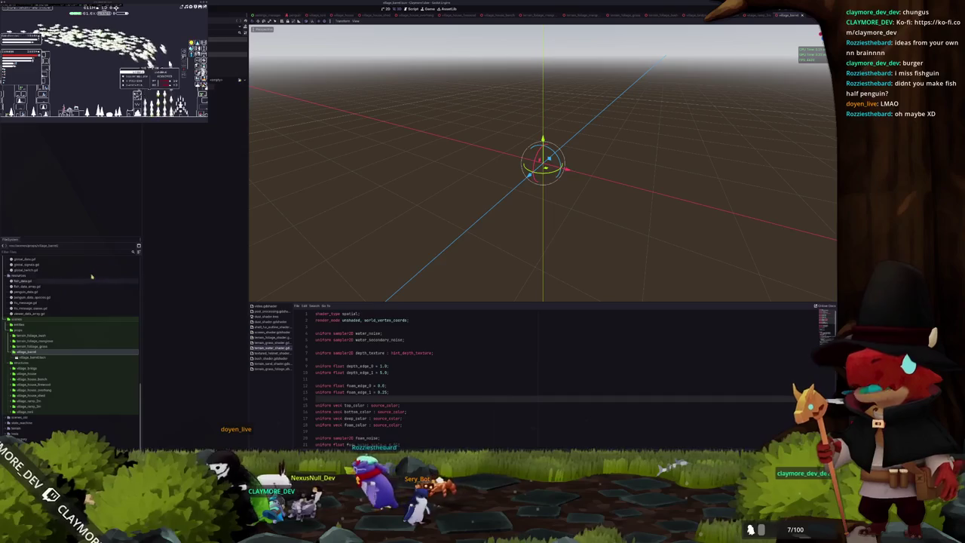
scroll(71, 370, up, 6)
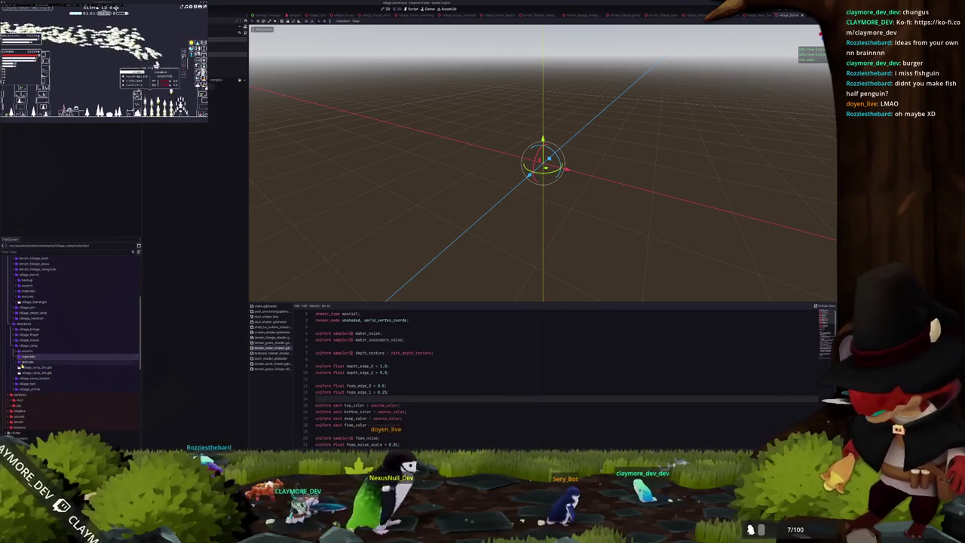
scroll(23, 359, up, 3)
click(34, 352)
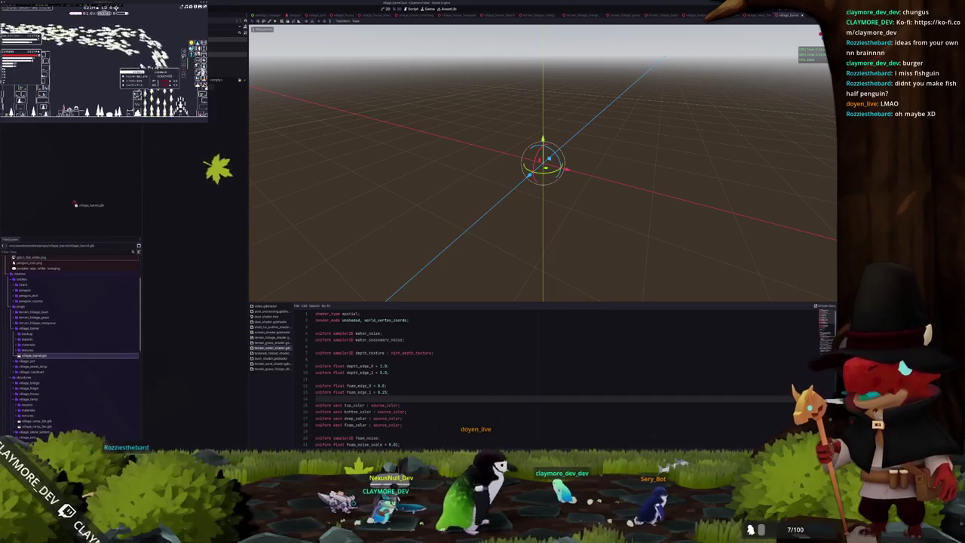
drag(295, 251, 297, 256)
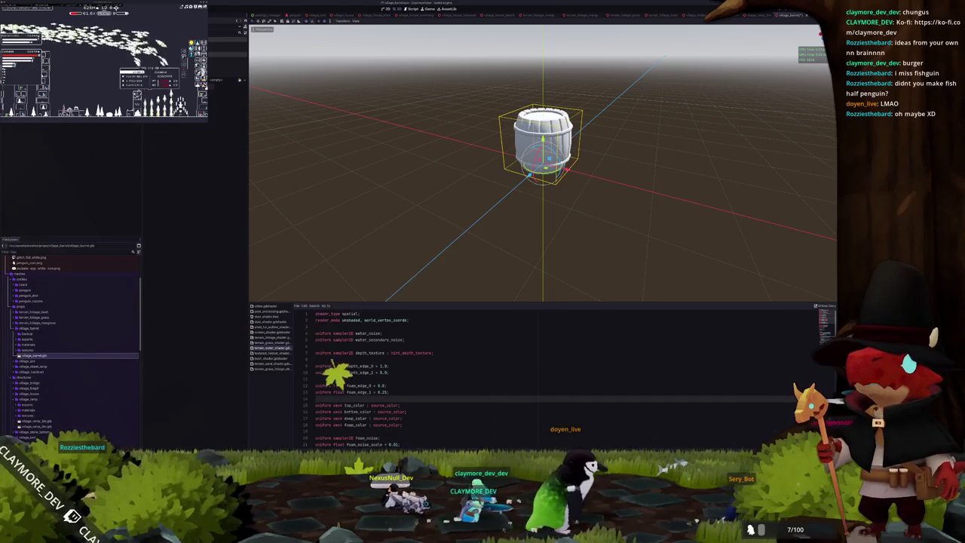
key(ctrl+a)
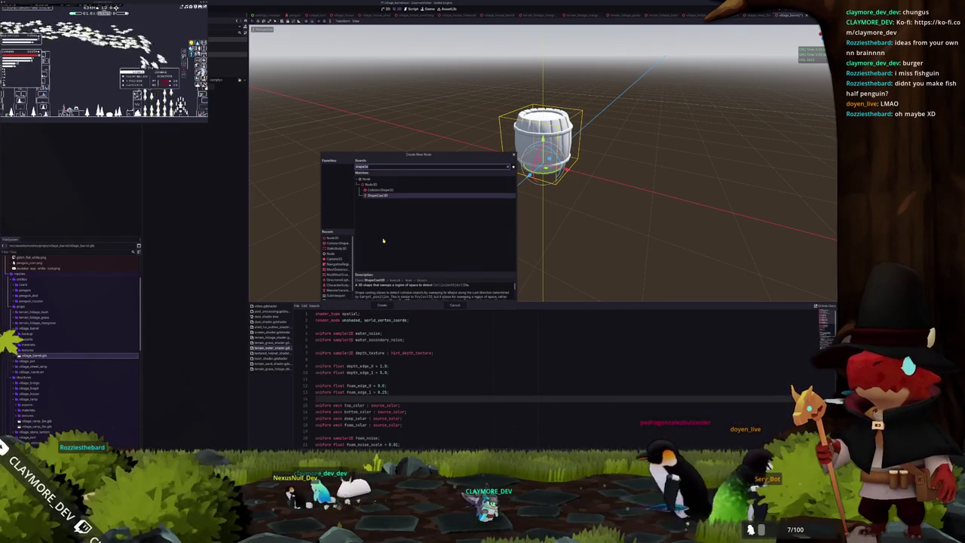
Step: Add a StaticBody3D and a collision shape node with a CylinderShape3D to the barrel
text(static)
key(Return)
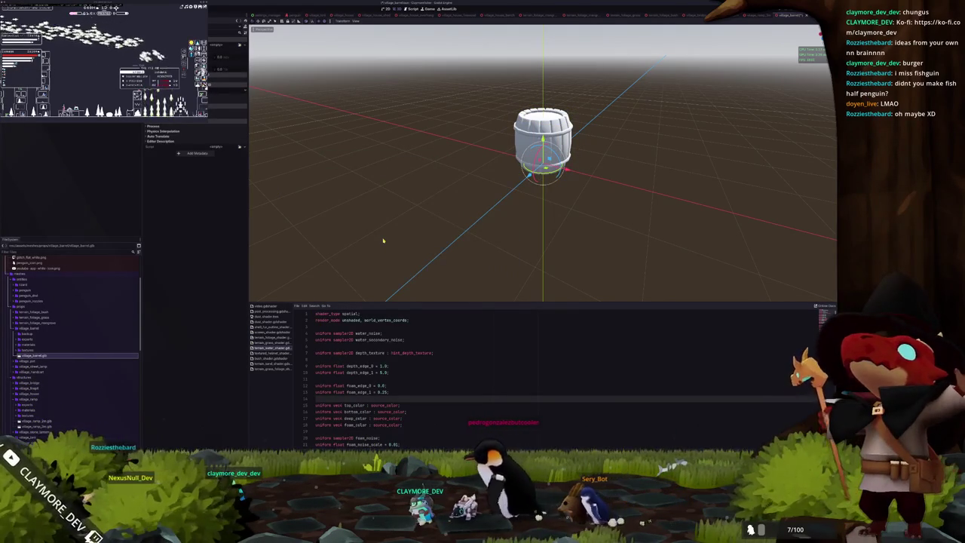
key(ctrl+a)
text(shapeca)
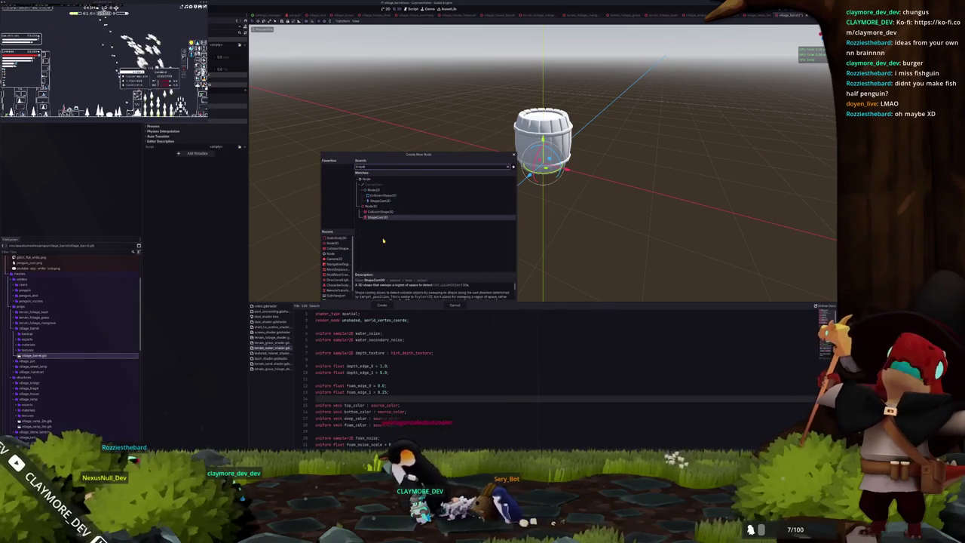
key(Return)
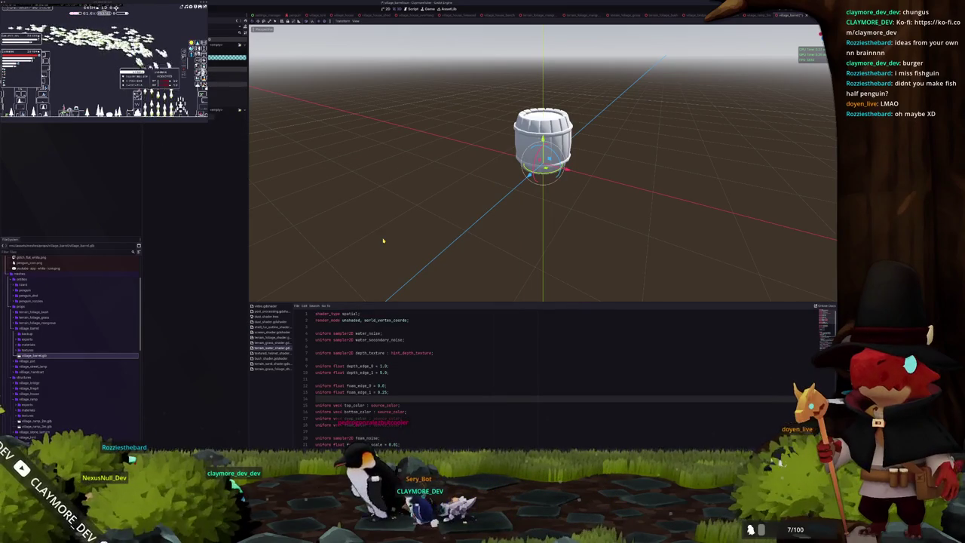
click(226, 57)
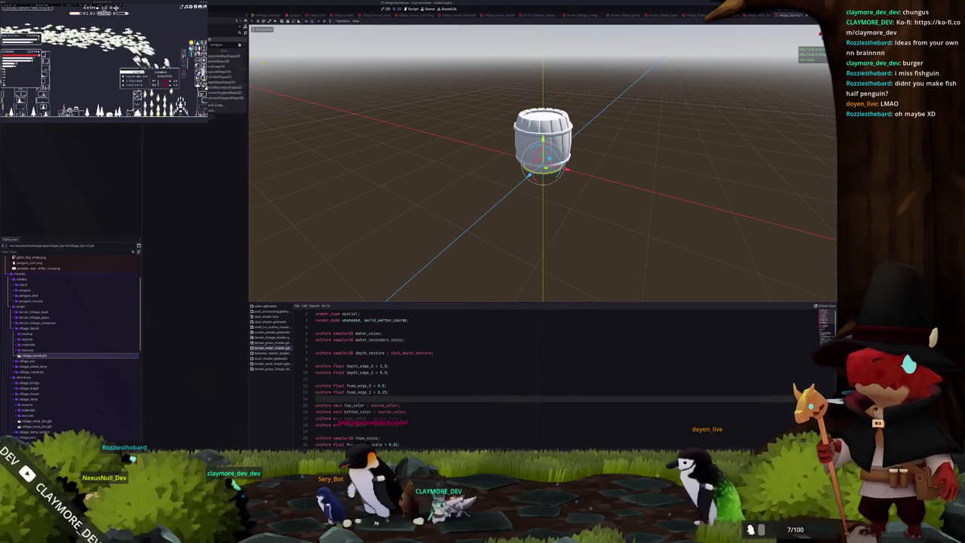
click(223, 77)
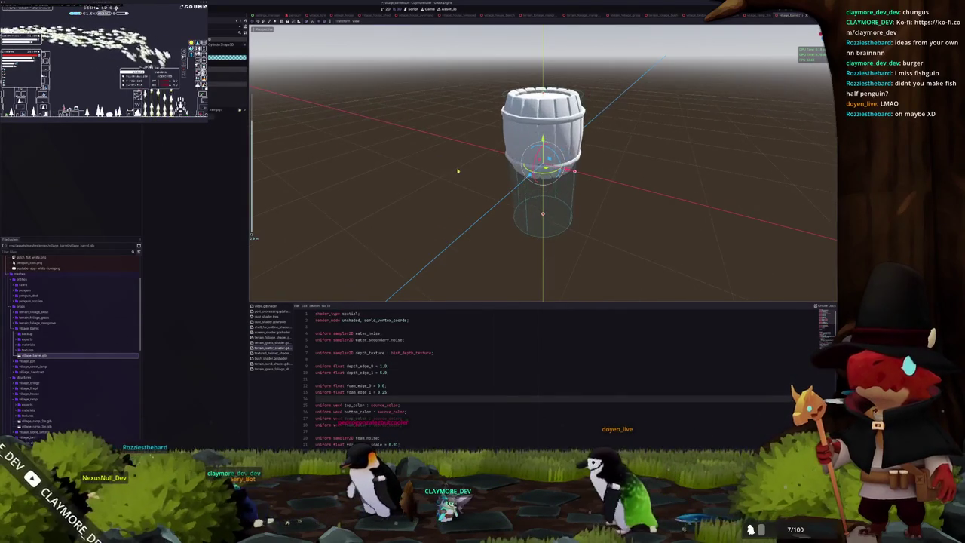
Step: From the front view, shorten the cylinder collision shape to the barrel's height
key(KP_1)
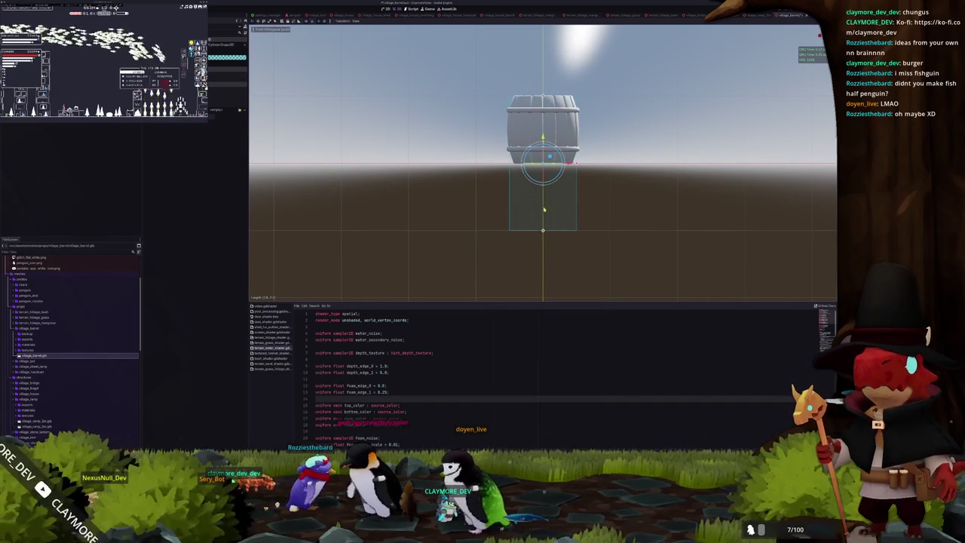
mouse_move(543, 231)
mouse_down()
mouse_move(543, 181)
mouse_move(455, 181)
mouse_move(417, 217)
mouse_up()
scroll(383, 181, down, 3)
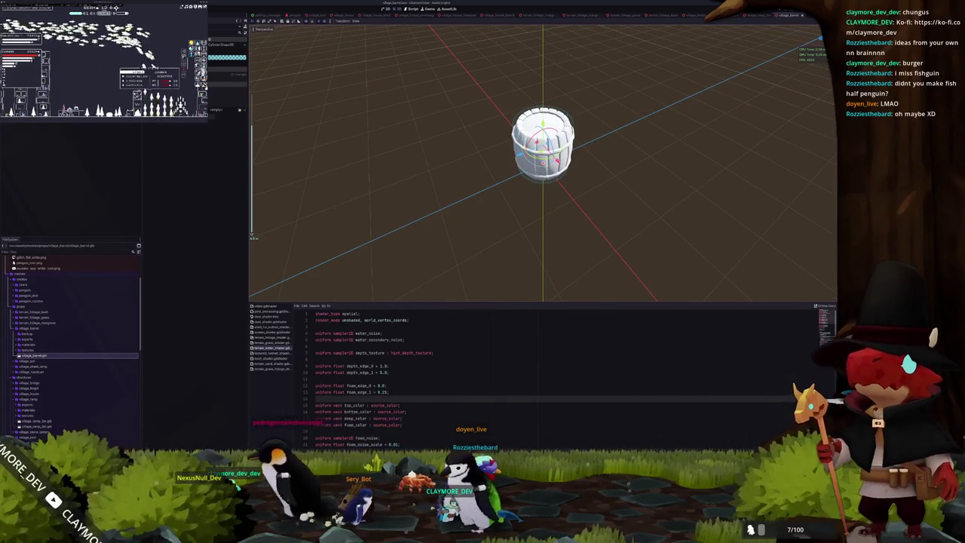
scroll(355, 143, up, 3)
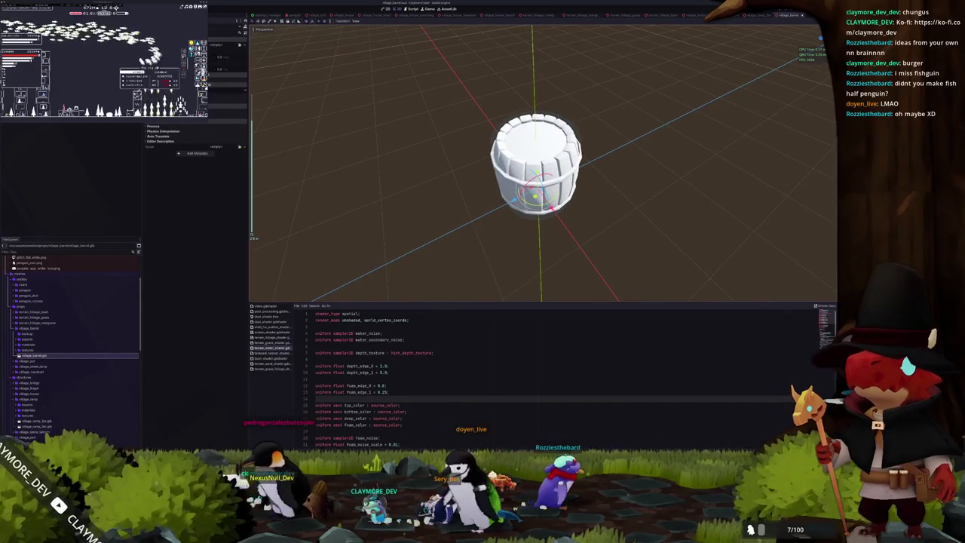
drag(423, 181, 381, 162)
scroll(381, 162, up, 2)
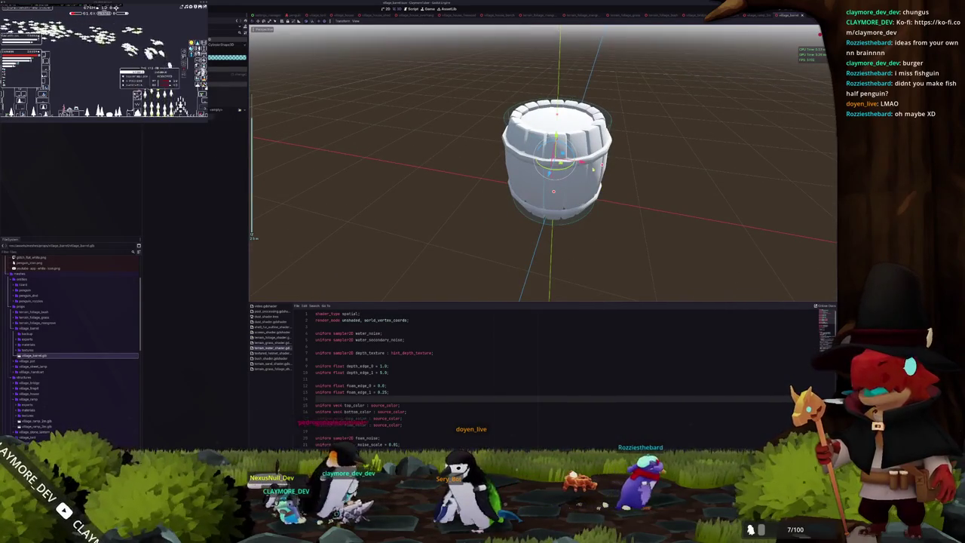
Step: Select the barrel node and bring up its options menu
click(607, 167)
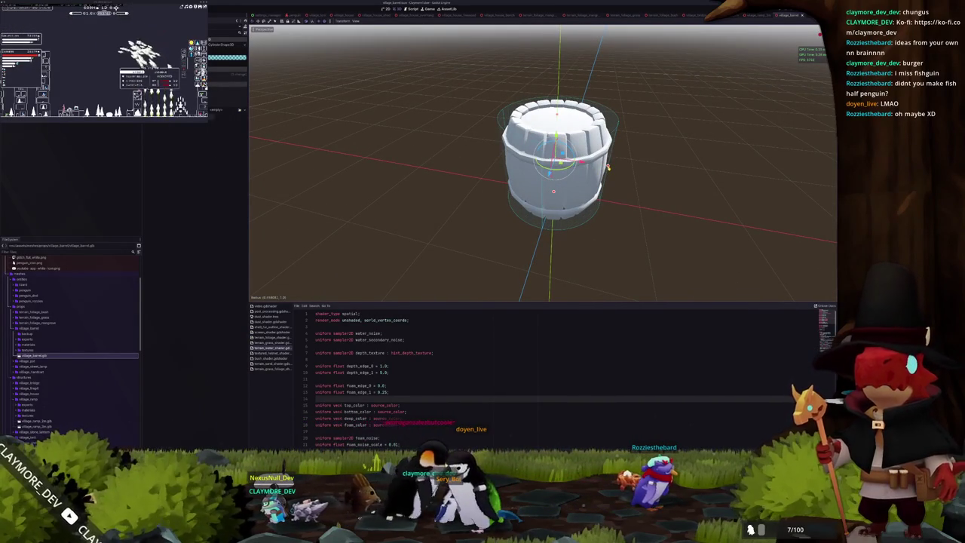
scroll(499, 188, down, 3)
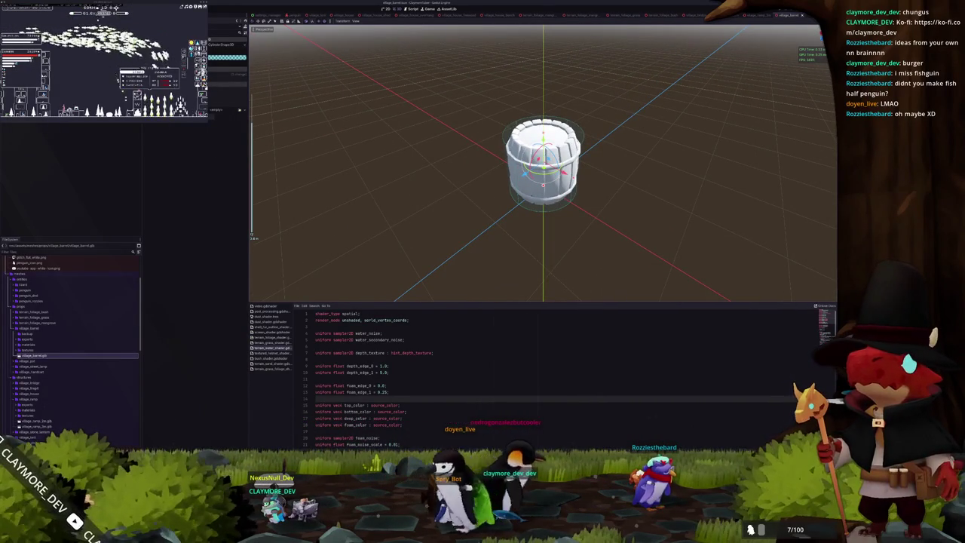
click(38, 122)
right_click(37, 123)
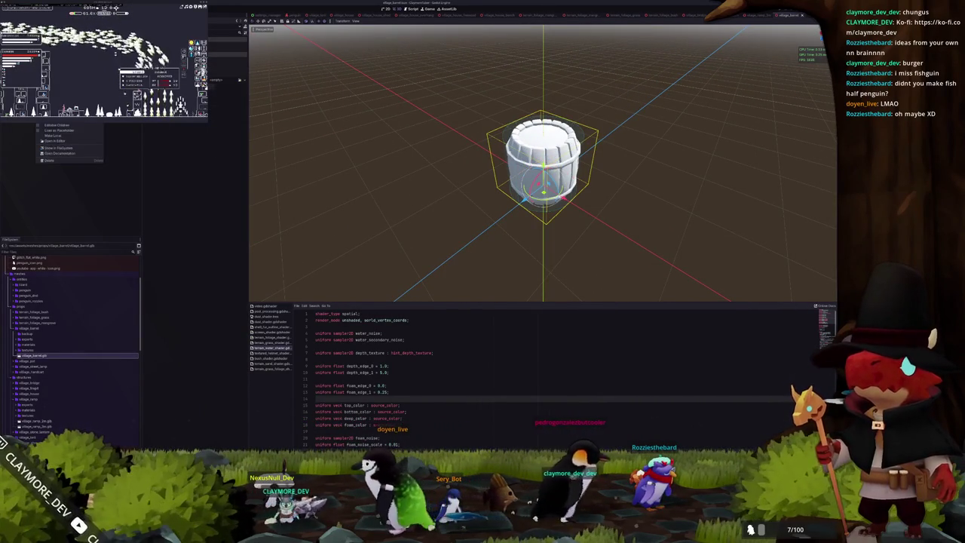
Step: Apply the wood material to the barrel, then return to the island level scene
click(53, 126)
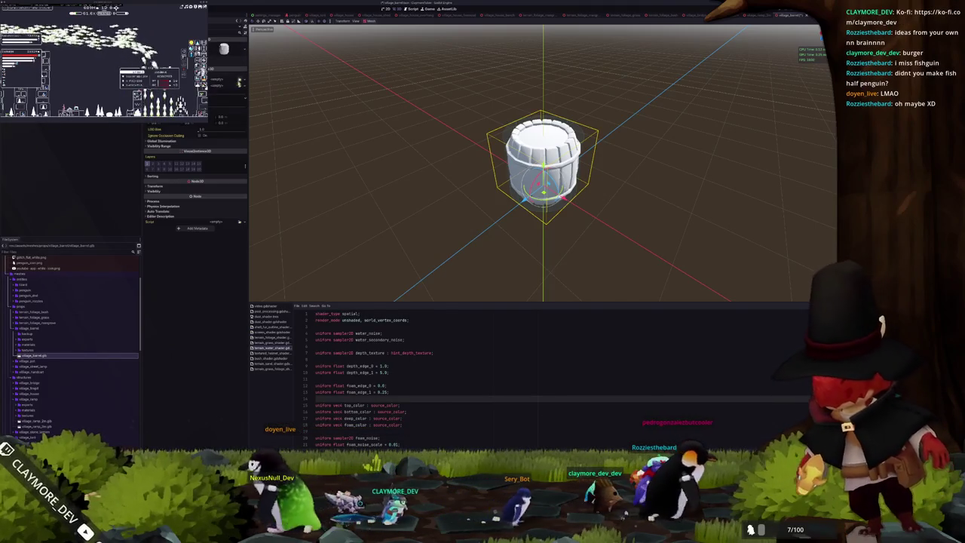
click(350, 184)
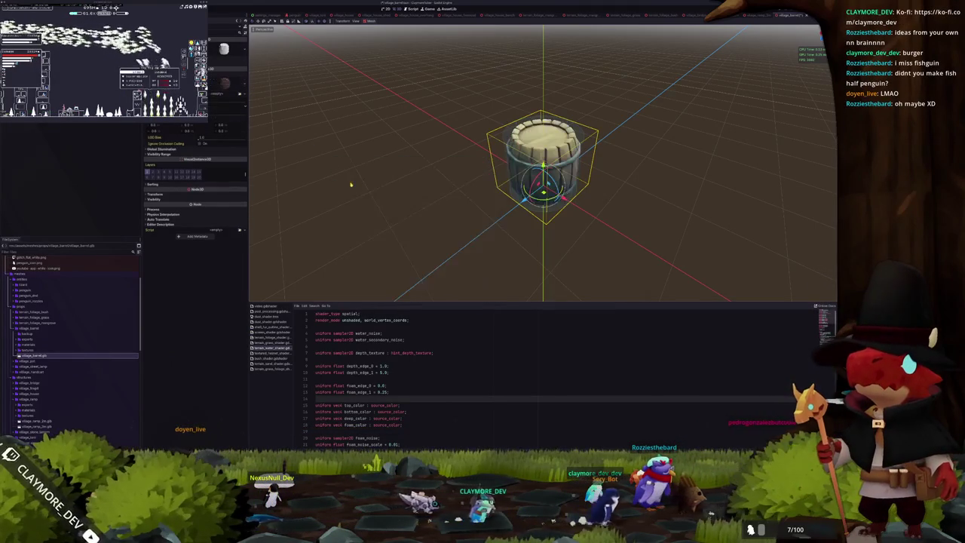
click(385, 166)
mouse_move(389, 160)
mouse_down()
mouse_move(282, 145)
mouse_move(450, 146)
mouse_move(438, 172)
mouse_move(372, 196)
mouse_move(323, 151)
mouse_move(382, 155)
mouse_up()
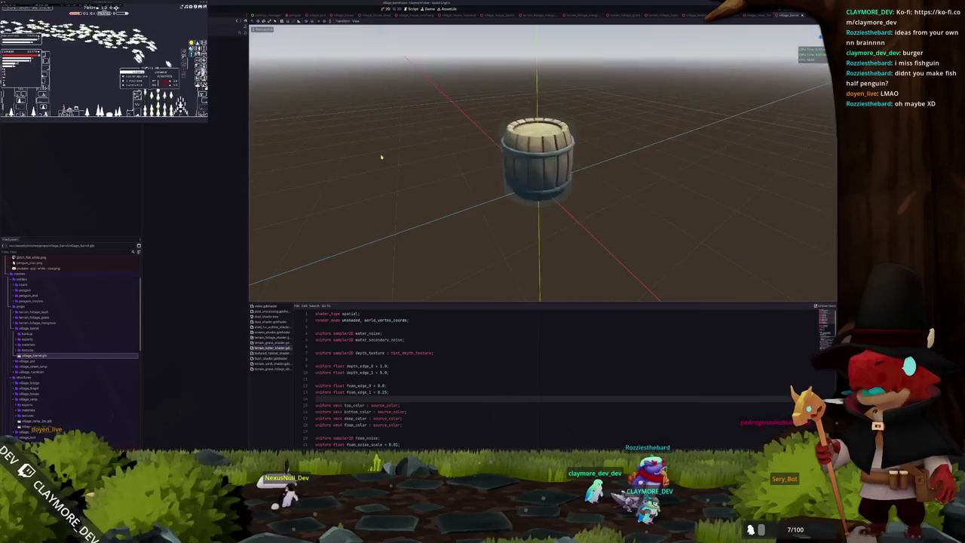
scroll(385, 144, down, 3)
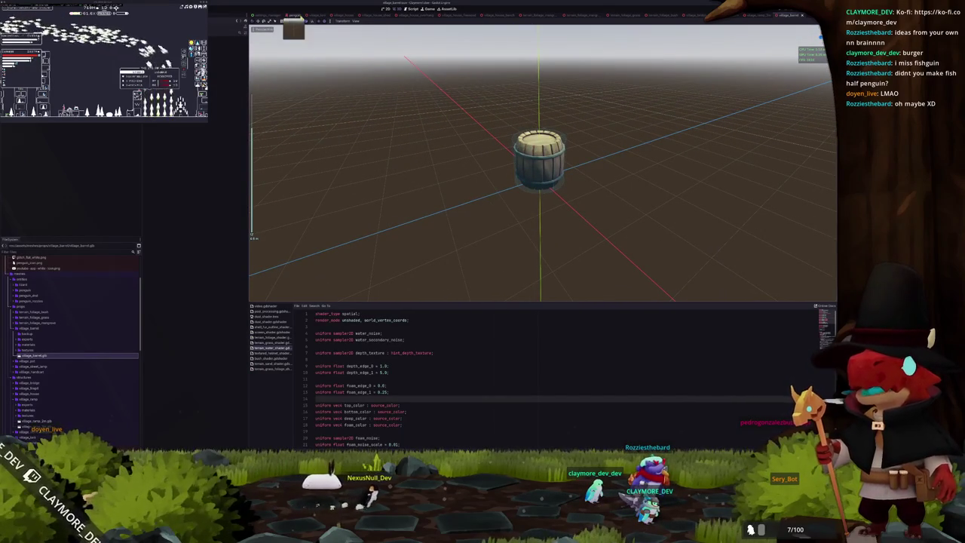
click(256, 15)
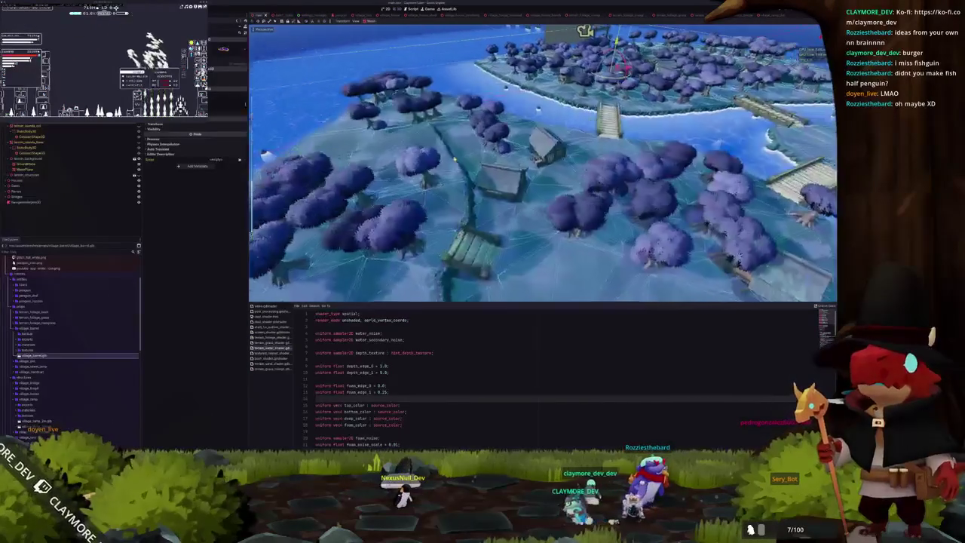
Step: Add a Node3D named Barrels to the island level and move it above Houses
click(16, 197)
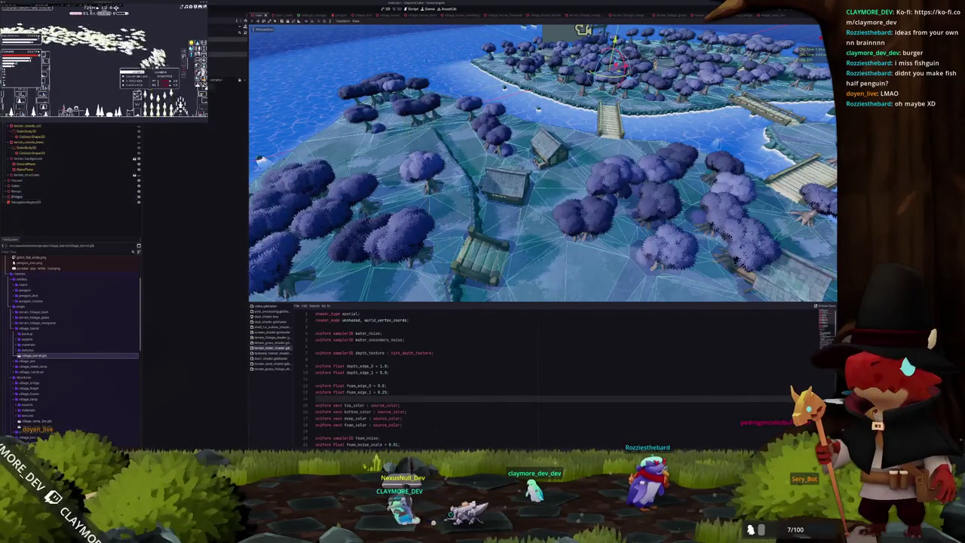
key(ctrl+a)
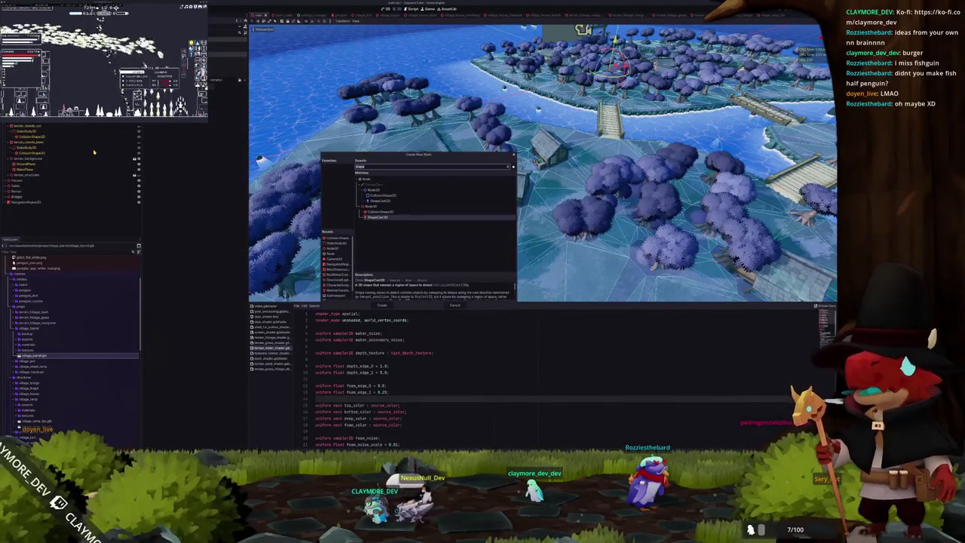
key(BackSpace)
key(BackSpace)
key(BackSpace)
text(ca)
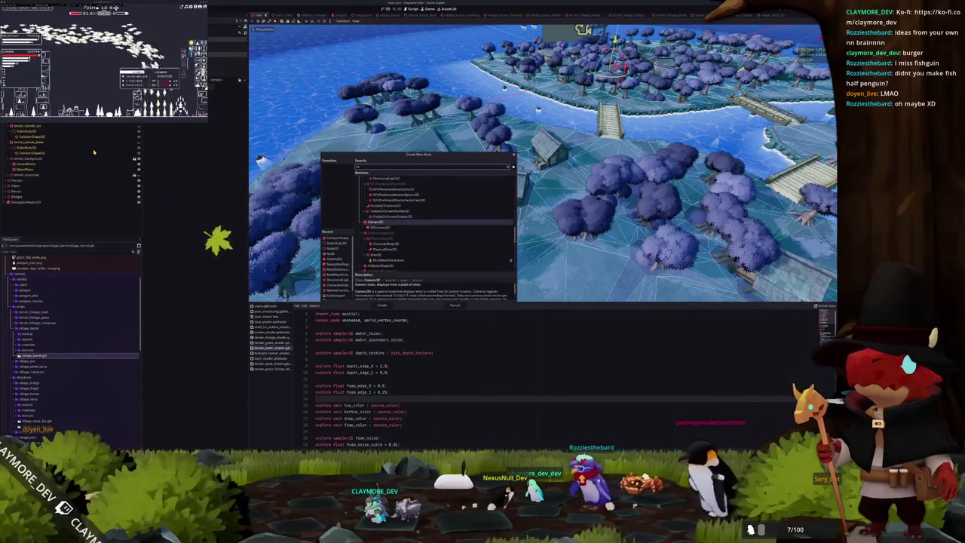
key(BackSpace)
key(BackSpace)
text(node3d)
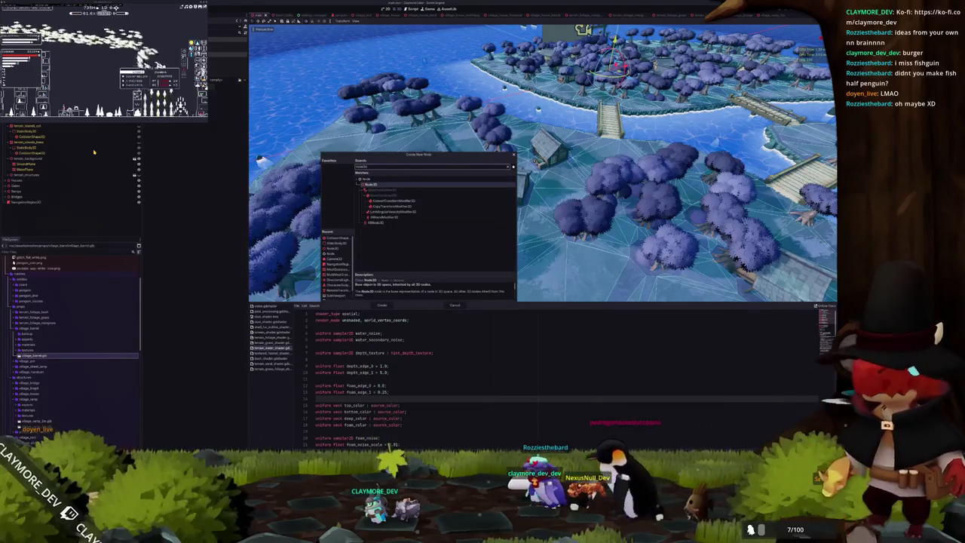
key(Return)
key(Return)
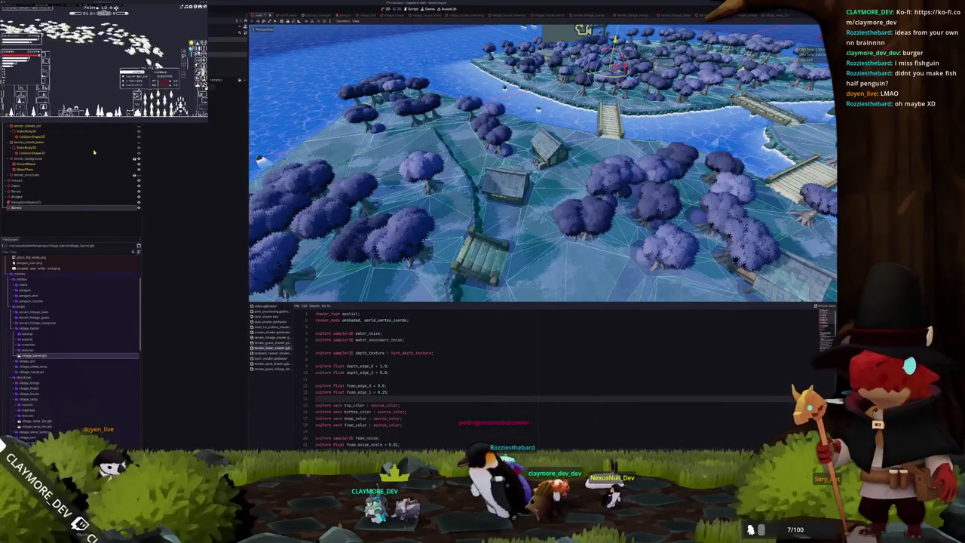
mouse_move(15, 207)
mouse_down()
mouse_move(17, 177)
mouse_move(26, 180)
mouse_up()
scroll(27, 355, down, 1)
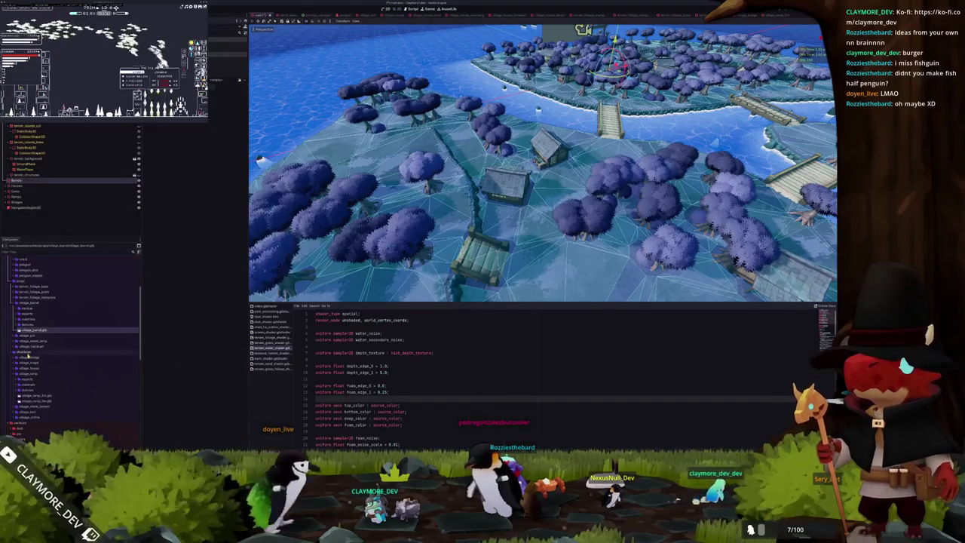
scroll(28, 331, down, 5)
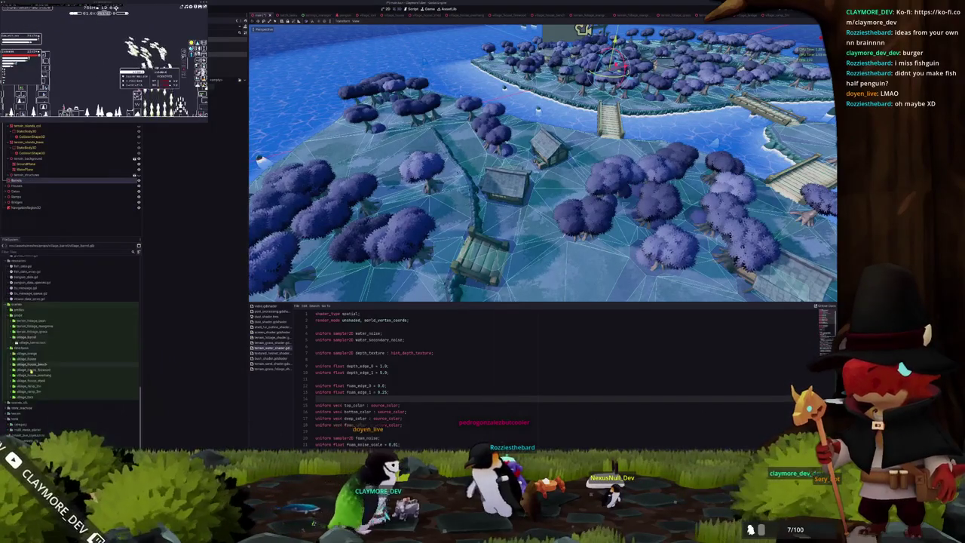
Step: Instance village_barrel.tscn under Barrels, then move and rotate it beside a house
drag(17, 342, 23, 181)
key(KP_7)
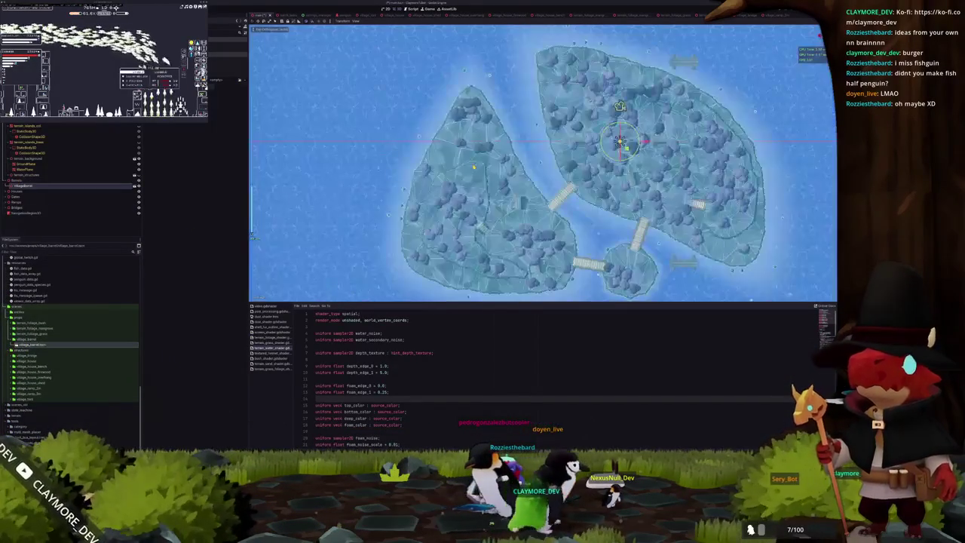
scroll(543, 163, up, 5)
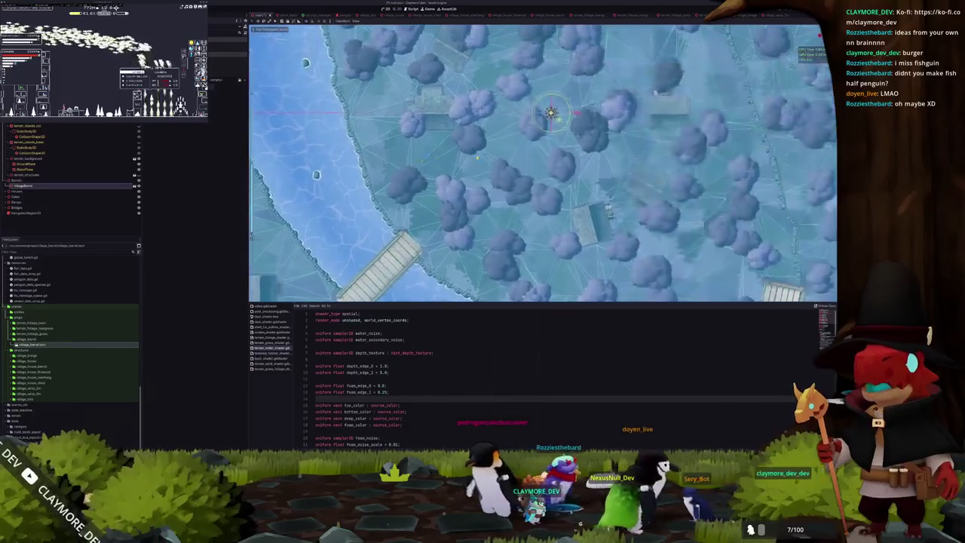
mouse_move(553, 83)
mouse_down()
mouse_move(569, 232)
mouse_move(581, 249)
mouse_move(543, 256)
mouse_move(587, 211)
mouse_up()
scroll(371, 80, down, 5)
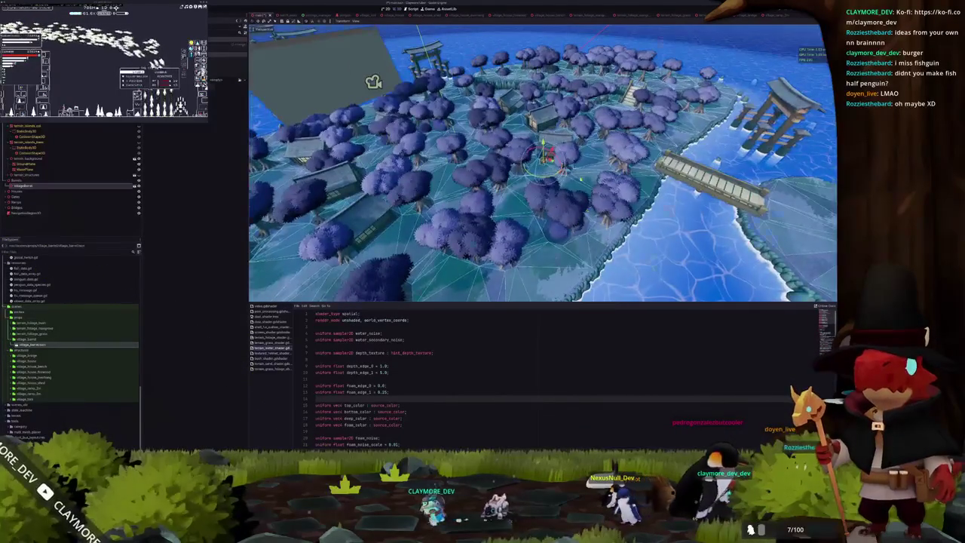
key(f)
drag(600, 164, 679, 161)
drag(558, 168, 562, 175)
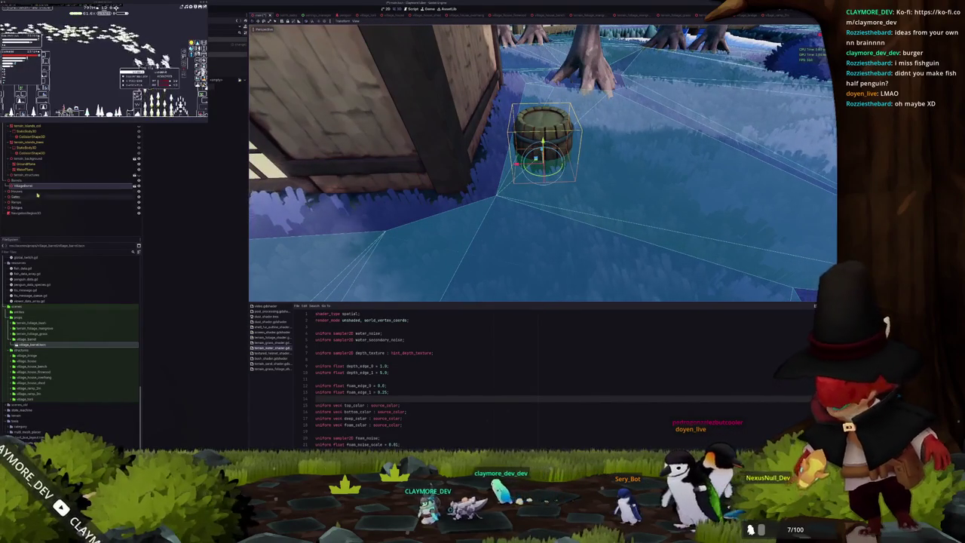
click(23, 214)
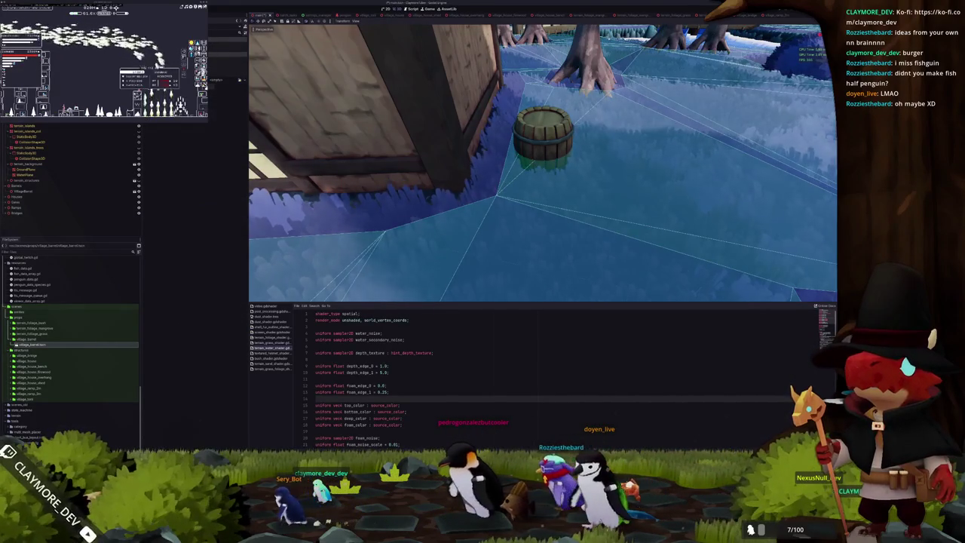
Step: Remove the mistakenly added Category node and select the NavigationRegion3D navigation mesh
key(ctrl+a)
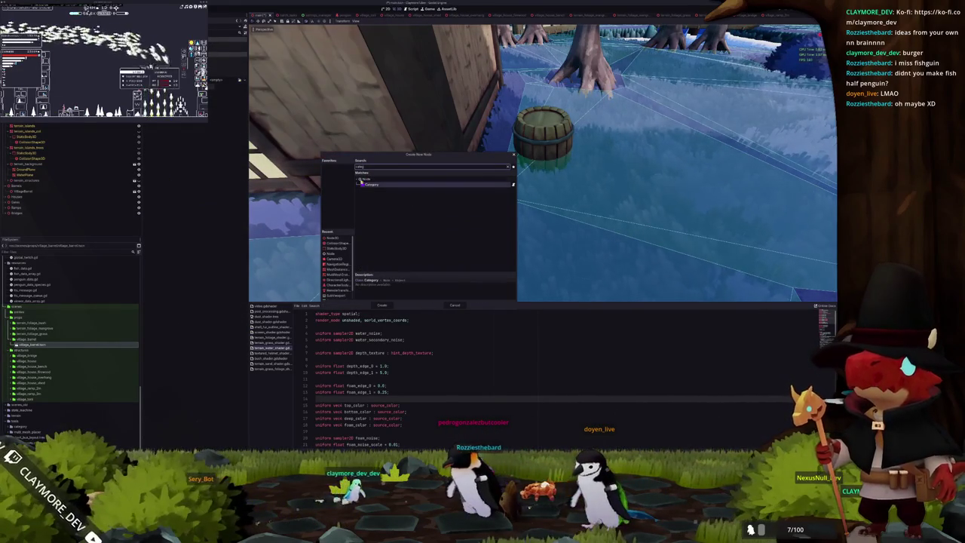
key(Return)
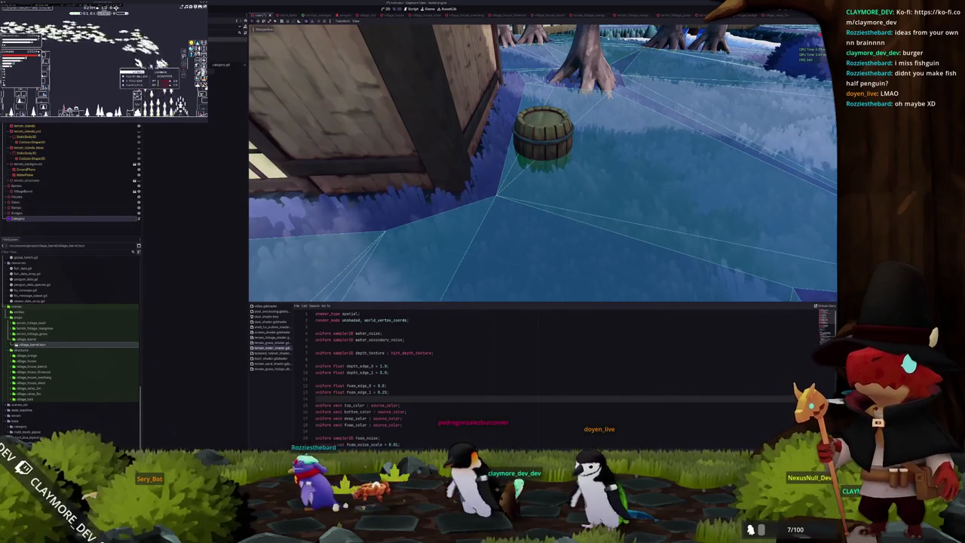
key(Delete)
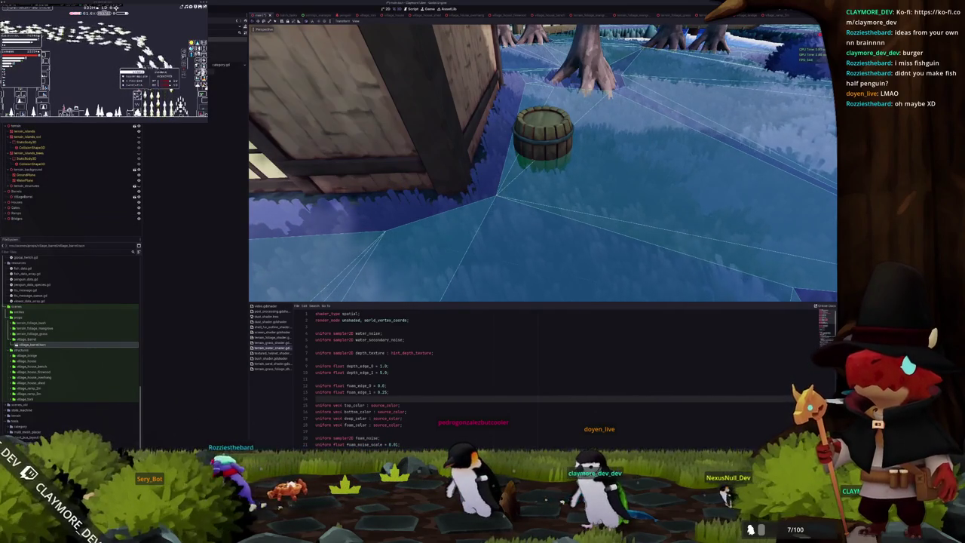
click(22, 126)
key(Escape)
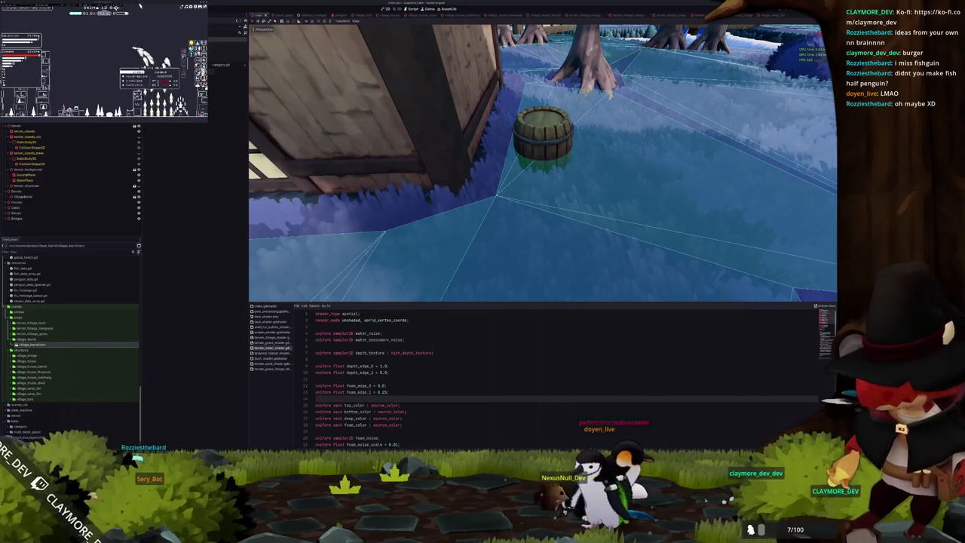
click(23, 126)
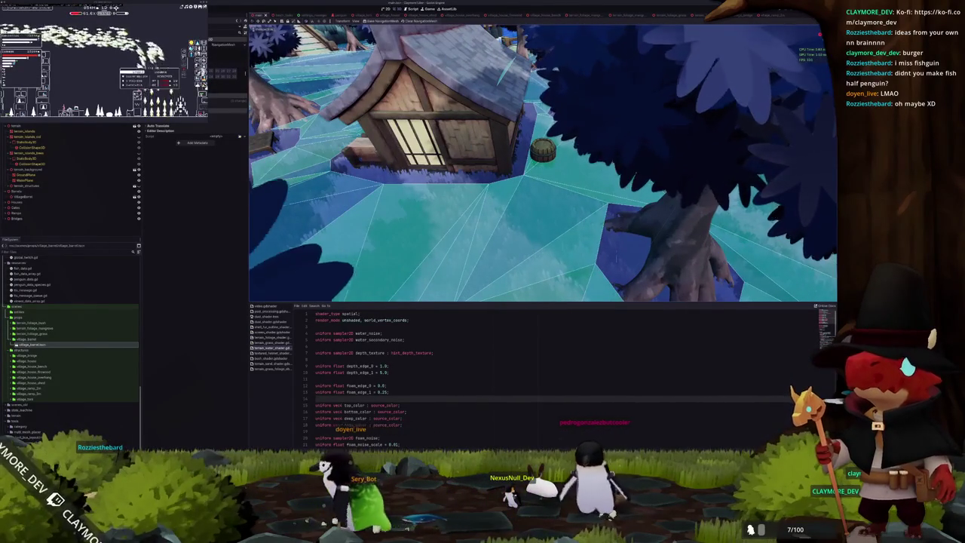
Step: Create a navigation_cache_update_rebake folder under tools in the FileSystem dock
right_click(34, 123)
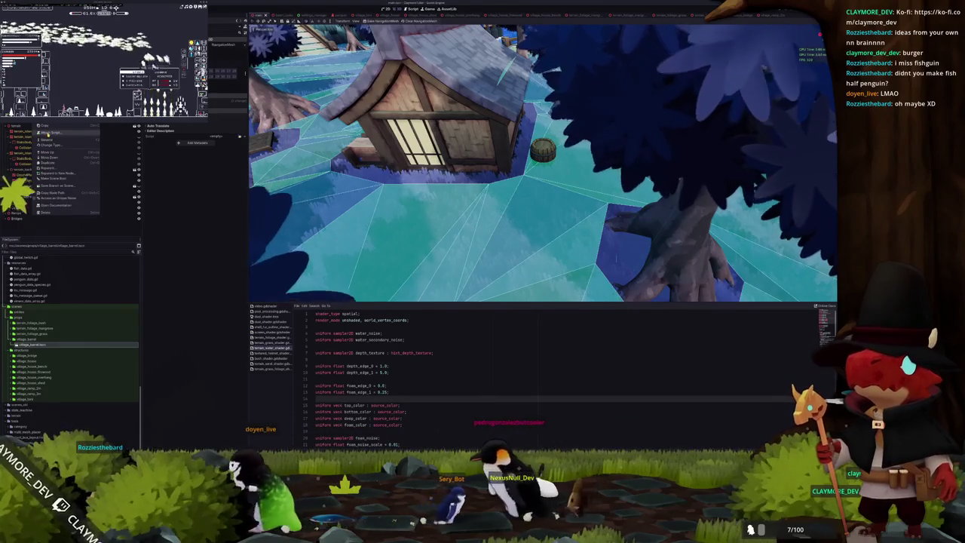
click(35, 389)
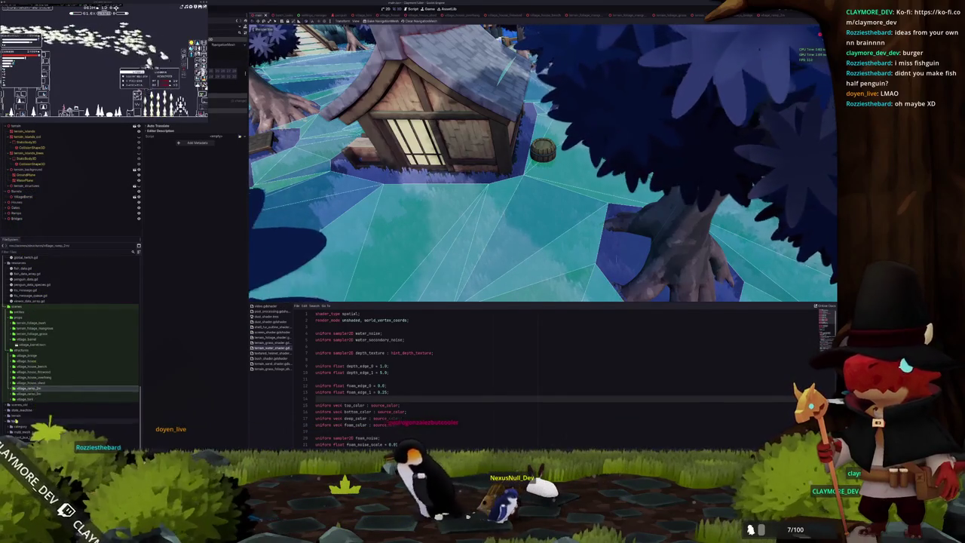
click(16, 422)
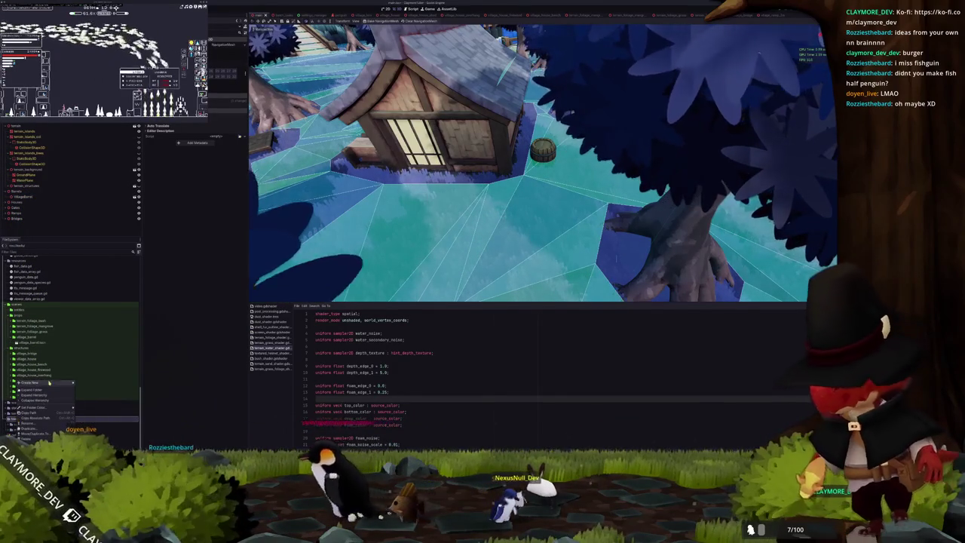
click(91, 383)
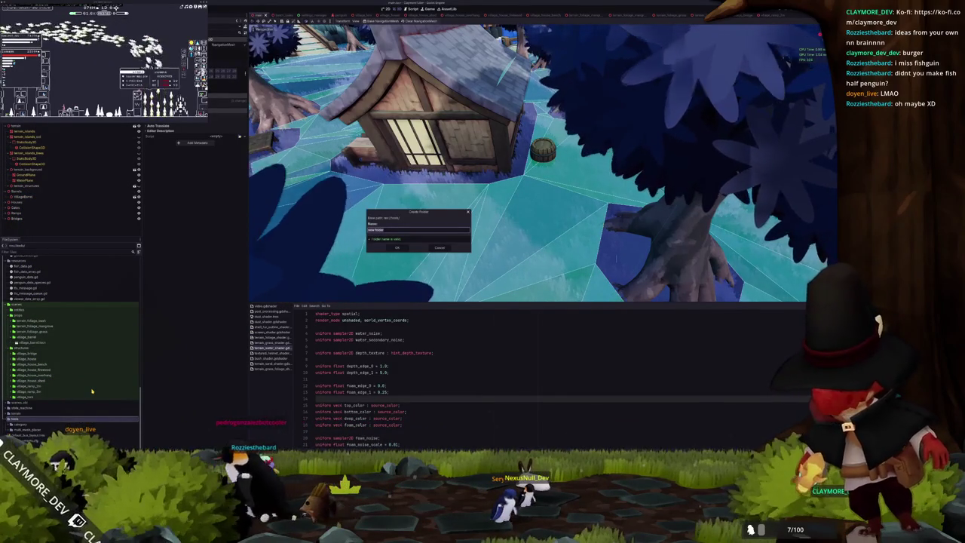
text(ter)
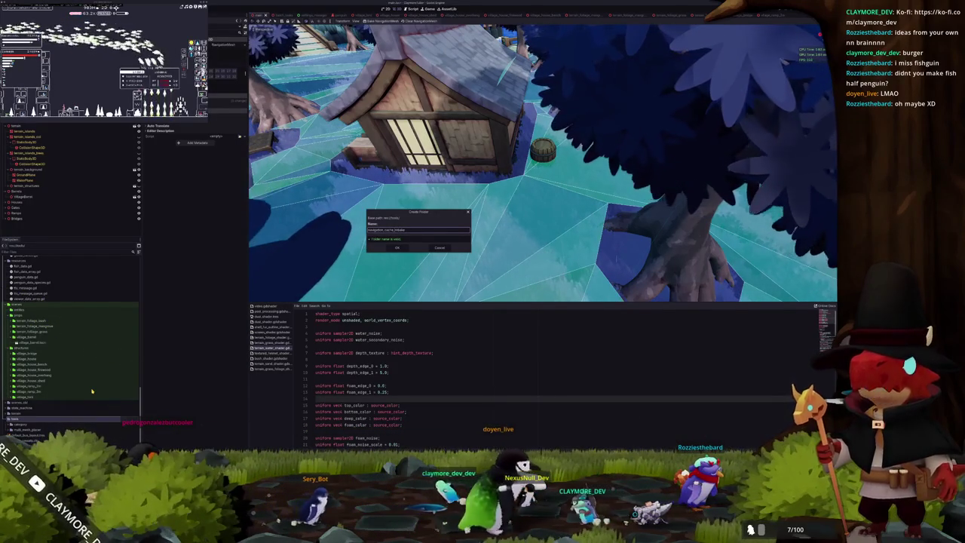
text(update_)
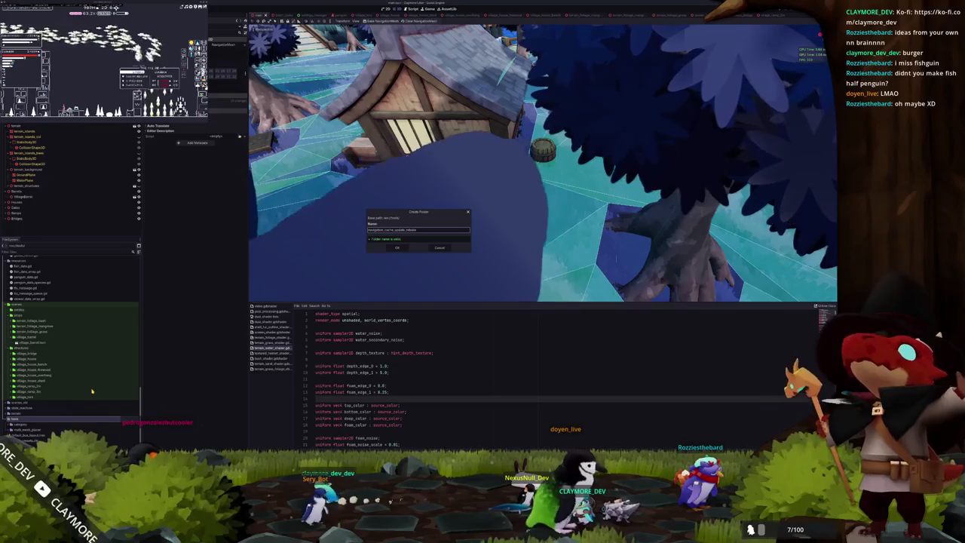
click(395, 249)
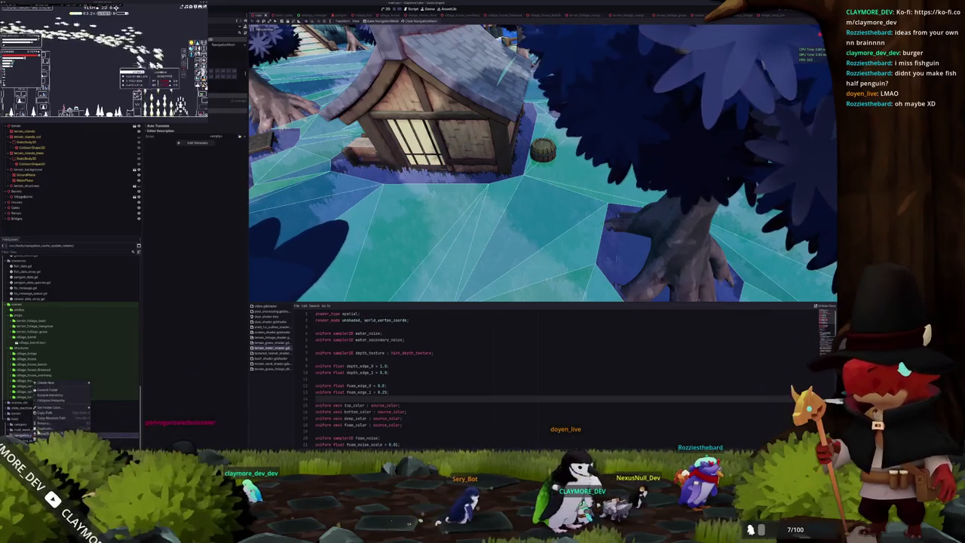
Step: Create the navigation_cache_update_rebake.gd script inside that folder
click(102, 397)
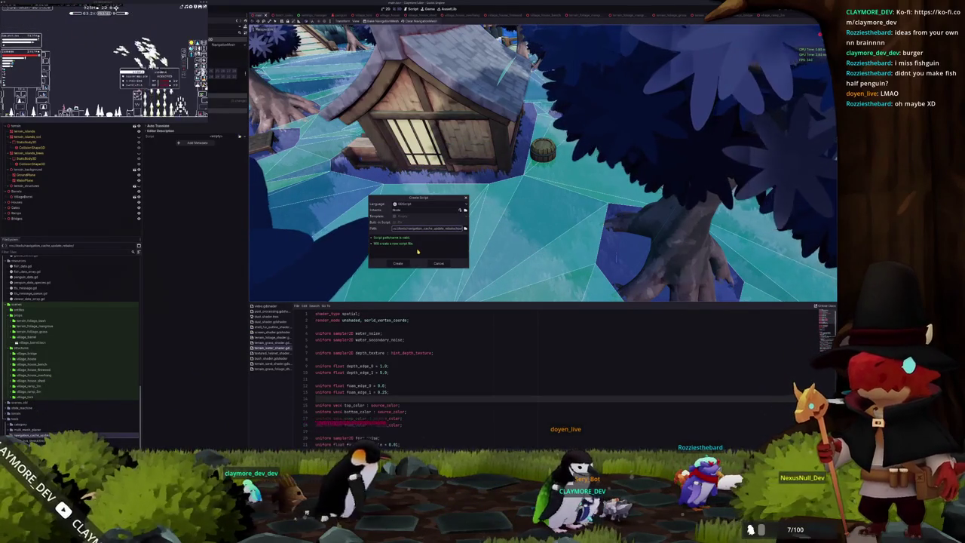
text(e_update_rebake)
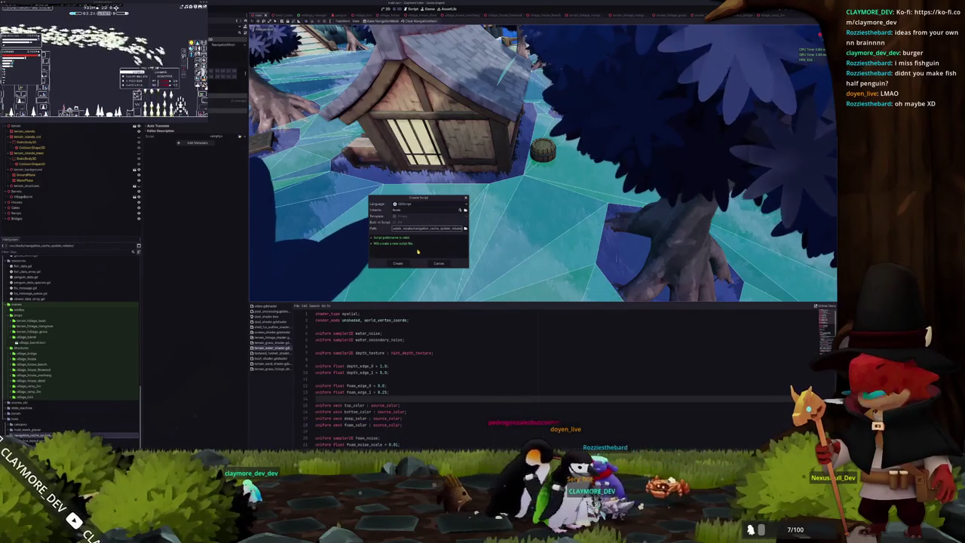
click(398, 263)
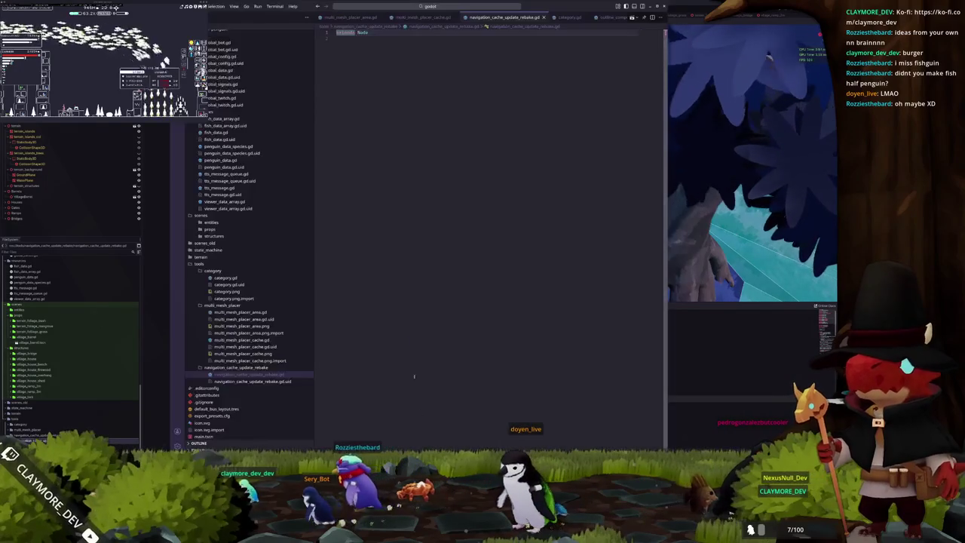
text(class_name NavigationCacheUpdateRebake)
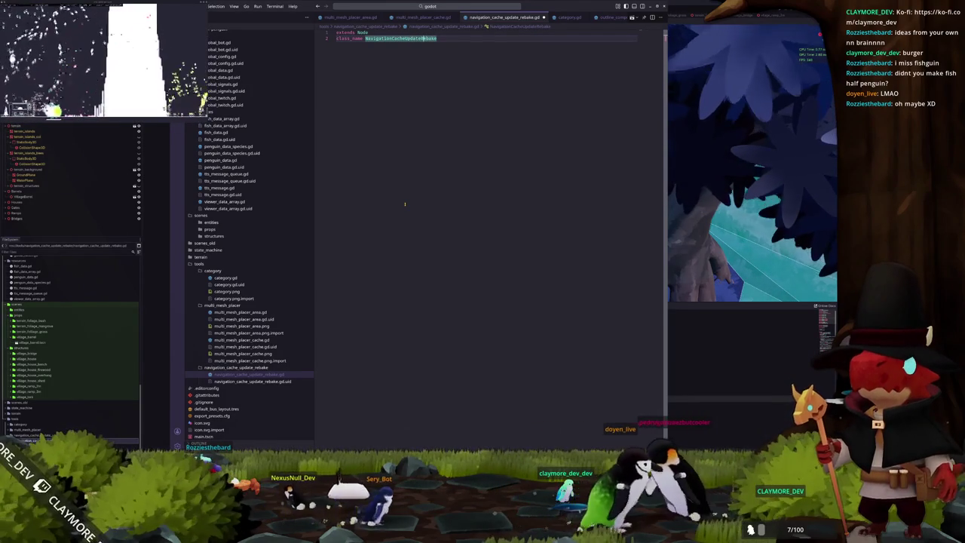
key(Up)
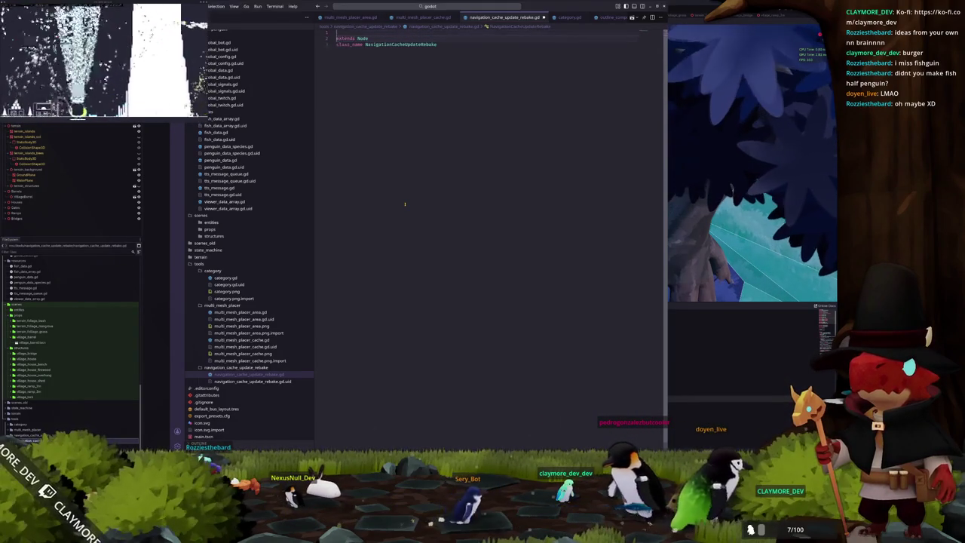
text(@tool)
key(Return)
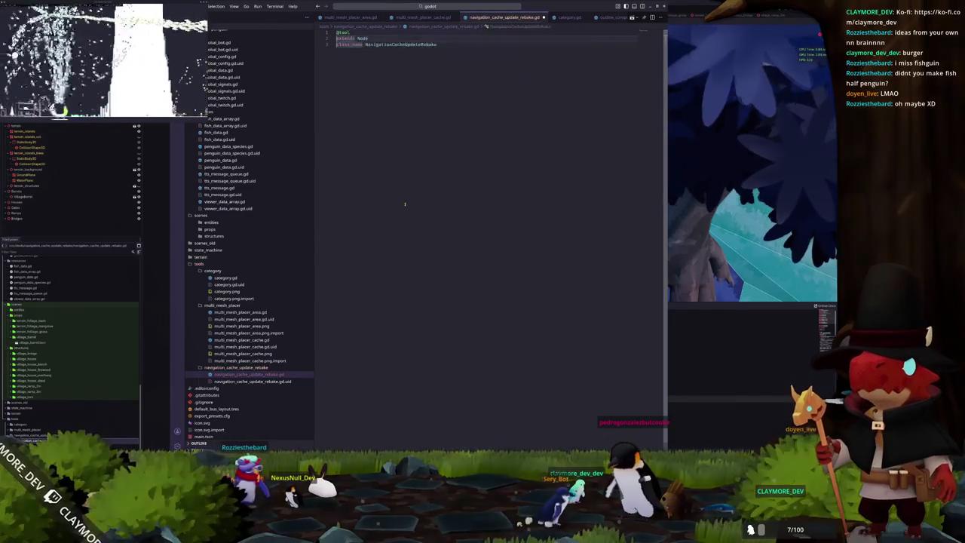
Step: Declare an exported multi_mesh_placer_cache variable of type MultiMeshPlacerCache
key(Down)
key(Down)
key(Down)
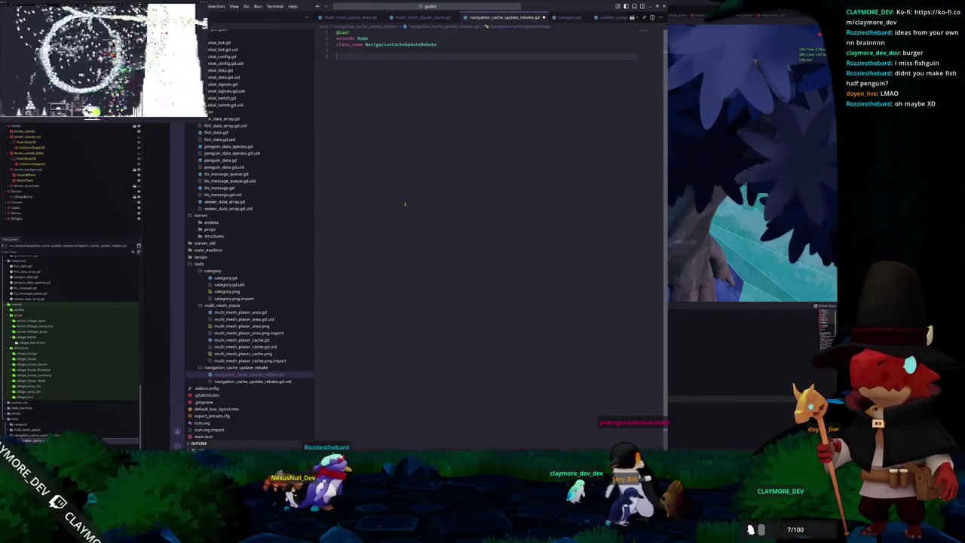
text(export var )
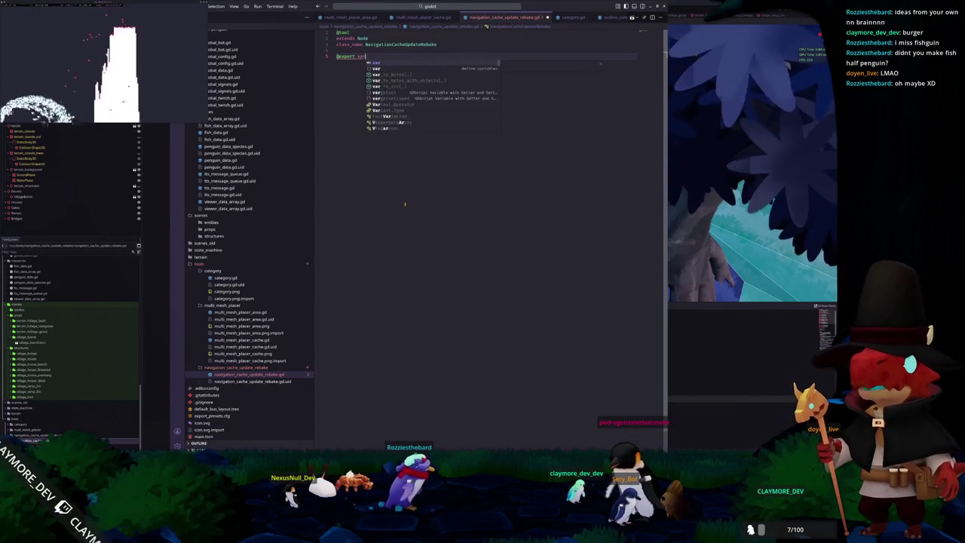
text(mes)
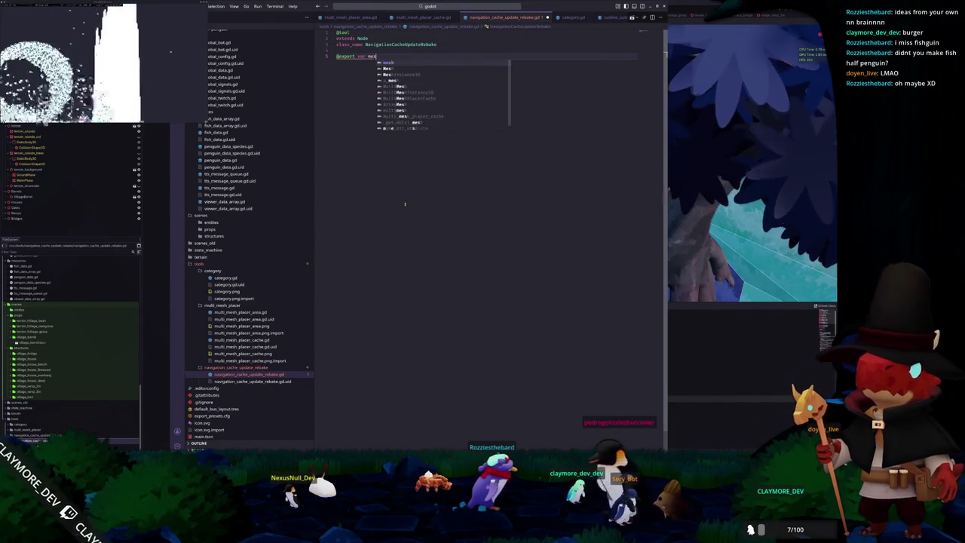
text(ulti)
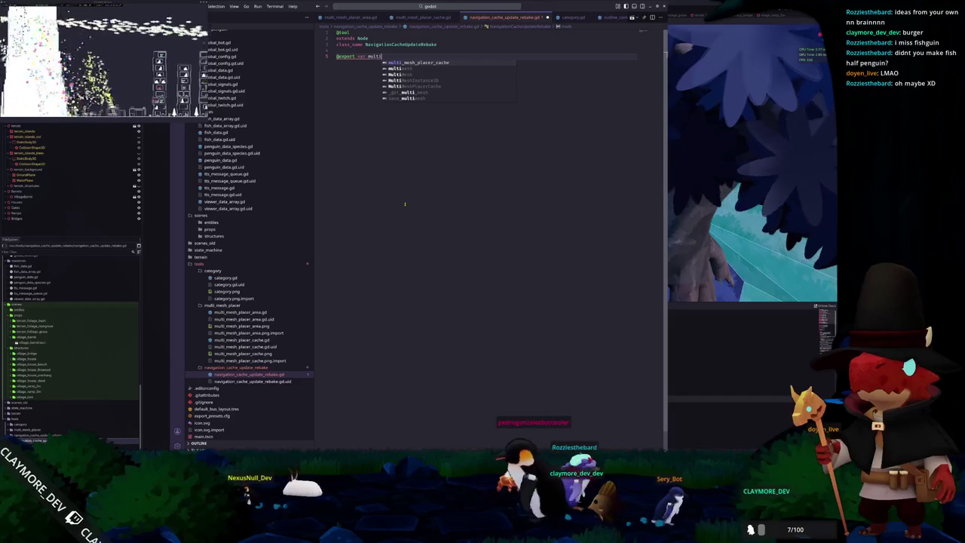
key(Down)
key(Down)
key(Down)
key(Return)
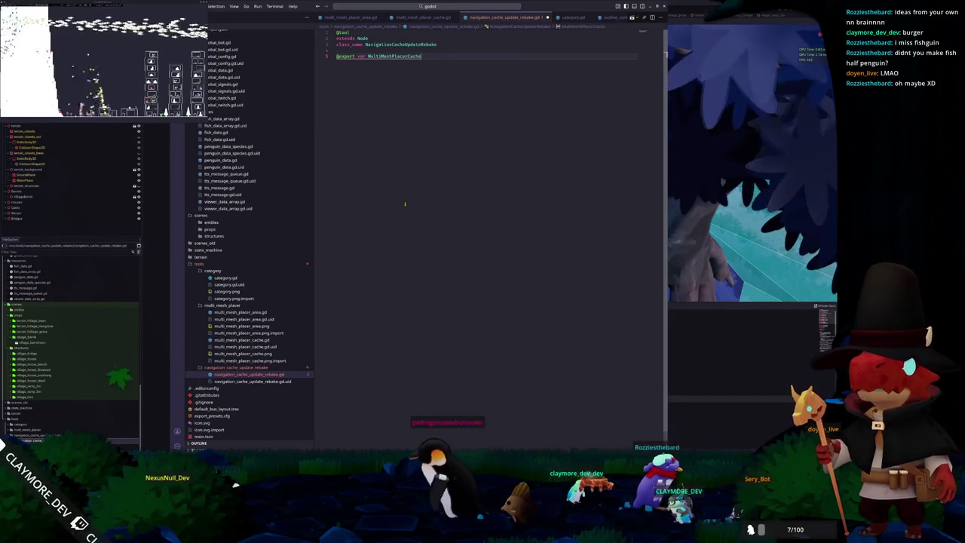
text(multi_mesh)
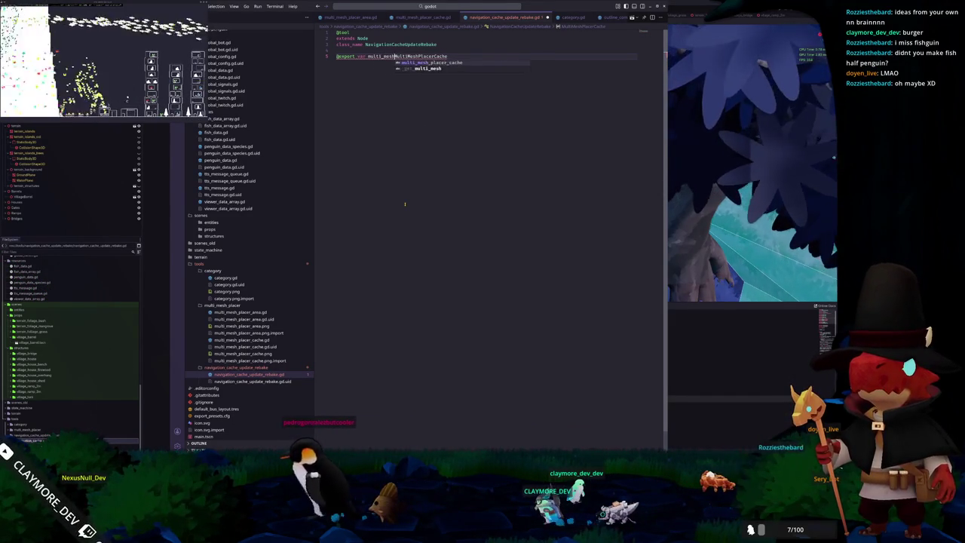
key(Return)
text(:)
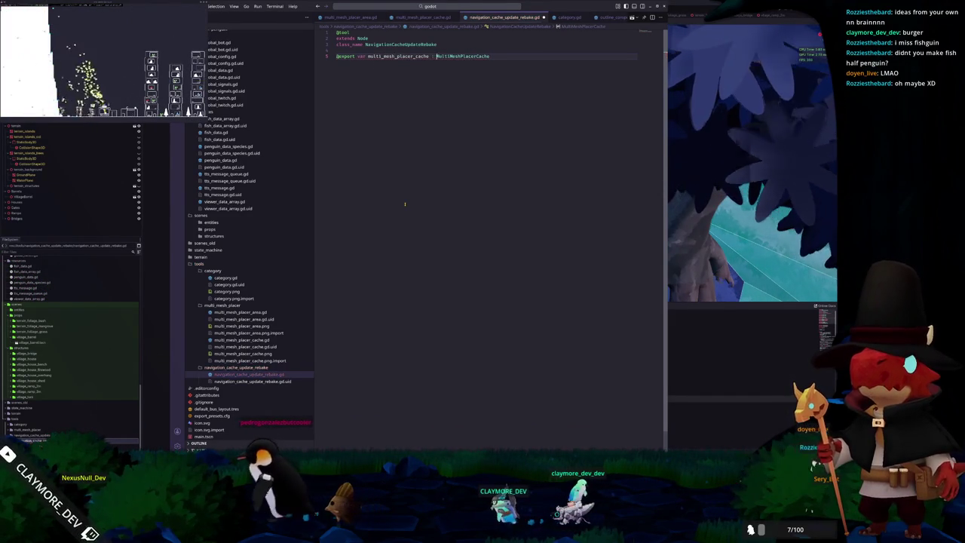
Step: Write a _ready function calling multi_mesh_placer_cache.cache_updated.connect()
key(Return)
key(Return)
text(func _re)
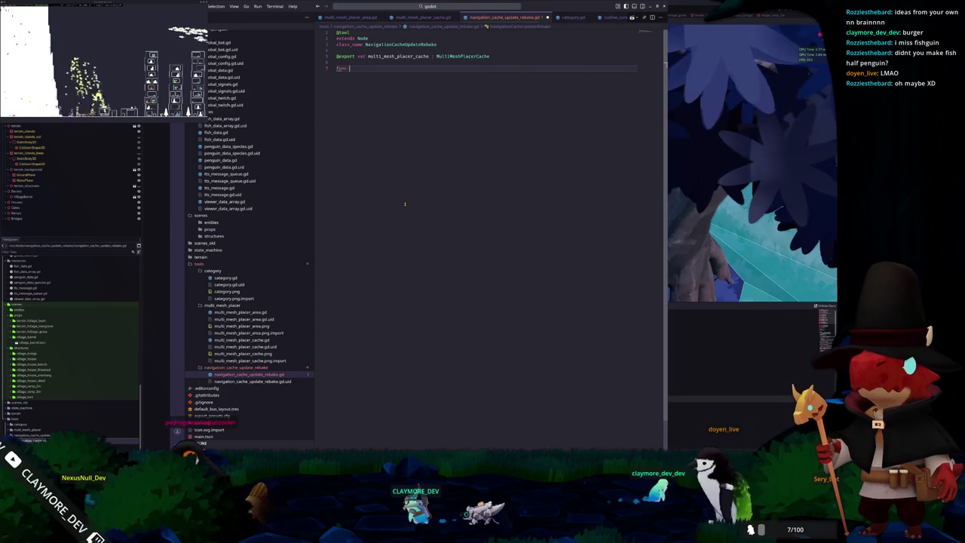
key(Return)
key(Return)
text(self)
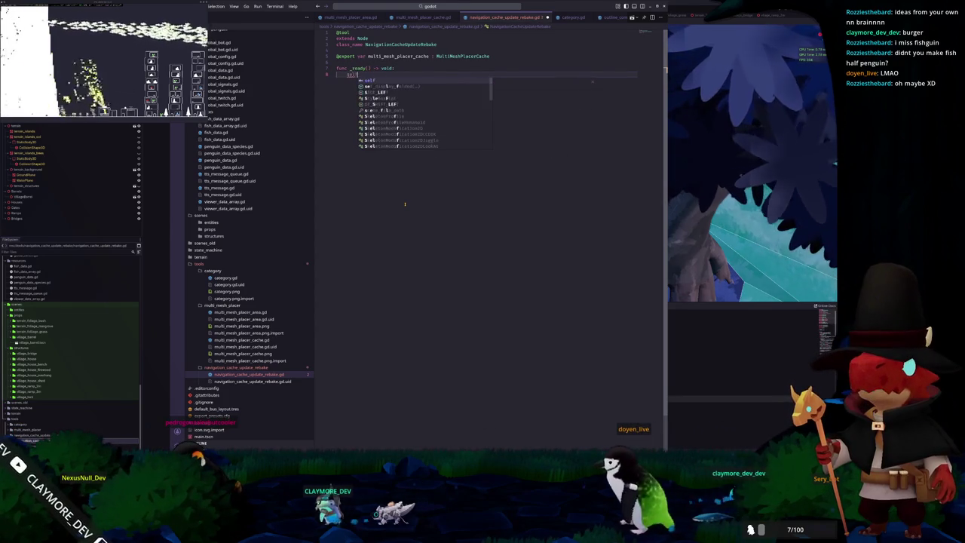
key(BackSpace)
key(BackSpace)
key(BackSpace)
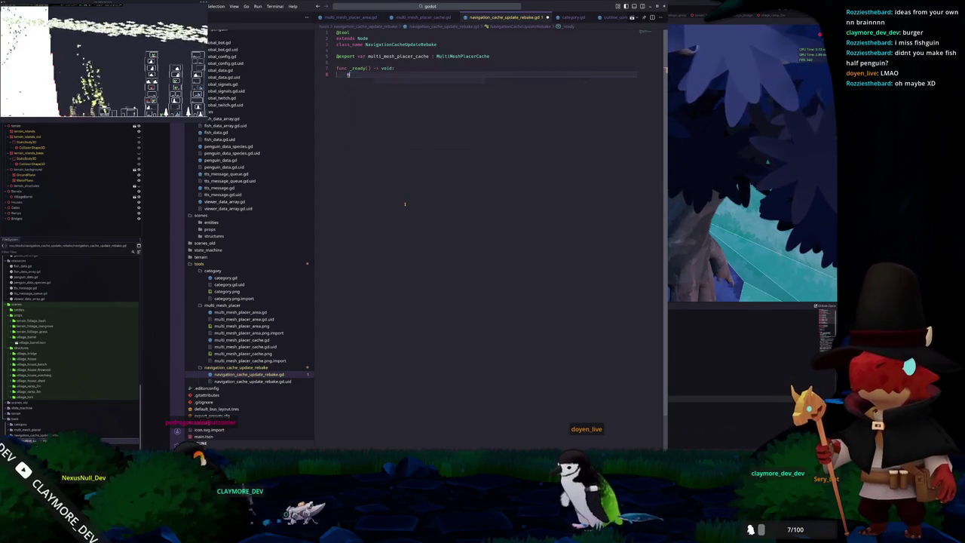
text(multi)
key(Return)
text(.)
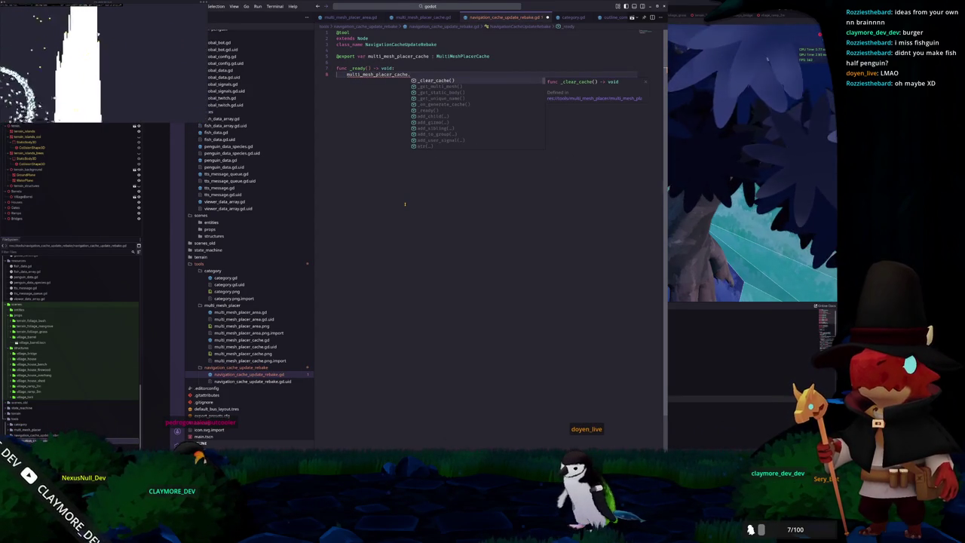
text(cache)
key(Return)
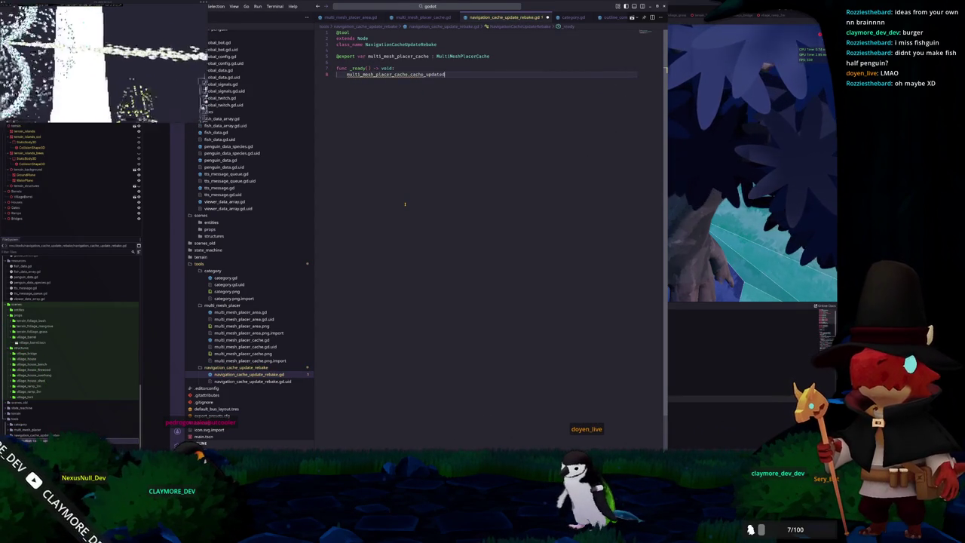
text(.co)
key(Return)
Step: Clear the partial self.rebake callback from connect() and add blank lines above the export
text(self)
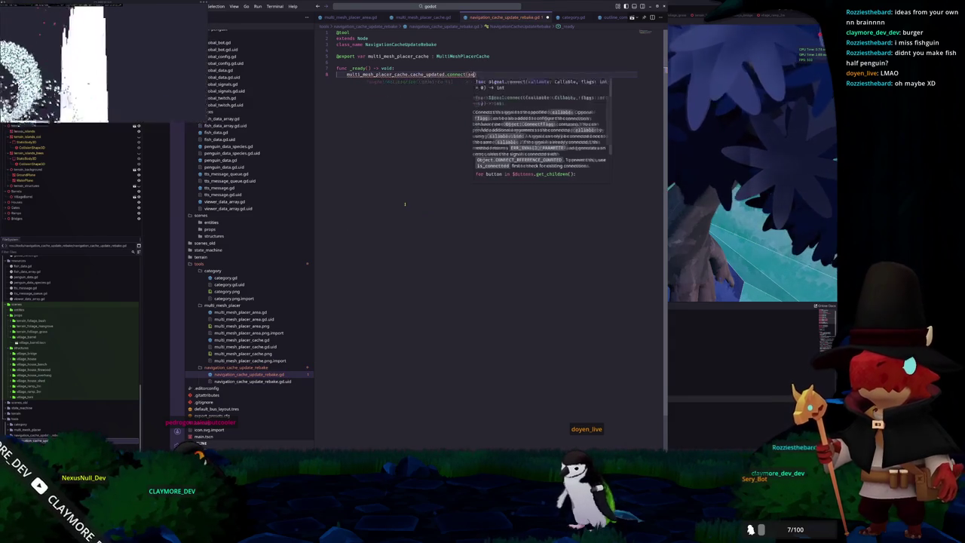
text(.rebake)
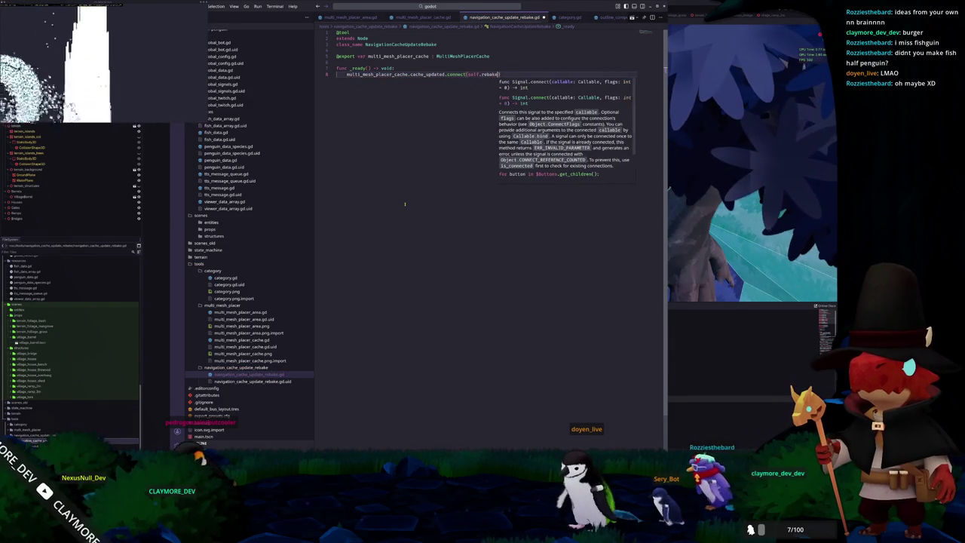
key(BackSpace)
key(BackSpace)
key(BackSpace)
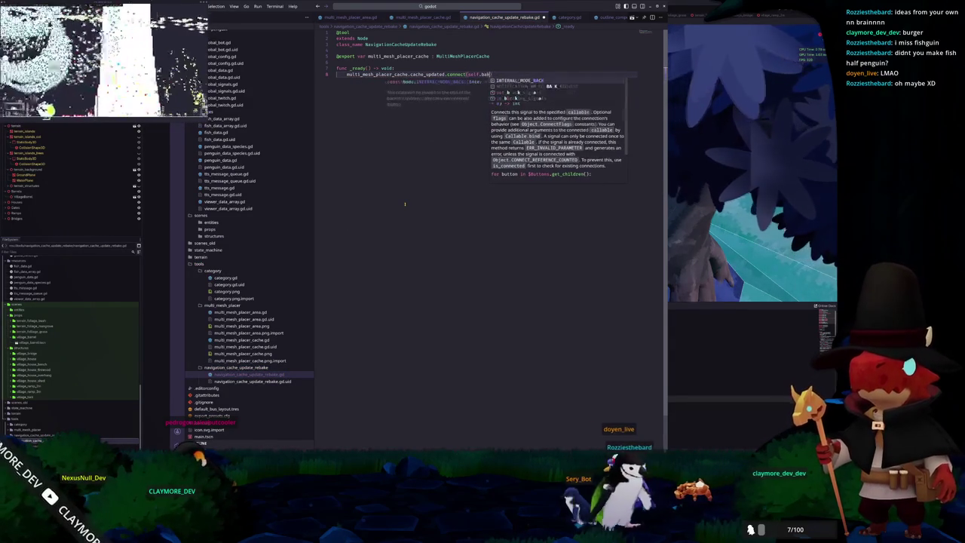
text(.)
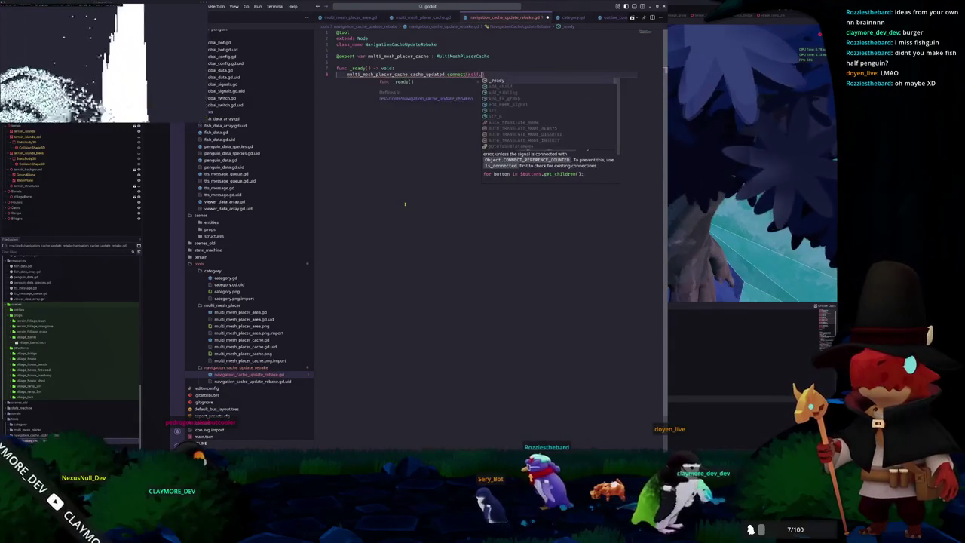
key(BackSpace)
key(BackSpace)
key(BackSpace)
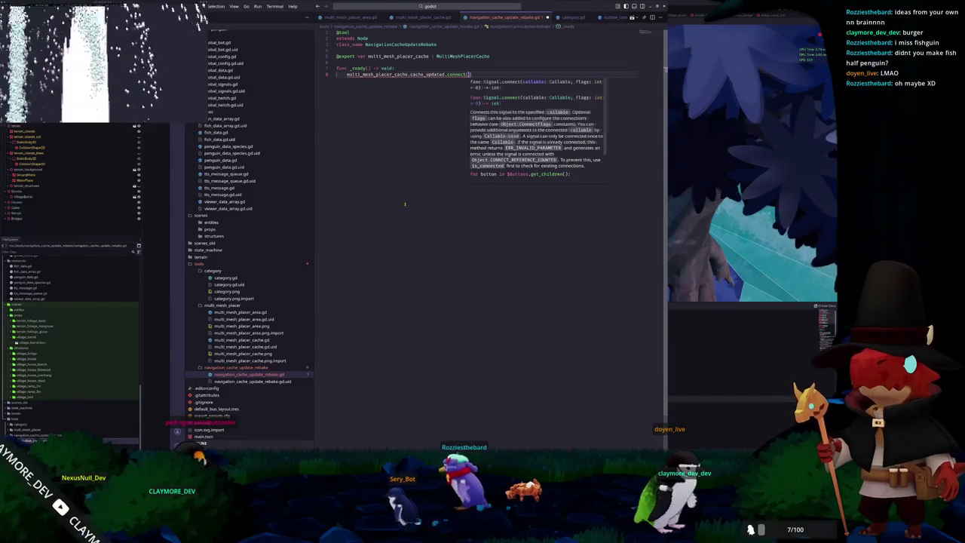
key(Up)
key(Up)
key(Up)
key(Return)
key(Return)
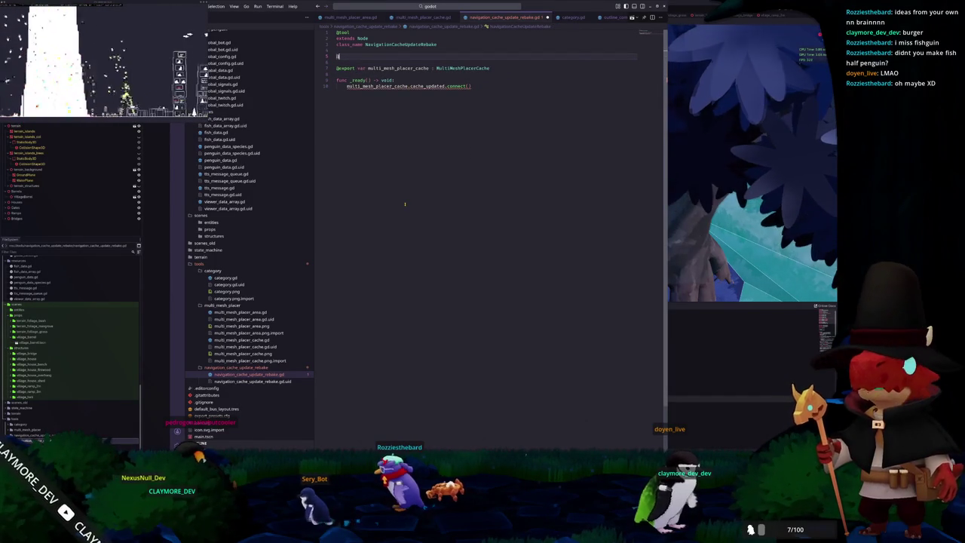
text(@ex)
key(BackSpace)
key(BackSpace)
text(onready)
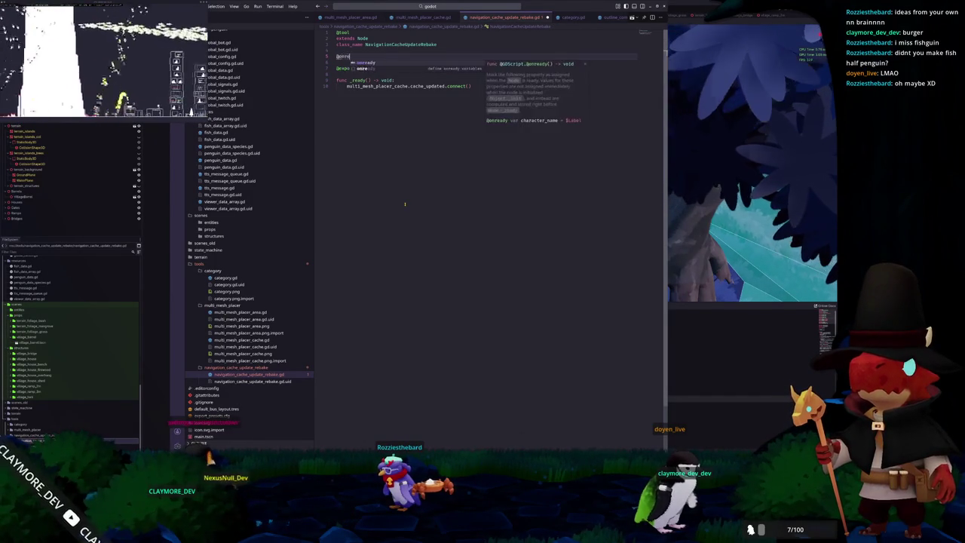
text( var parent : )
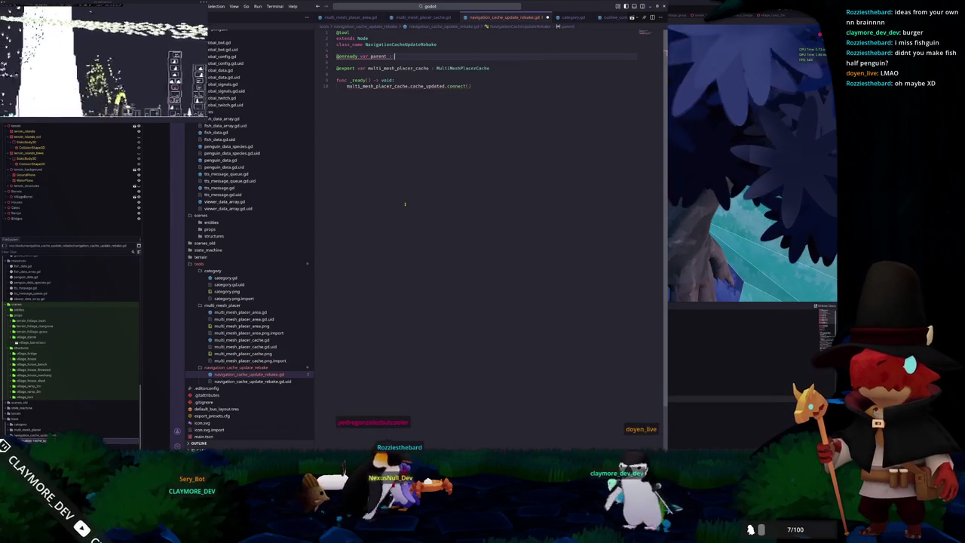
text(Navigatio)
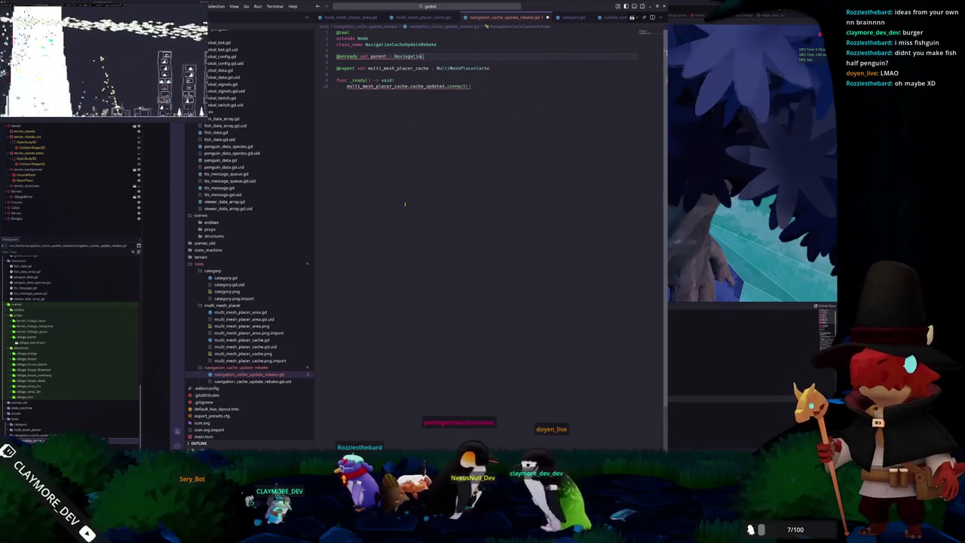
key(BackSpace)
key(BackSpace)
key(BackSpace)
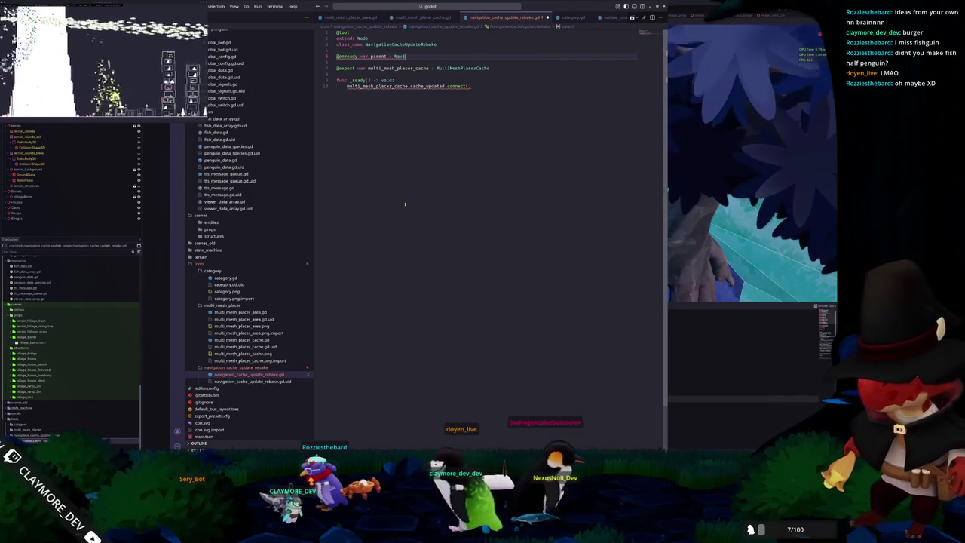
key(shift+Home)
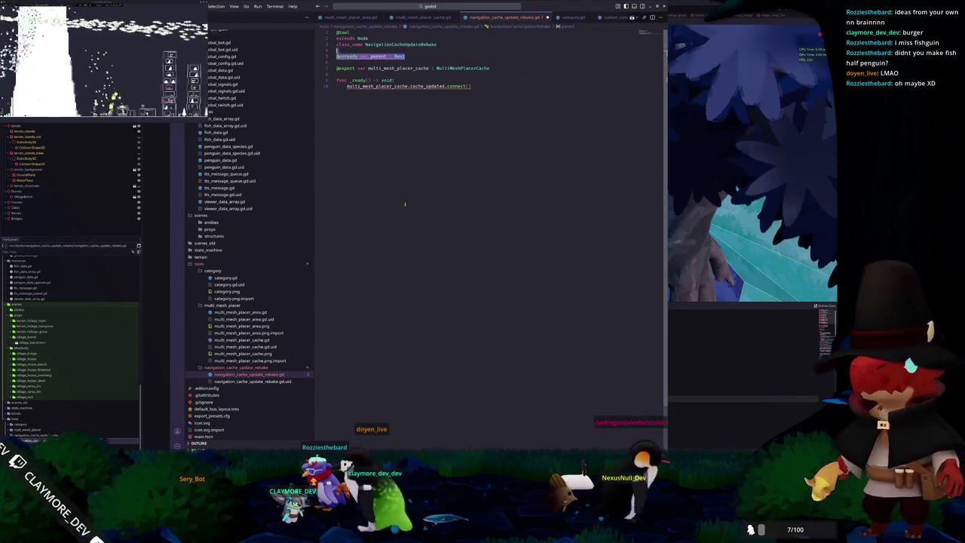
key(BackSpace)
text(@o)
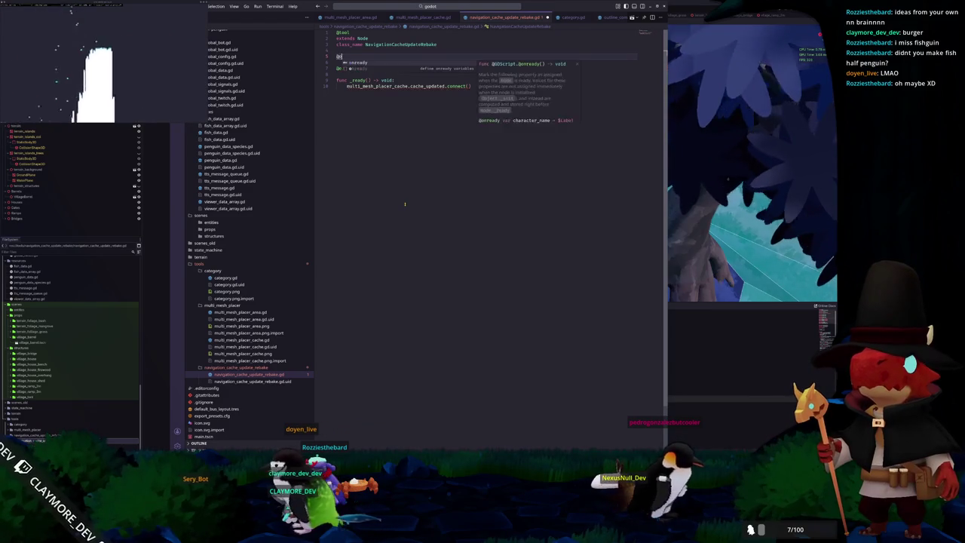
key(BackSpace)
key(BackSpace)
Step: Declare 'var parent : NavigationRegion3D = null', add room above the connect call, return to Godot
text(var pa)
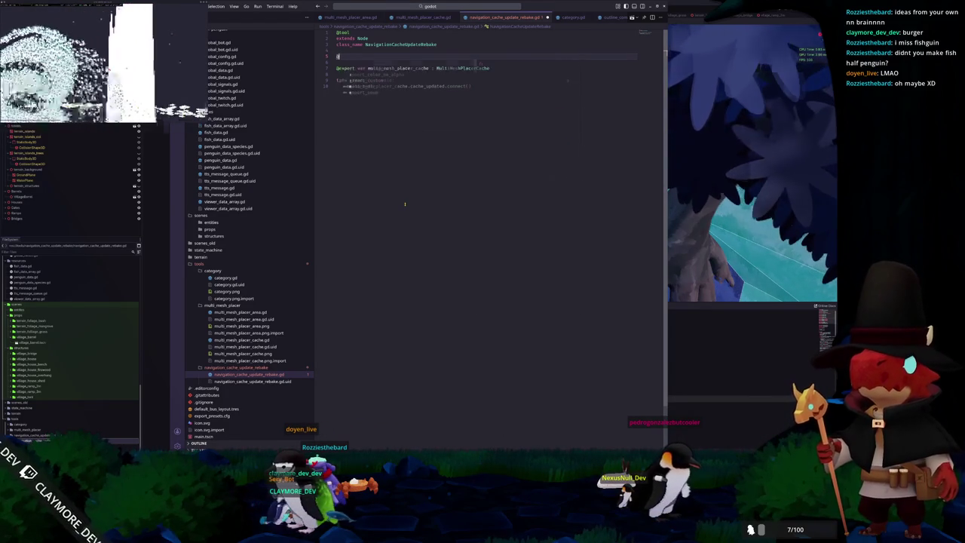
text(rent : N)
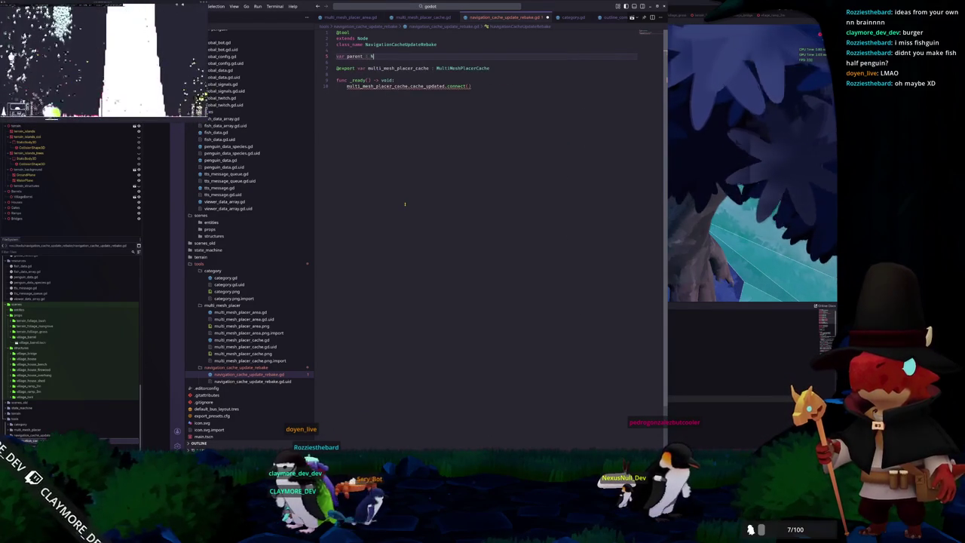
text(ode3D)
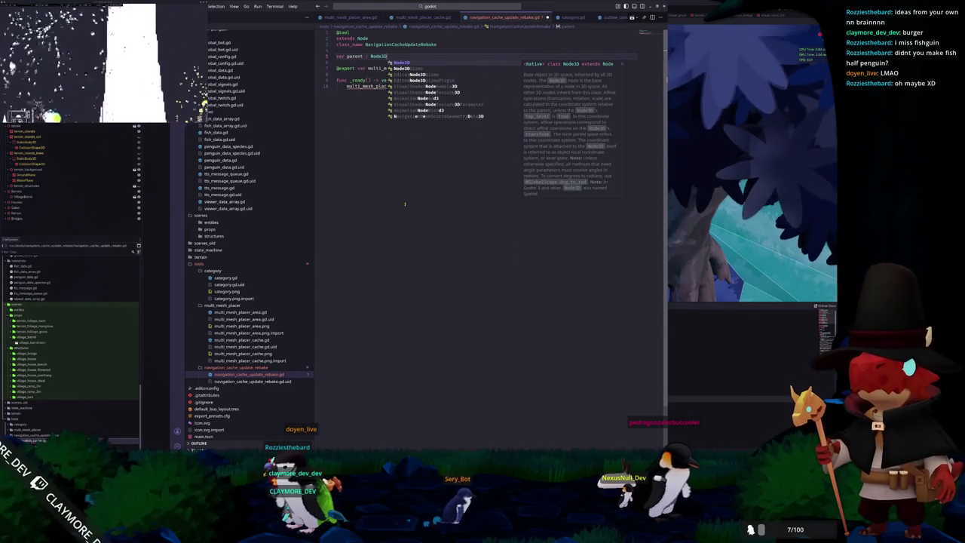
key(Escape)
text(Navigation)
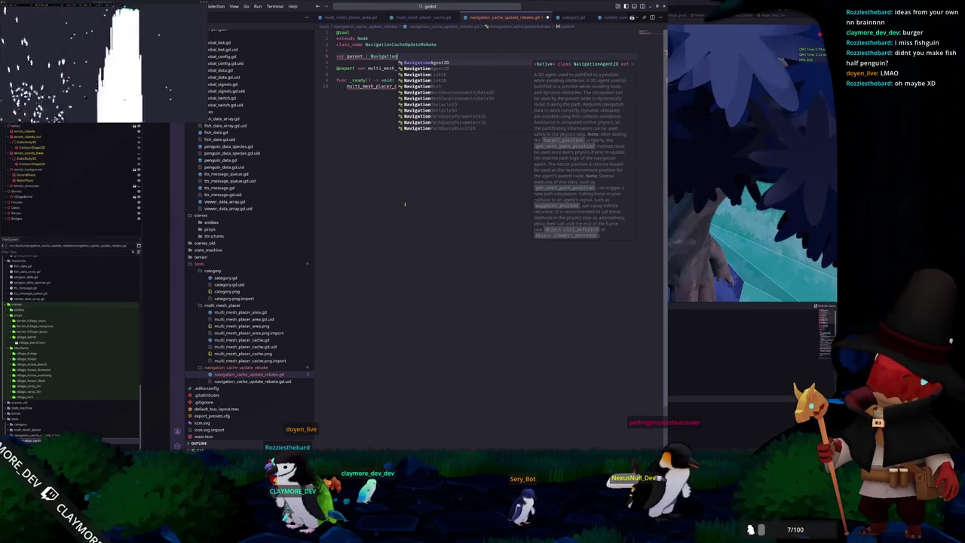
text(Region)
key(Return)
key(Down)
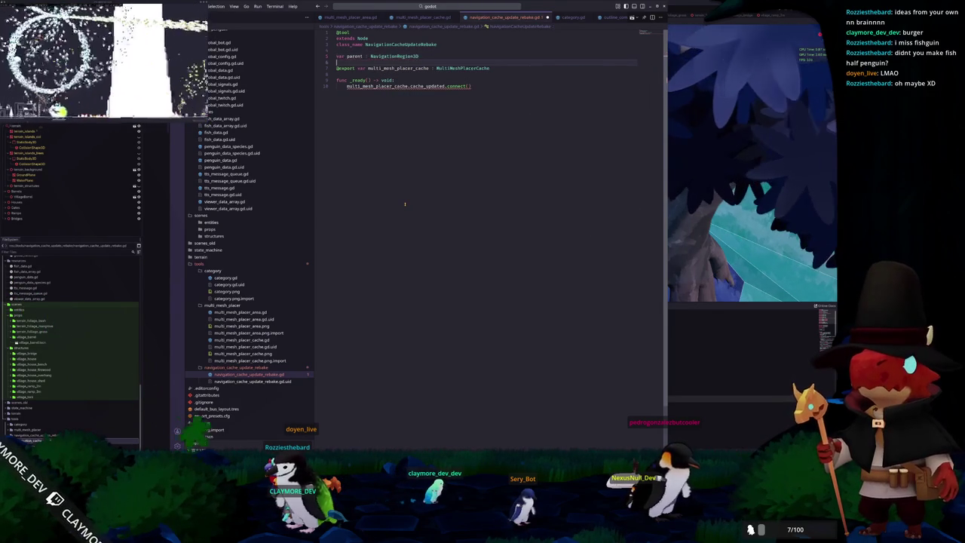
text(ull)
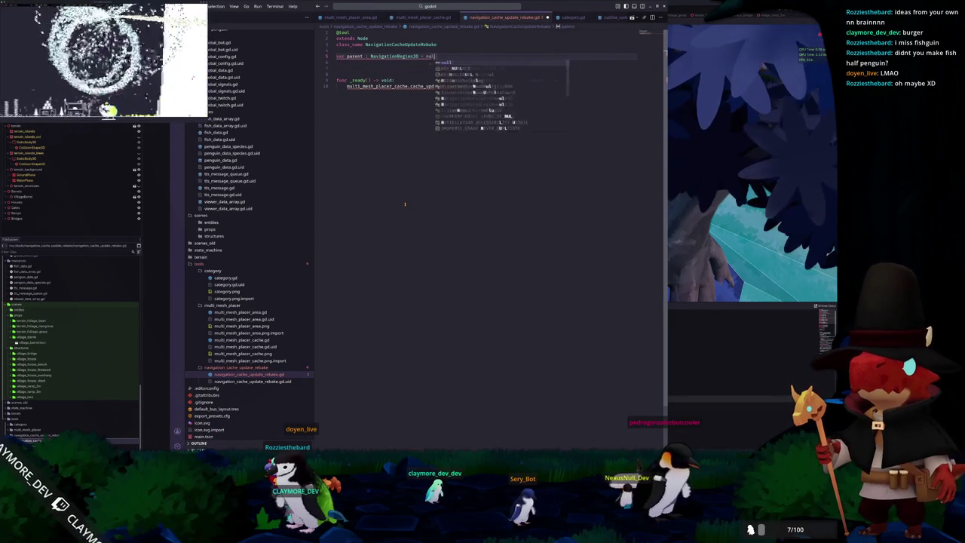
key(Down)
key(Return)
key(Return)
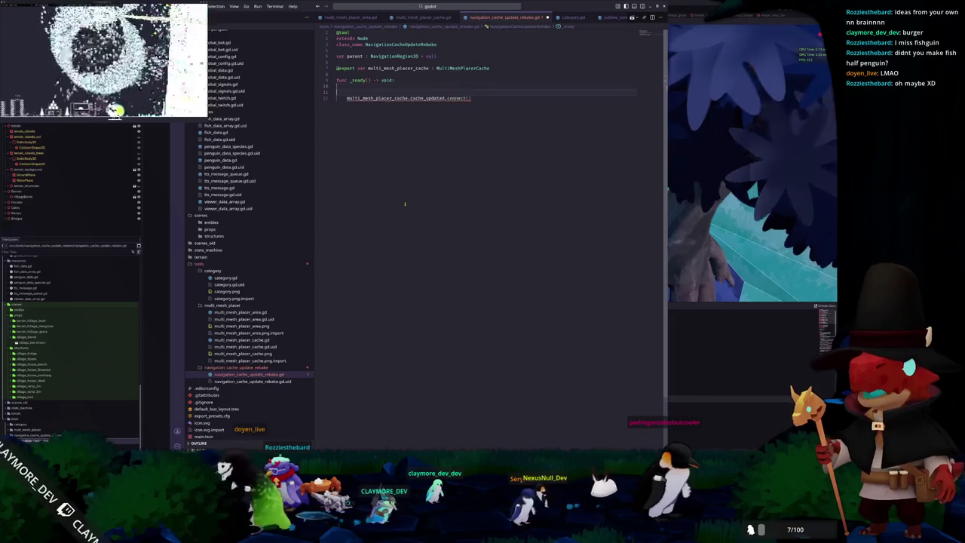
key(alt+Tab)
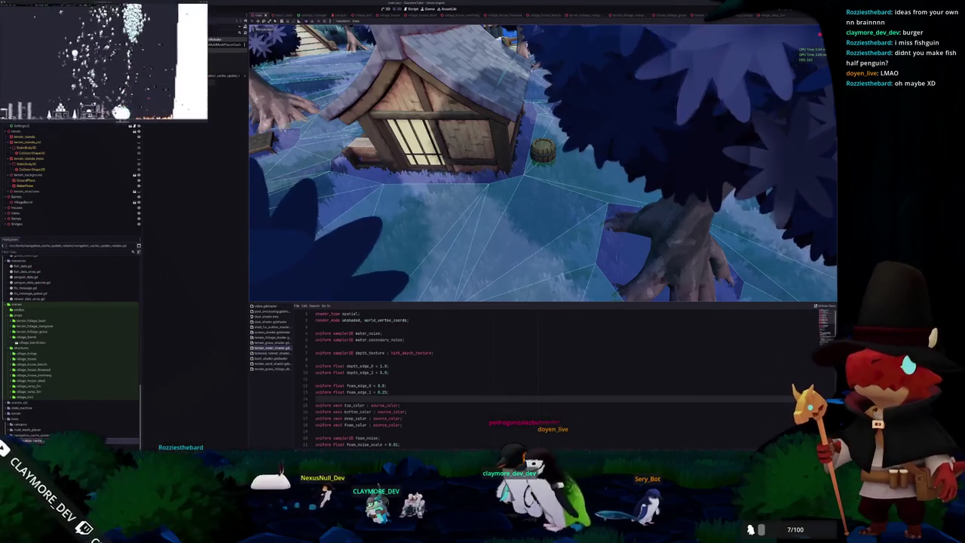
Step: Swing the view over the island village and select the grass MultiMeshInstance3D
scroll(542, 163, down, 3)
scroll(542, 164, down, 10)
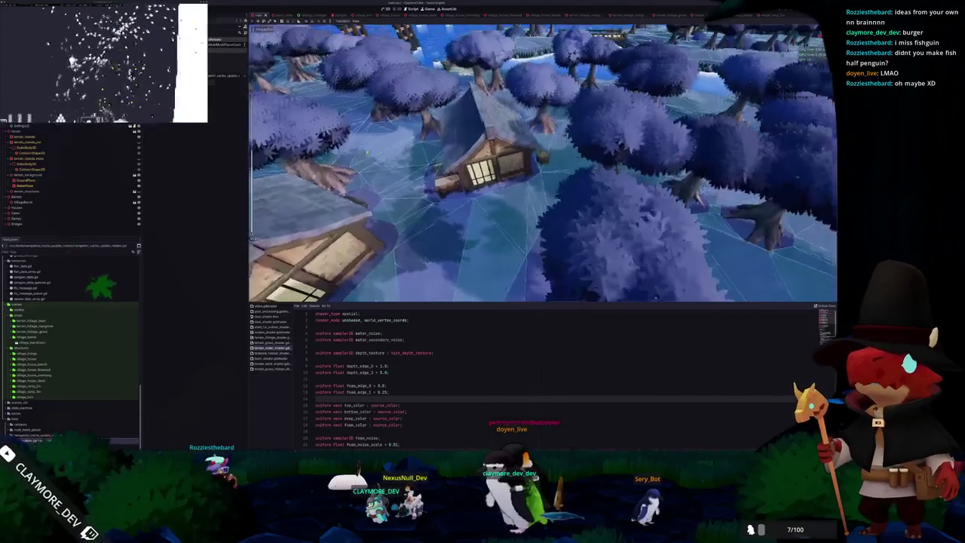
scroll(542, 164, down, 3)
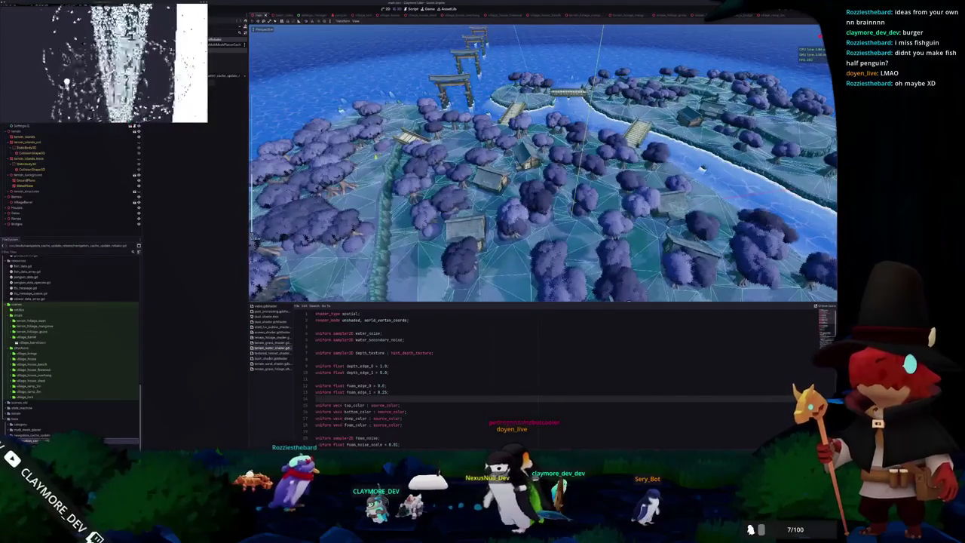
mouse_move(377, 151)
mouse_down()
mouse_move(366, 136)
mouse_move(395, 221)
mouse_up()
scroll(394, 221, up, 10)
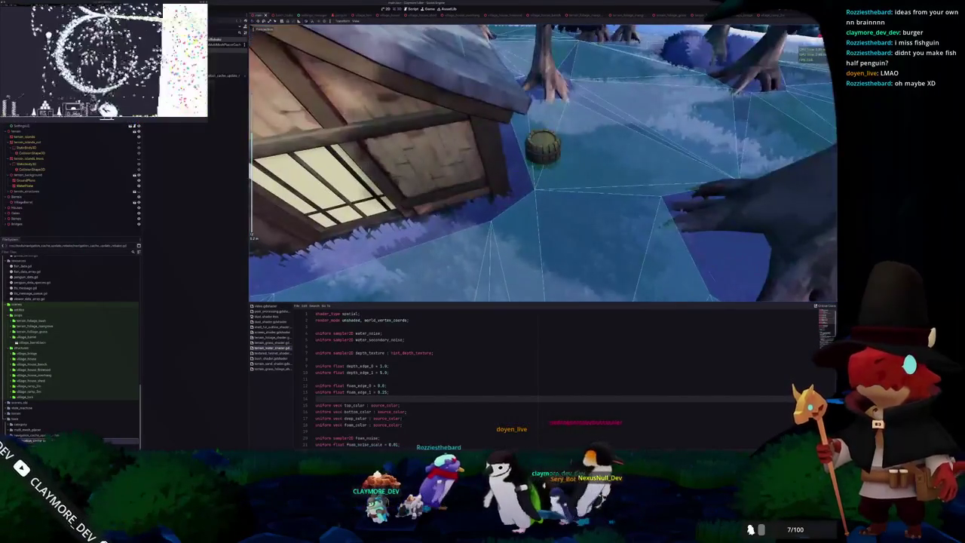
click(377, 241)
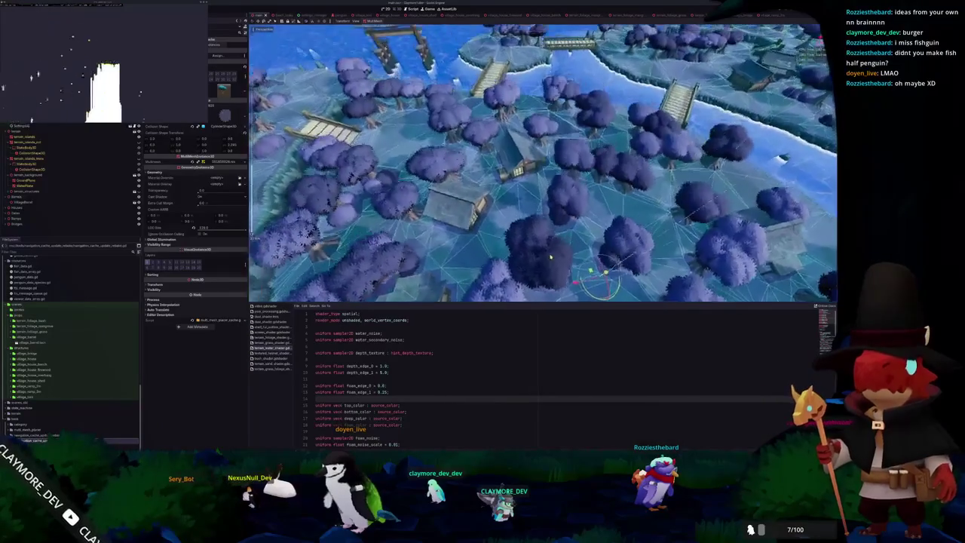
Step: Fly the camera low over the island and select the NavigationRegion3D by its navmesh
mouse_move(603, 258)
mouse_down()
mouse_move(685, 251)
mouse_move(528, 202)
mouse_up()
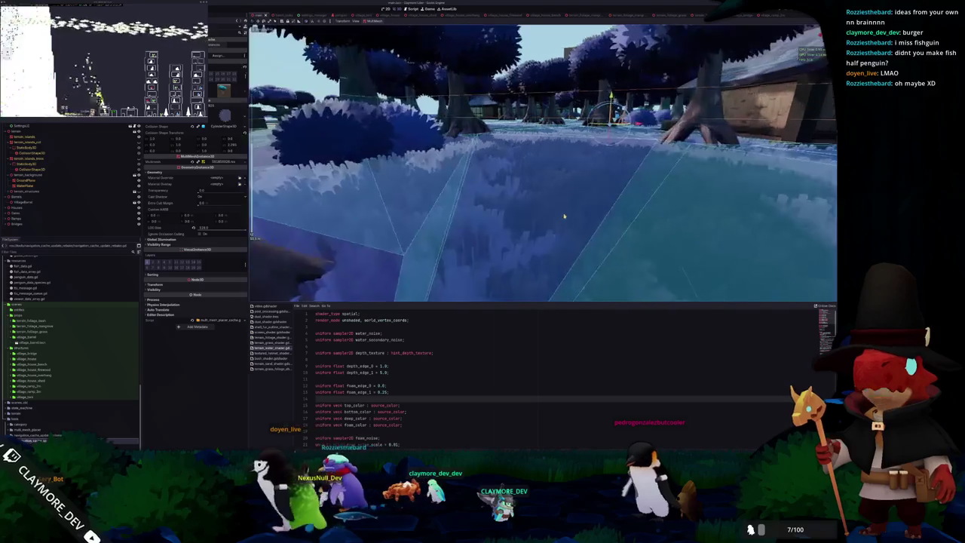
drag(564, 216, 564, 216)
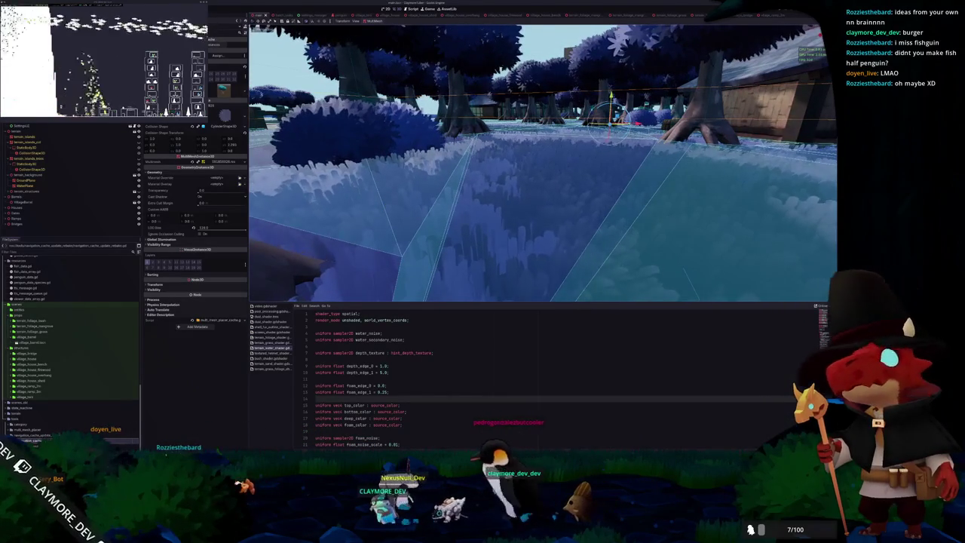
click(679, 226)
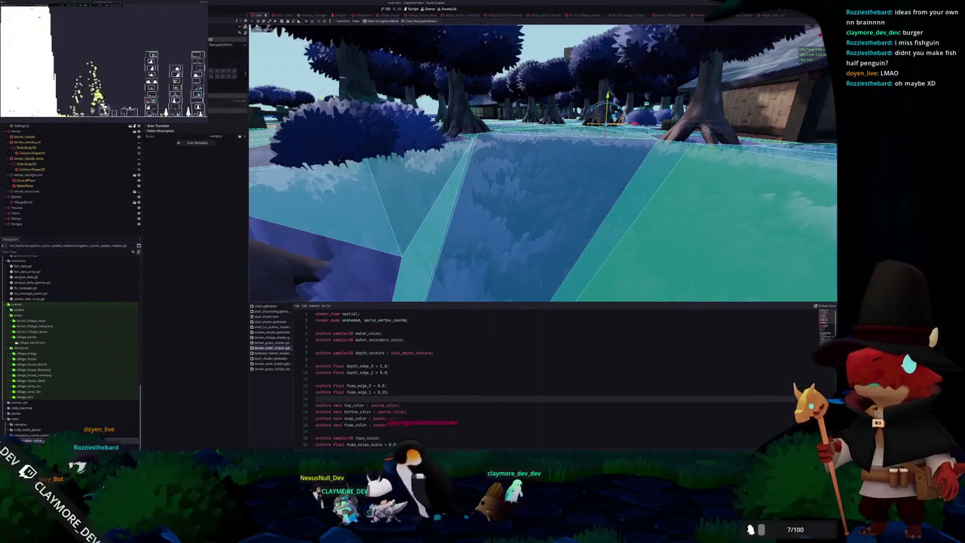
drag(564, 215, 564, 215)
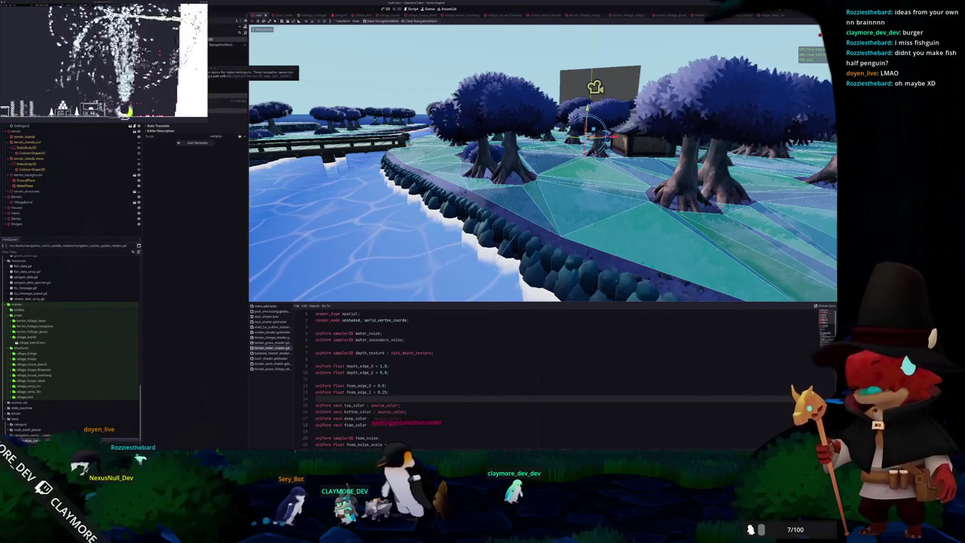
Step: Clear the NavigationRegion3D's baked navigation mesh, leaving the island plateau's ground bare among the trees
text(0.01;)
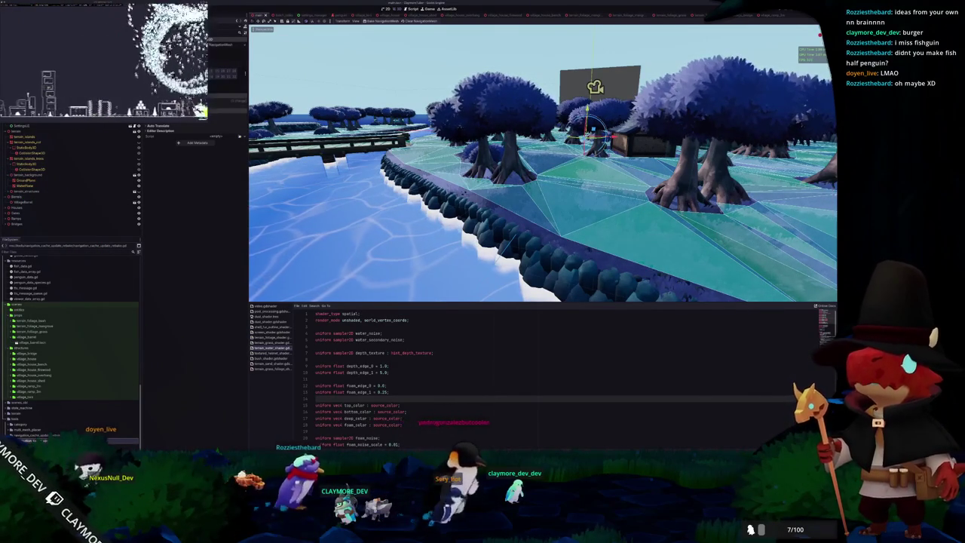
scroll(194, 173, up, 5)
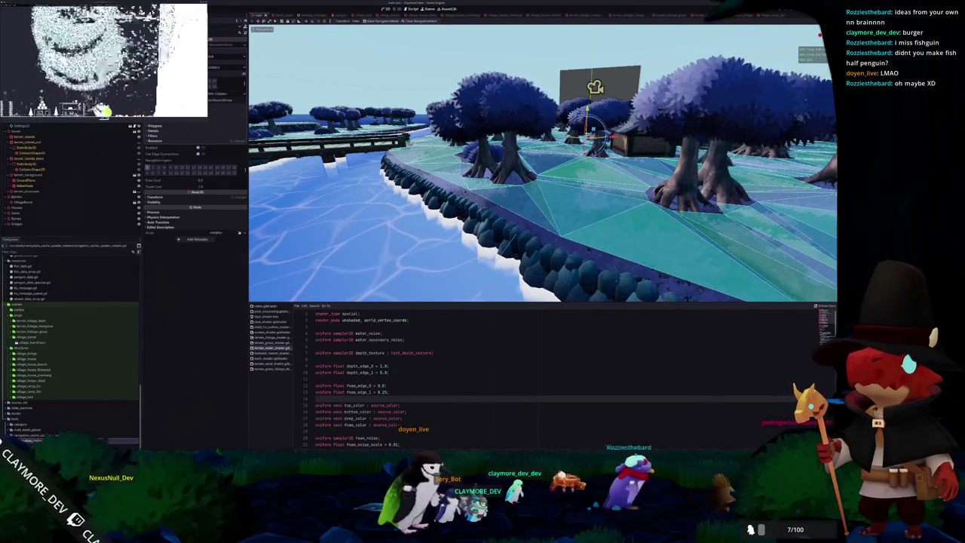
click(420, 20)
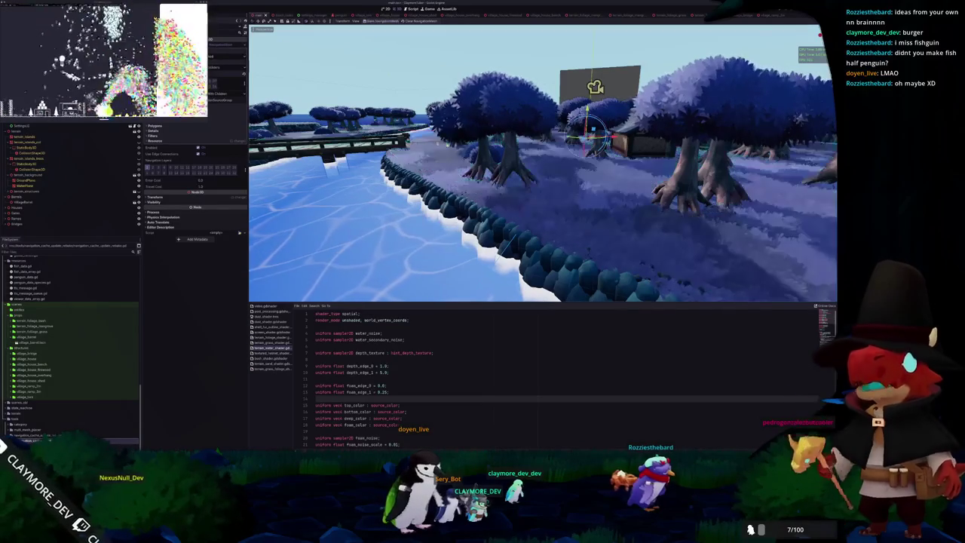
scroll(543, 162, down, 3)
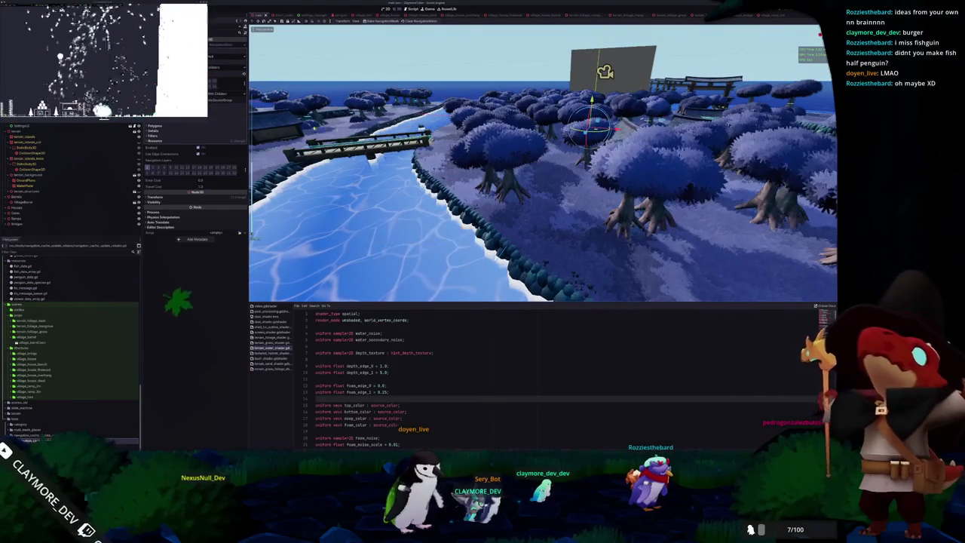
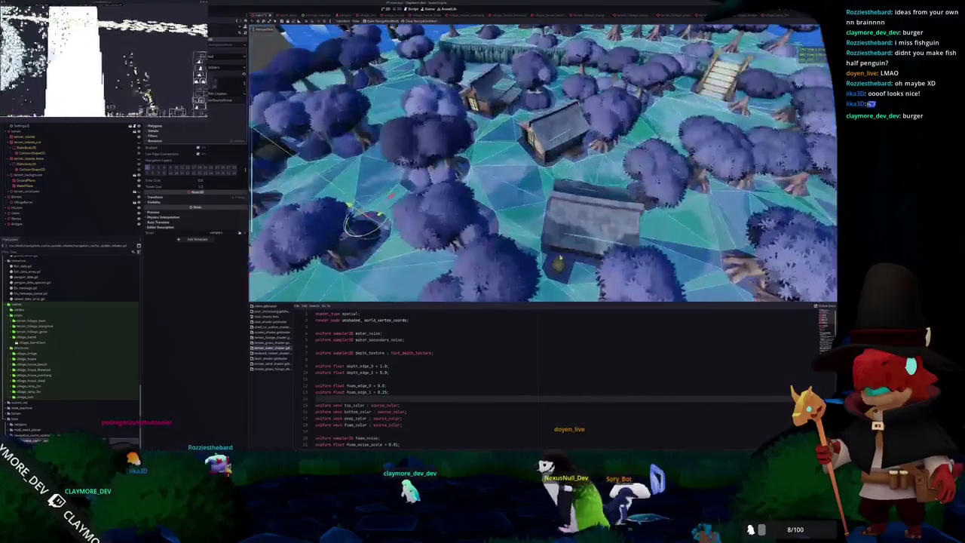
Step: In top view, duplicate the VillageBarrel twice and set the copies beside the houses
key(KP_7)
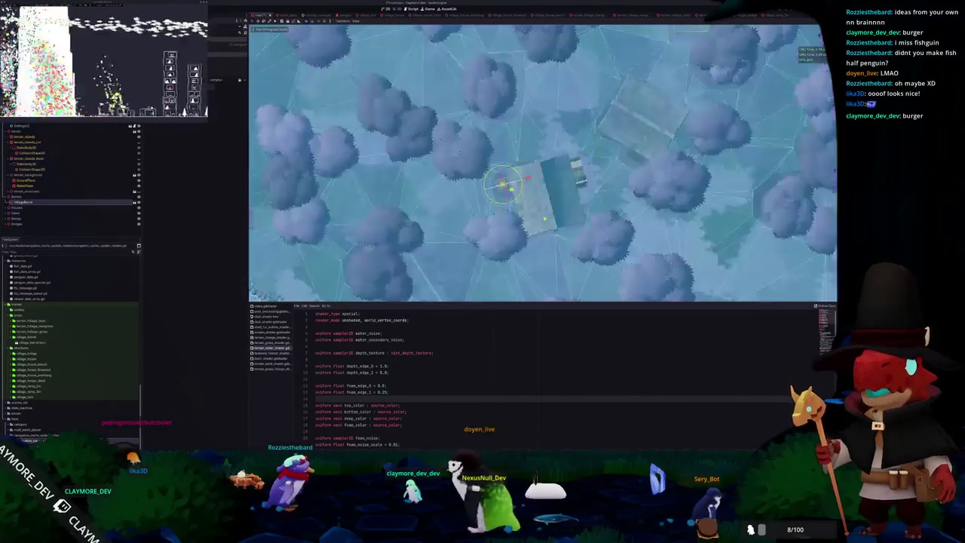
scroll(543, 162, up, 3)
drag(436, 209, 539, 171)
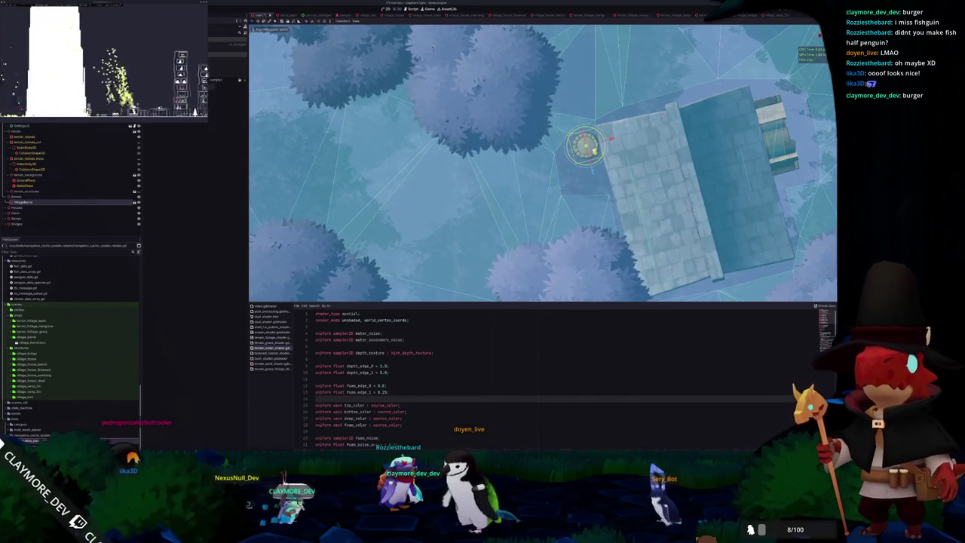
key(ctrl+d)
scroll(460, 198, down, 3)
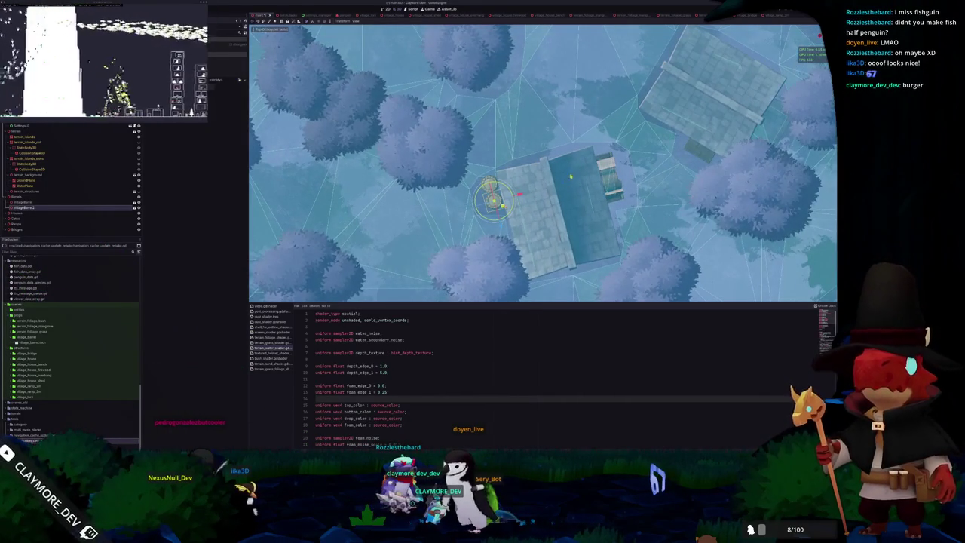
drag(543, 162, 500, 180)
key(ctrl+d)
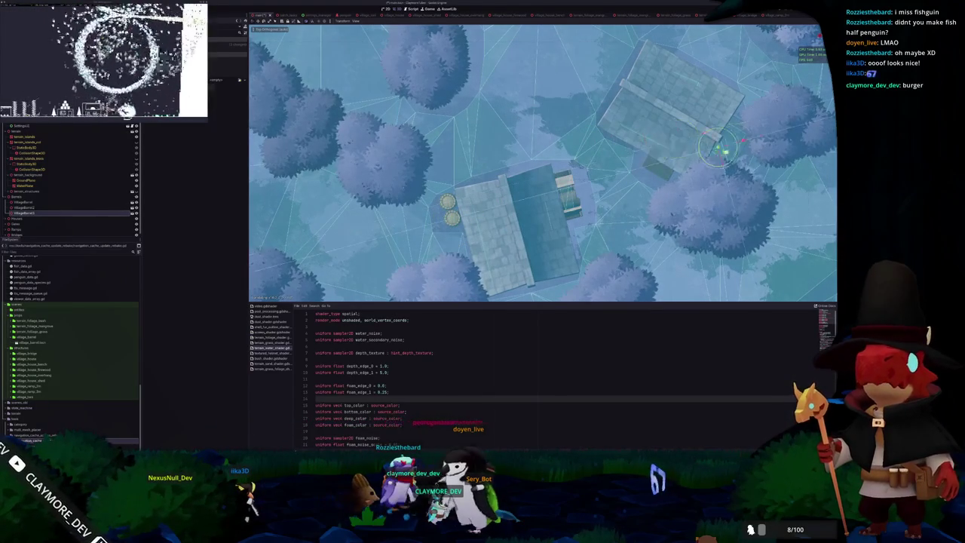
Step: Orbit close around the barrel and house in perspective to check the placement
drag(527, 166, 615, 146)
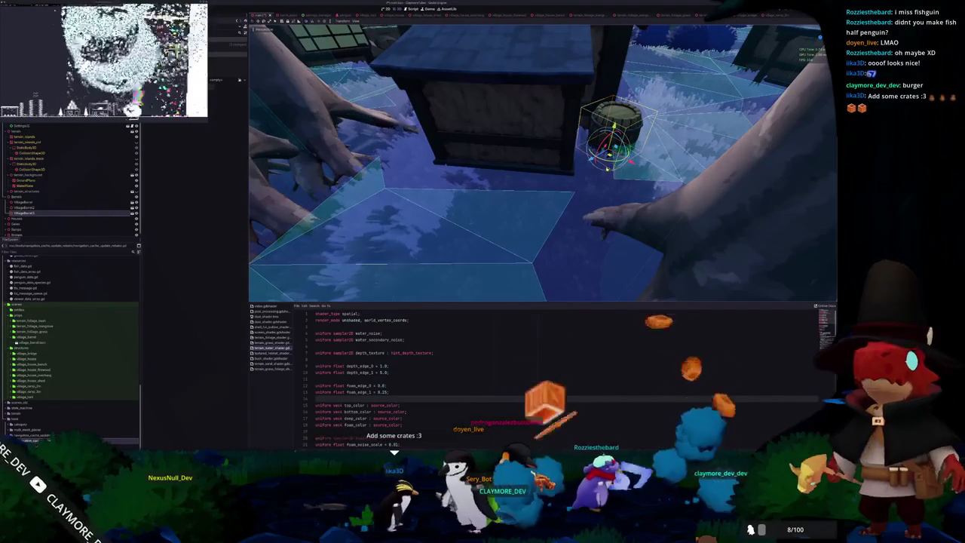
mouse_move(614, 146)
mouse_down()
mouse_move(588, 168)
mouse_move(596, 215)
mouse_up()
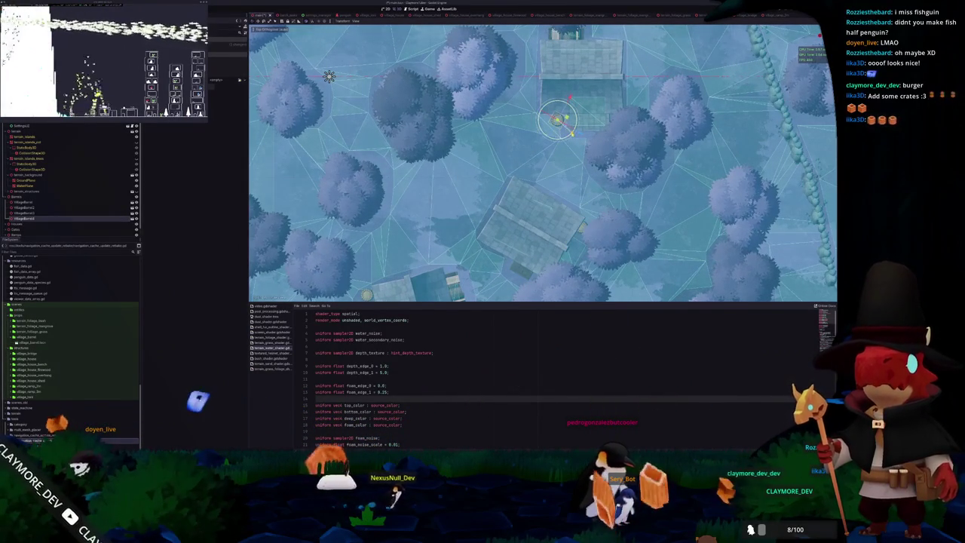
drag(558, 120, 579, 181)
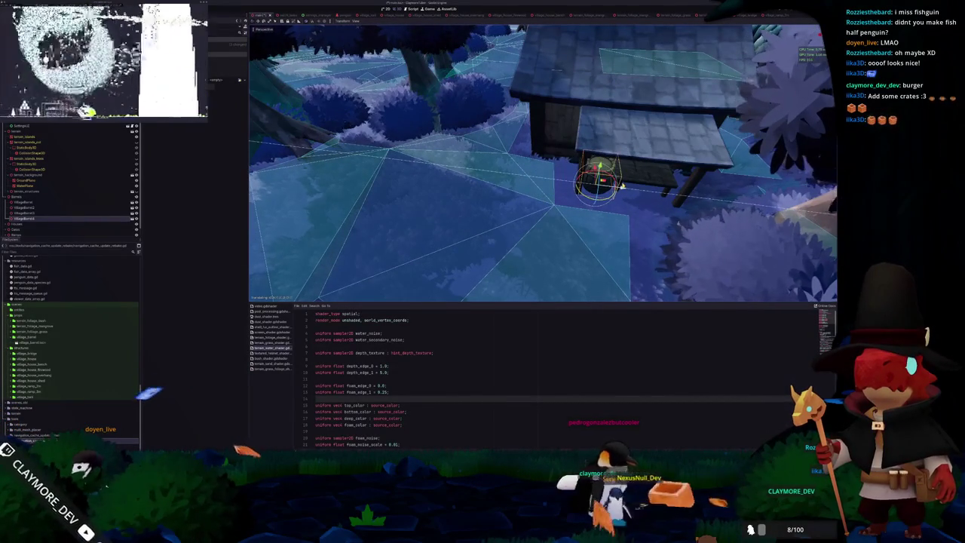
mouse_move(623, 185)
mouse_down()
mouse_move(624, 163)
mouse_move(543, 165)
mouse_move(537, 174)
mouse_move(556, 181)
mouse_move(515, 172)
mouse_move(507, 191)
mouse_up()
Step: Duplicate the barrel twice and move a copy to just below the house
key(ctrl+d)
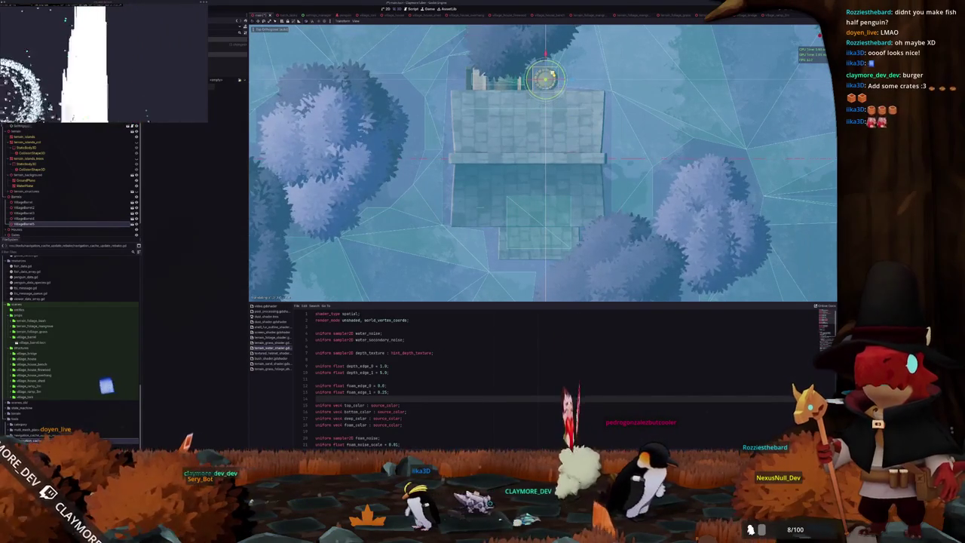
scroll(543, 163, down, 2)
scroll(360, 216, down, 2)
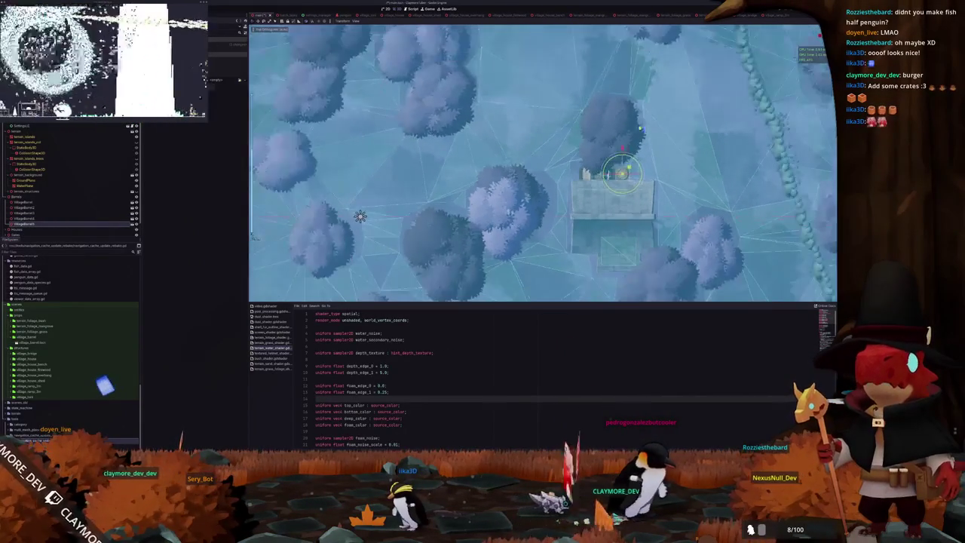
key(ctrl+d)
mouse_move(573, 207)
mouse_down()
mouse_move(556, 231)
mouse_move(558, 247)
mouse_move(566, 241)
mouse_move(549, 200)
mouse_move(531, 196)
mouse_move(548, 233)
mouse_move(492, 191)
mouse_move(553, 196)
mouse_move(504, 197)
mouse_up()
Step: Add another barrel copy next to the top house and tilt into perspective to check it
scroll(520, 194, down, 5)
scroll(528, 198, down, 5)
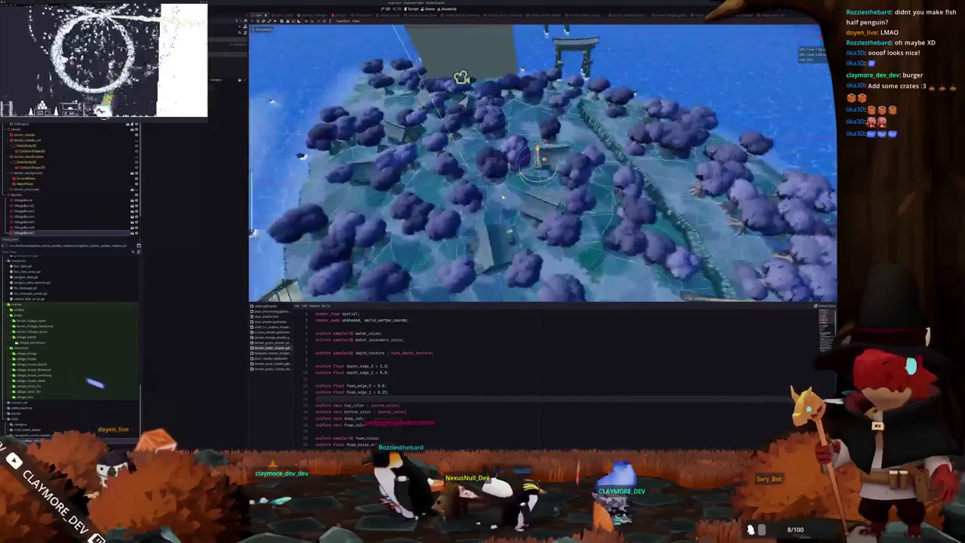
scroll(504, 198, up, 4)
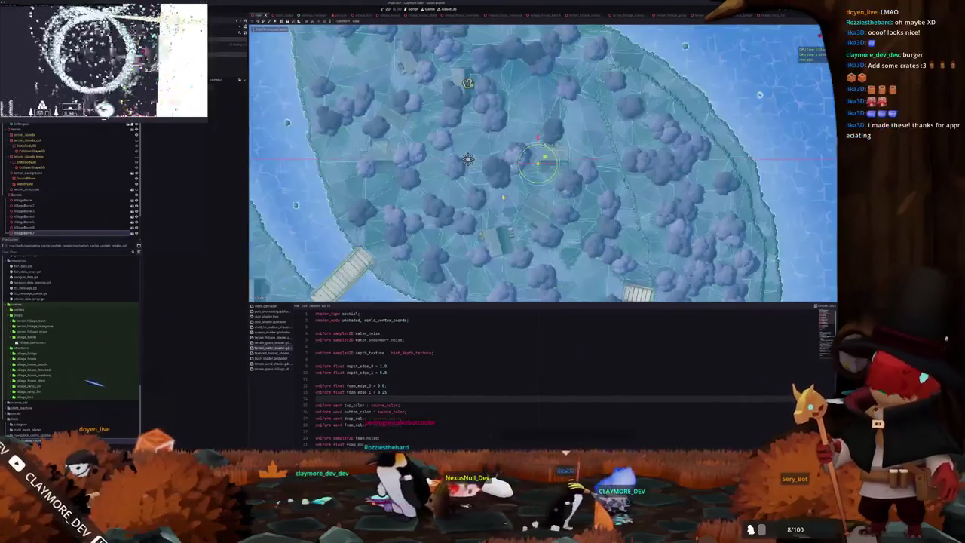
scroll(503, 198, up, 6)
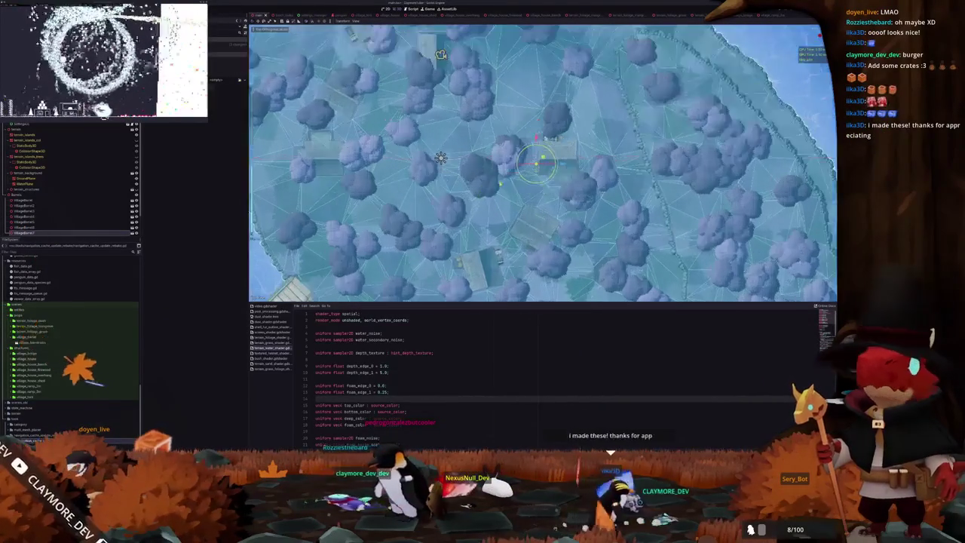
mouse_move(503, 198)
mouse_down()
mouse_move(719, 257)
mouse_move(673, 296)
mouse_up()
key(ctrl+d)
mouse_move(701, 260)
mouse_down()
mouse_move(582, 224)
mouse_move(509, 76)
mouse_up()
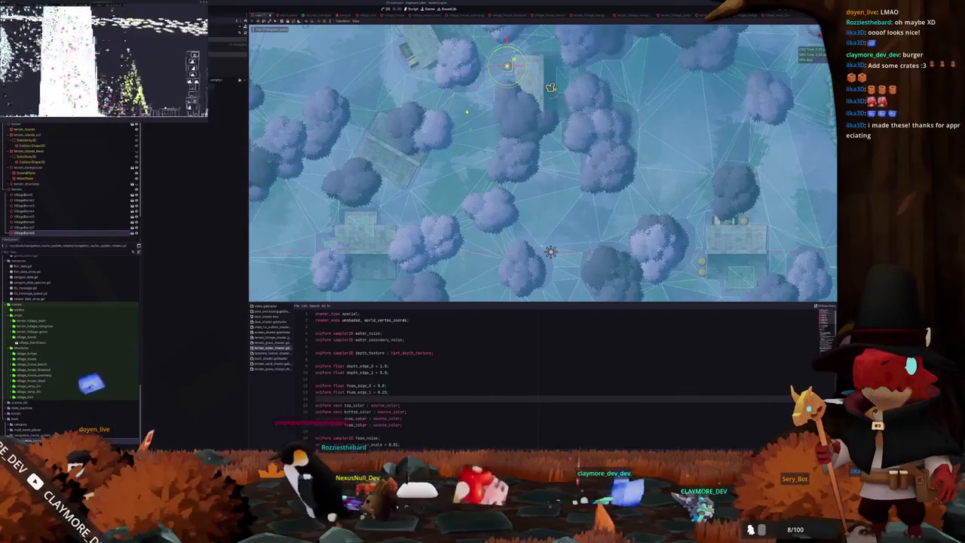
mouse_move(543, 188)
mouse_down()
mouse_move(547, 227)
mouse_move(565, 257)
mouse_up()
scroll(543, 189, up, 5)
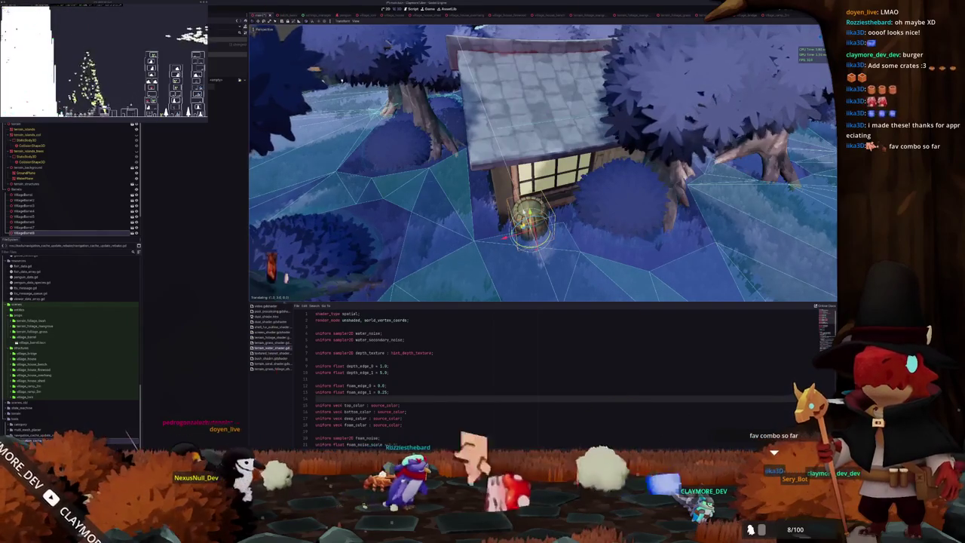
Step: Orbit low around the selected barrel and house, then pan the top view to the next house
drag(543, 189, 506, 193)
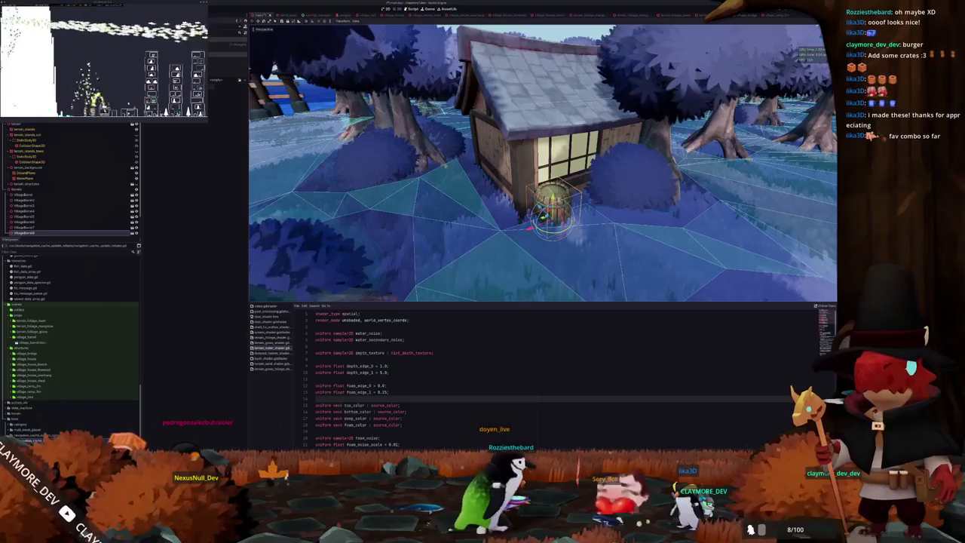
drag(776, 243, 558, 223)
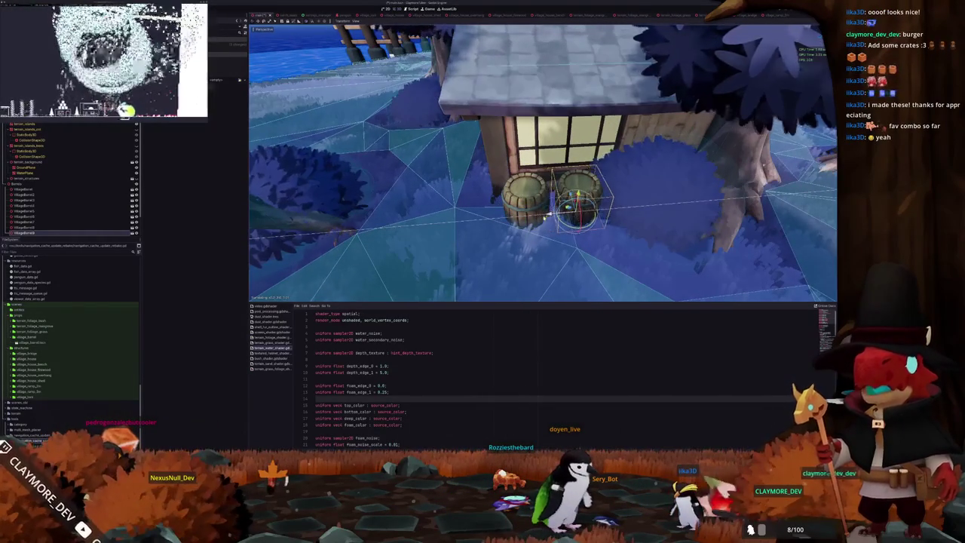
scroll(543, 216, down, 5)
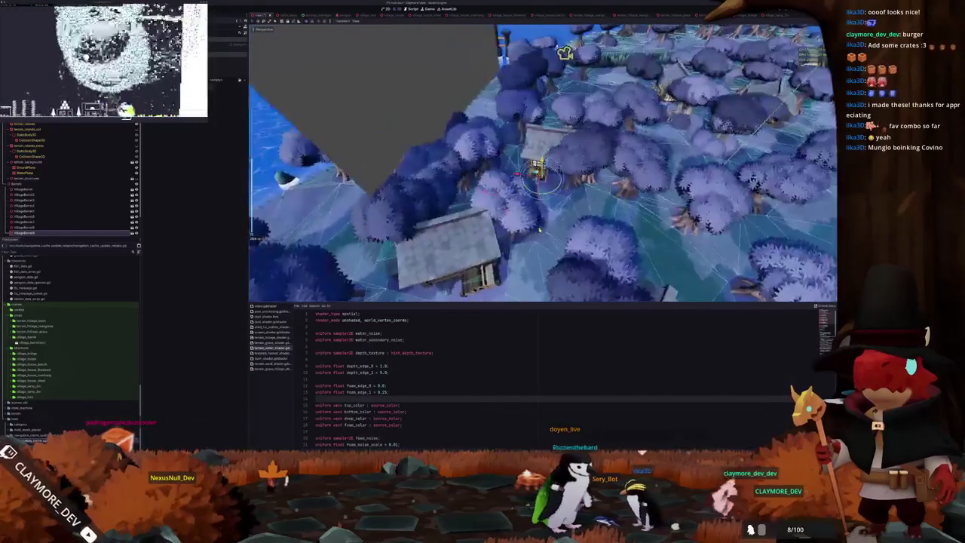
key(KP_7)
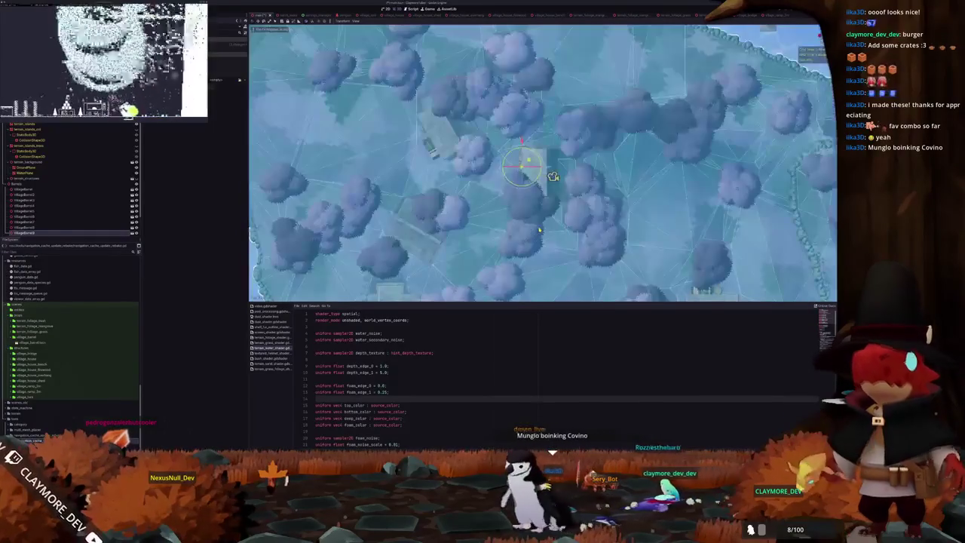
drag(540, 230, 607, 251)
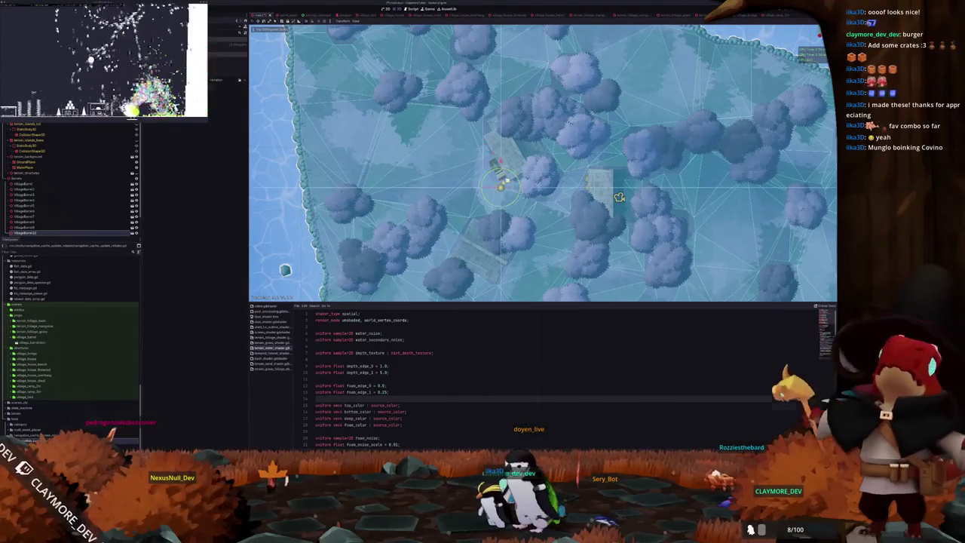
scroll(619, 197, up, 5)
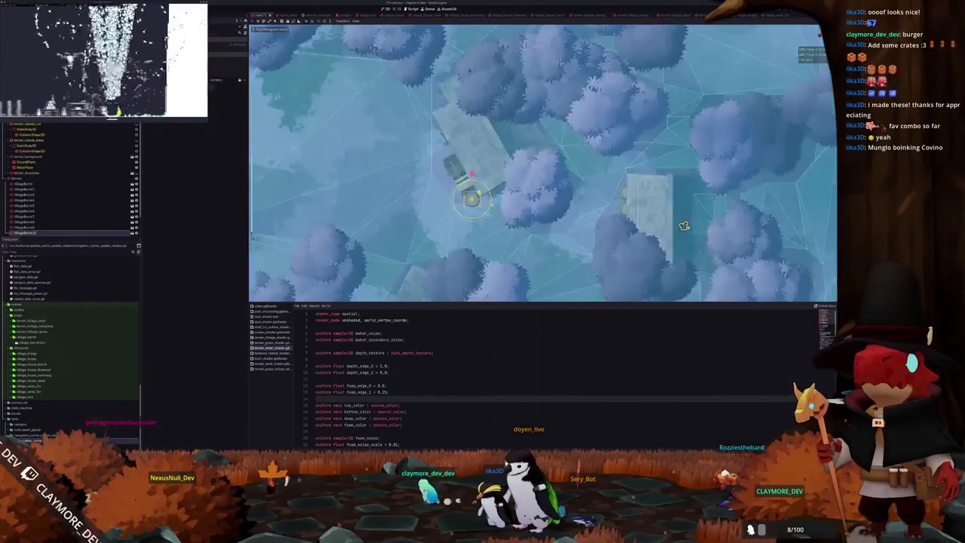
Step: Inspect the barrel beside the house steps from close and aerial angles, then return to top view
drag(619, 197, 544, 276)
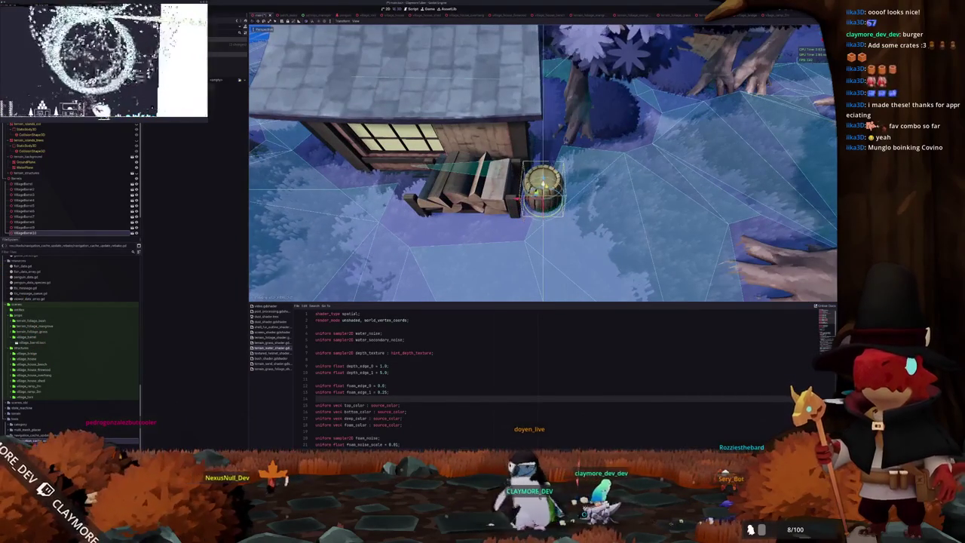
drag(544, 276, 505, 218)
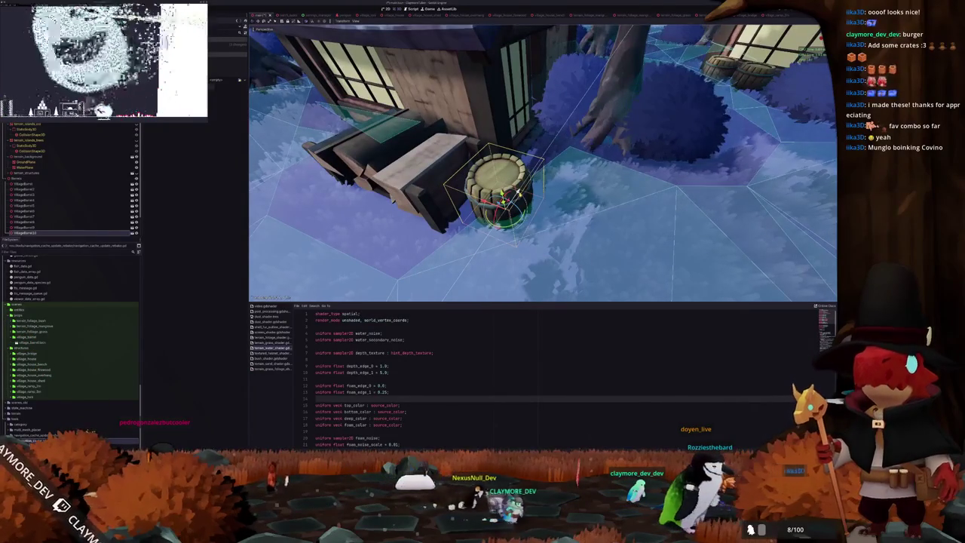
scroll(543, 162, down, 5)
mouse_move(543, 163)
mouse_down()
mouse_move(750, 41)
mouse_move(655, 86)
mouse_move(610, 167)
mouse_move(626, 130)
mouse_up()
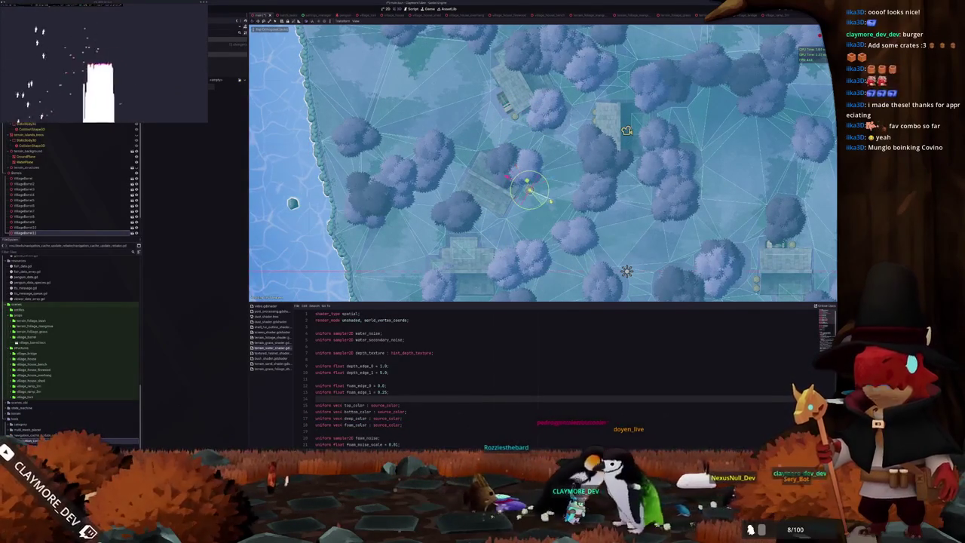
mouse_move(626, 129)
mouse_down()
mouse_move(624, 198)
mouse_move(551, 180)
mouse_move(614, 202)
mouse_up()
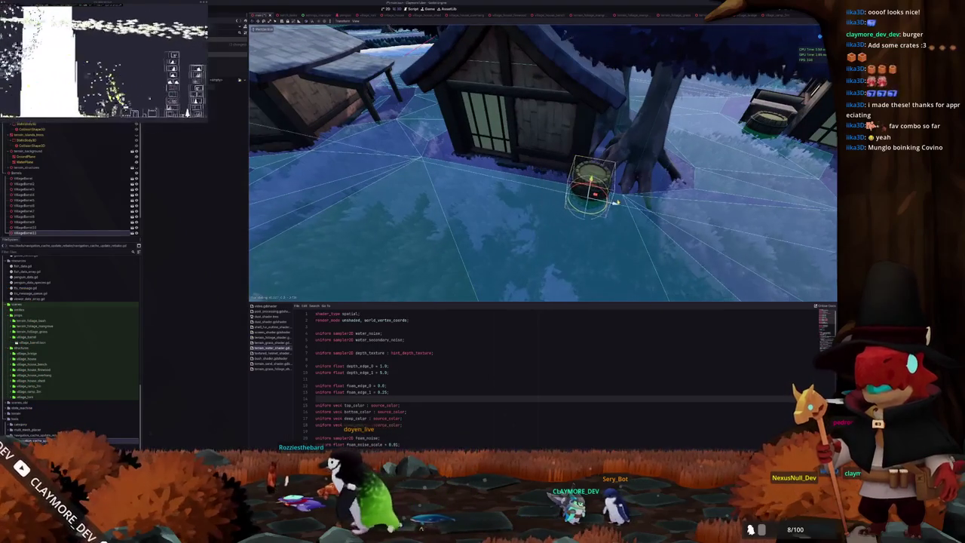
drag(614, 202, 515, 201)
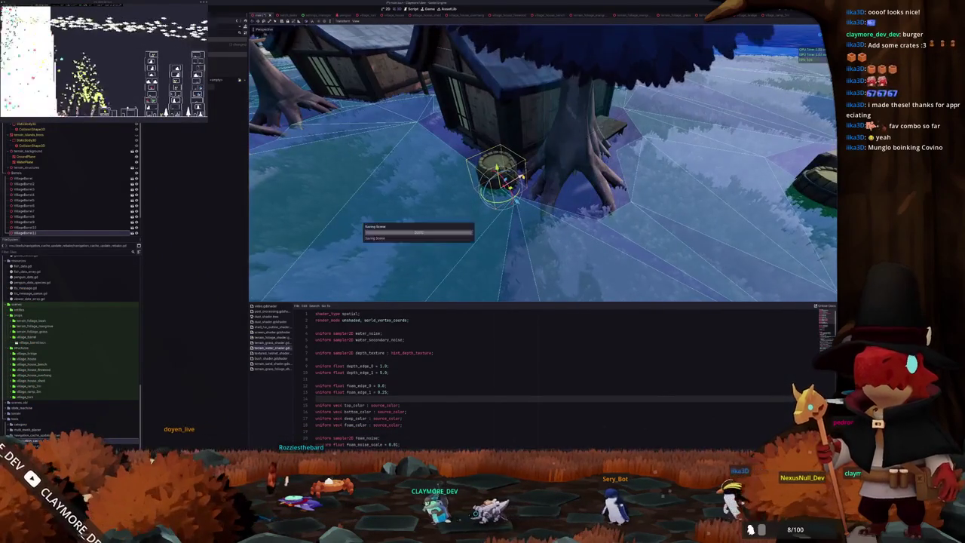
scroll(517, 197, down, 5)
key(KP_7)
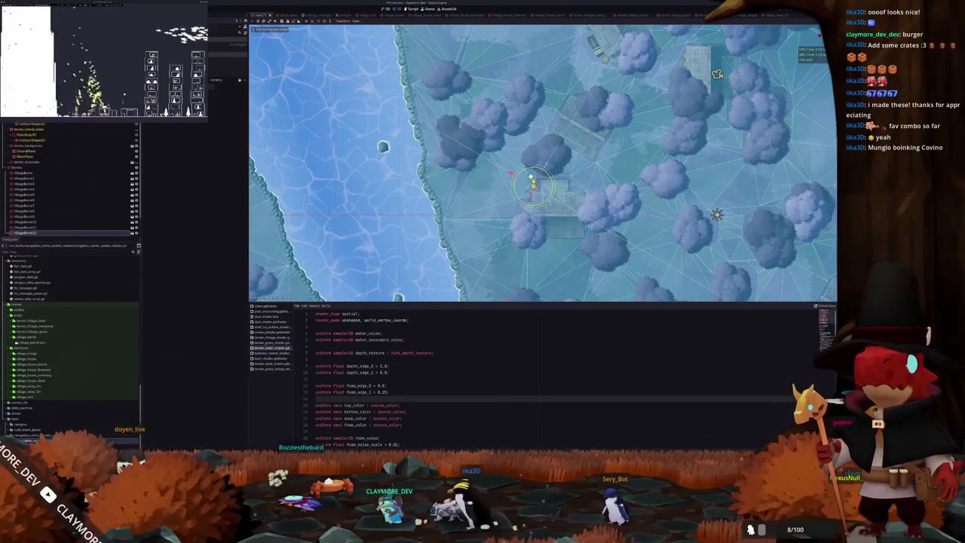
Step: Duplicate the barrel, drop the copy below-left of the original, and pan toward the river and bridge
scroll(543, 163, up, 3)
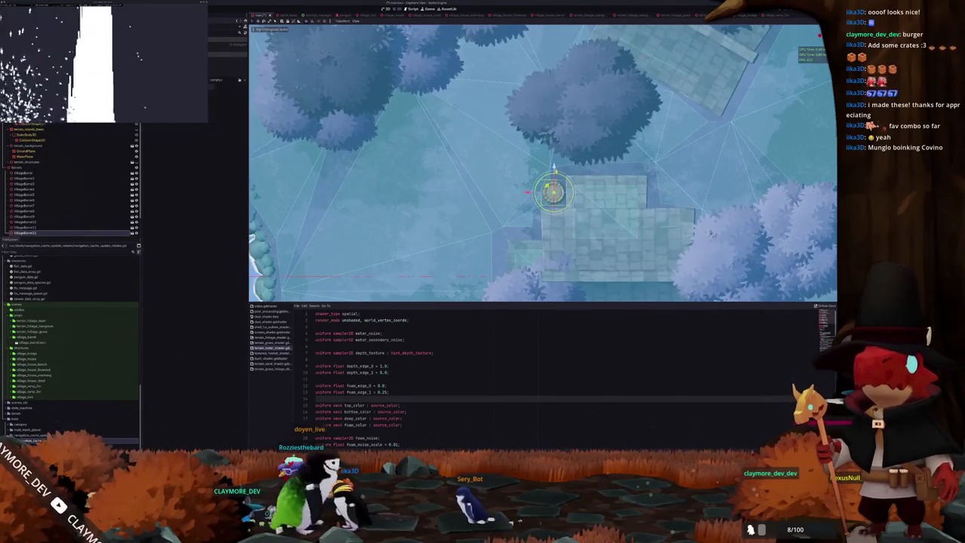
key(ctrl+d)
drag(553, 198, 530, 220)
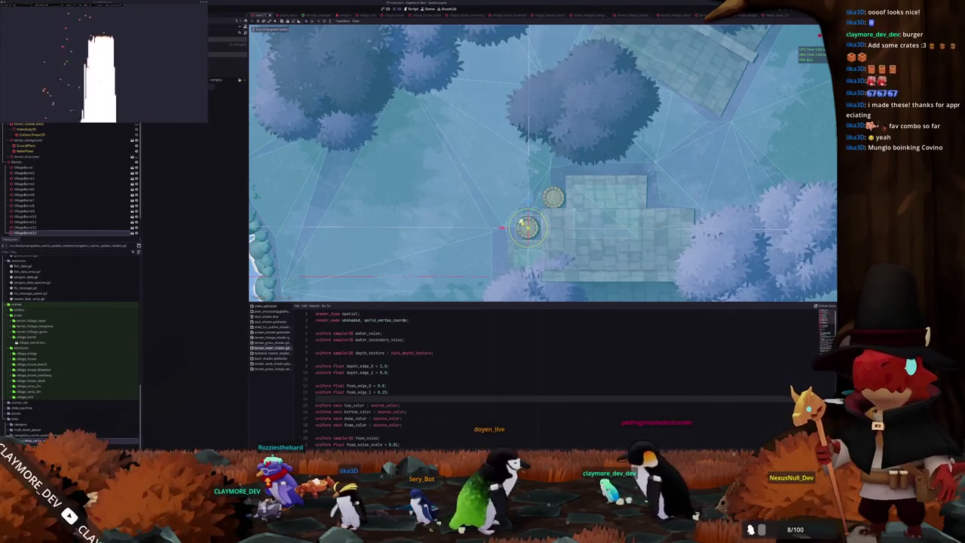
scroll(540, 243, down, 3)
drag(540, 242, 605, 134)
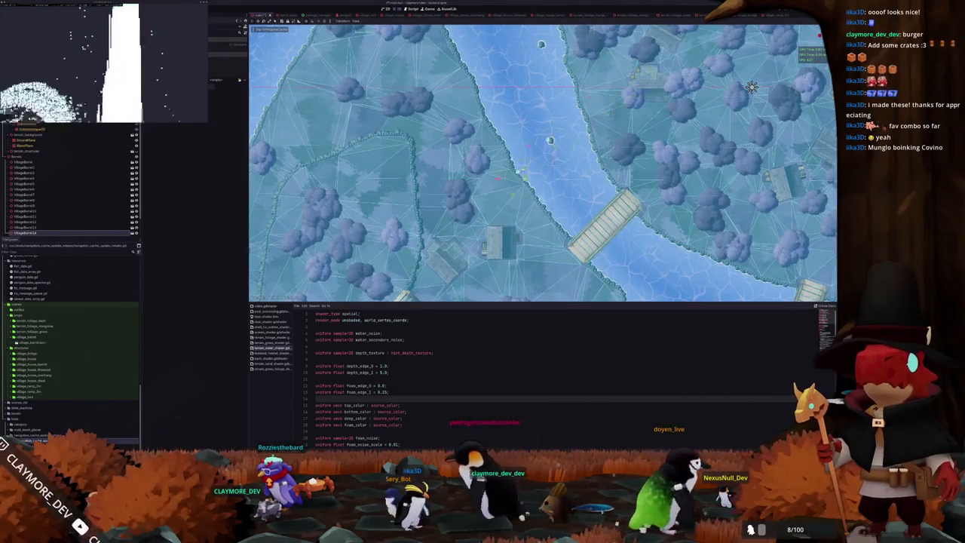
scroll(551, 143, up, 2)
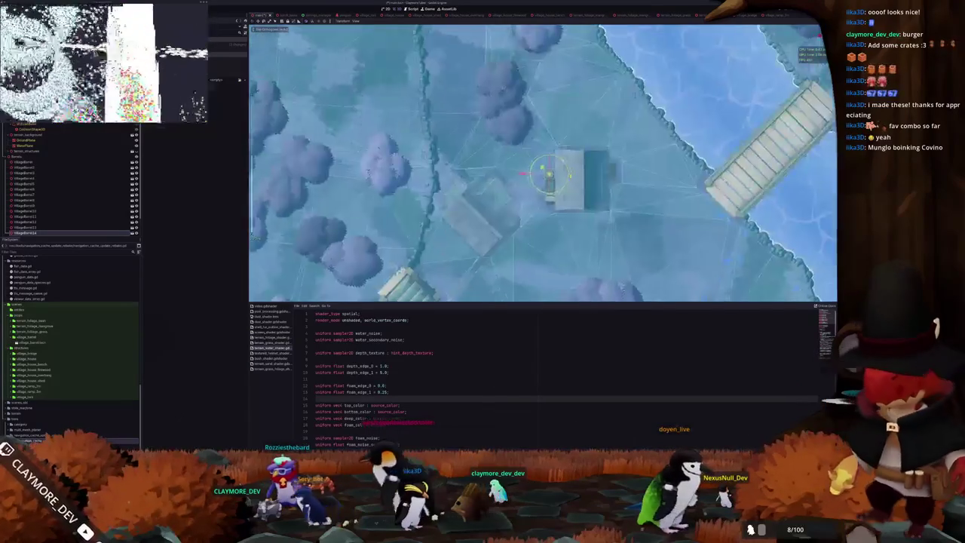
scroll(540, 171, up, 3)
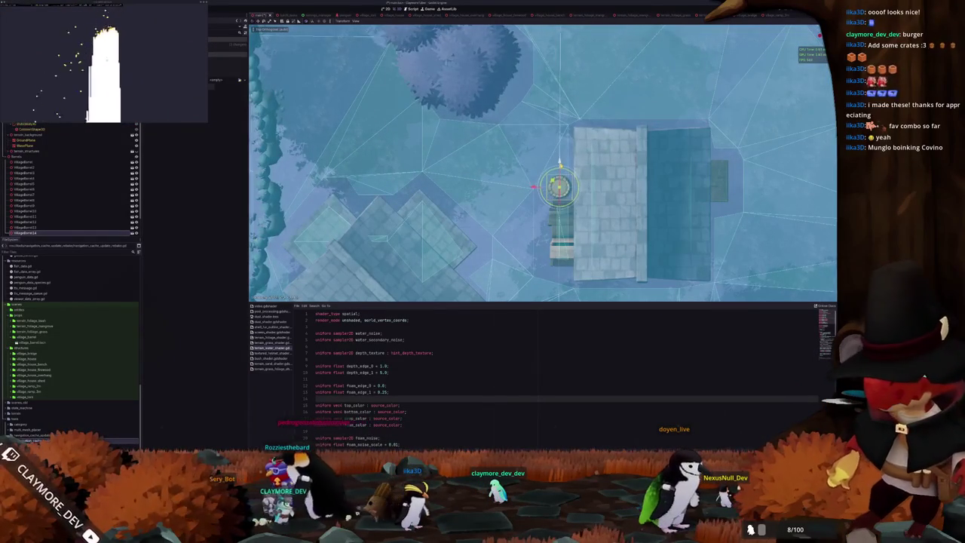
scroll(543, 163, down, 3)
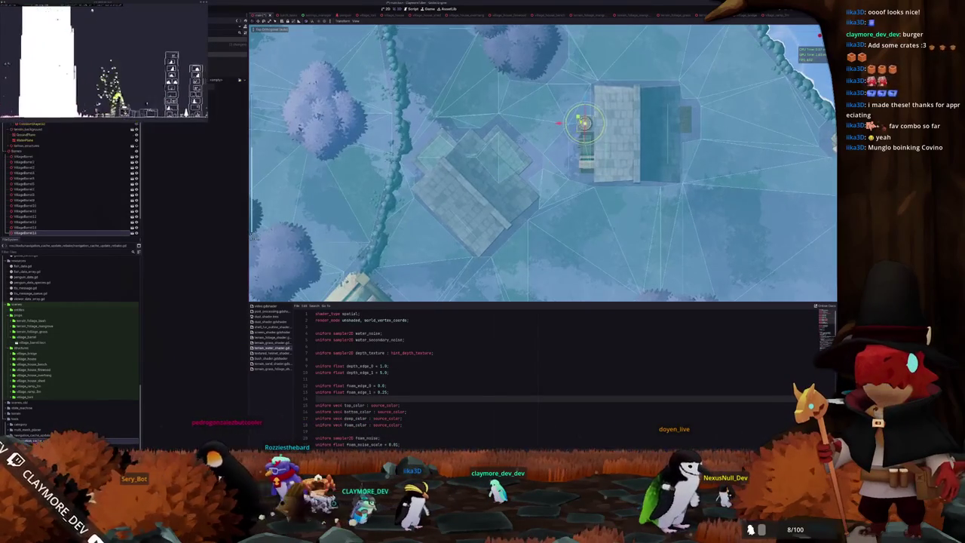
Step: Move the barrel copy away from the first house, set it beside the lower house, and focus on it
drag(579, 126, 465, 254)
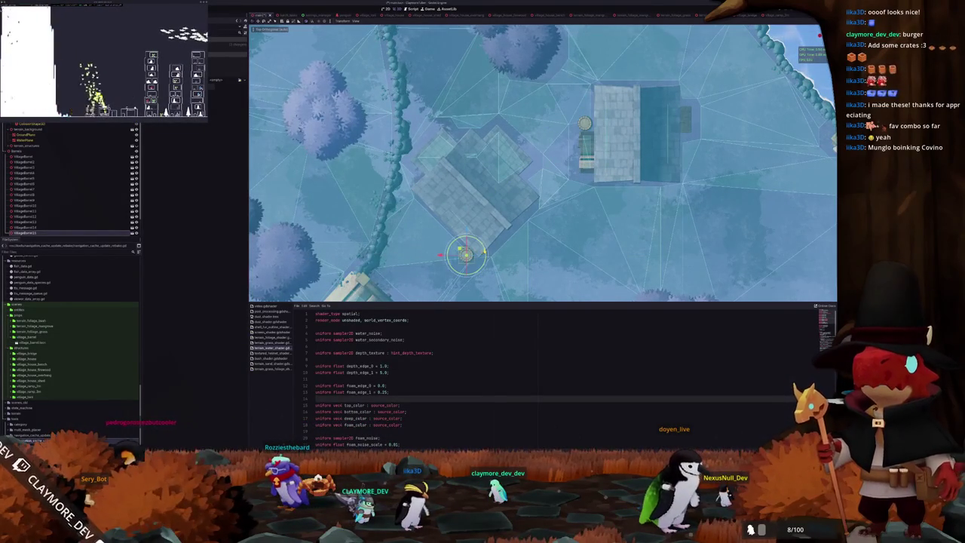
drag(543, 163, 609, 67)
drag(515, 141, 462, 85)
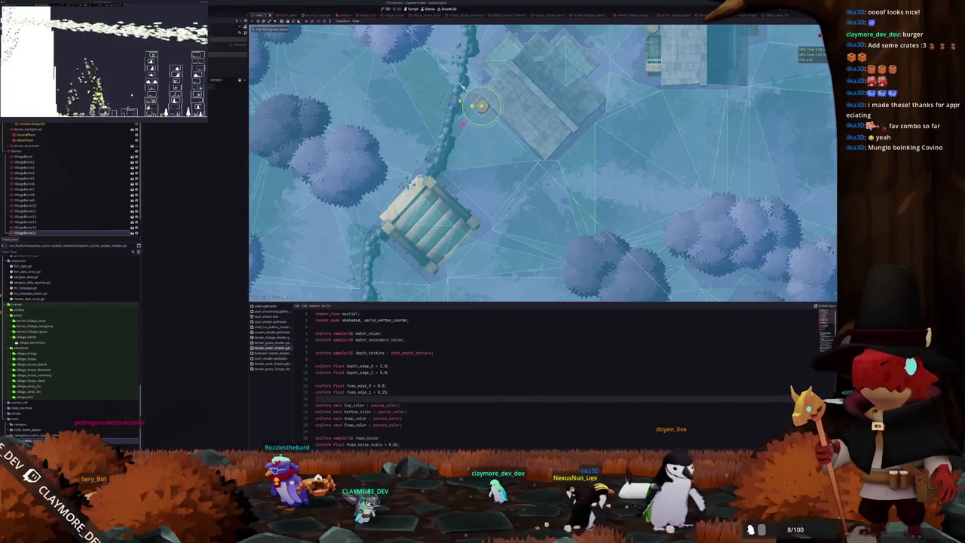
scroll(462, 85, down, 5)
drag(543, 196, 486, 102)
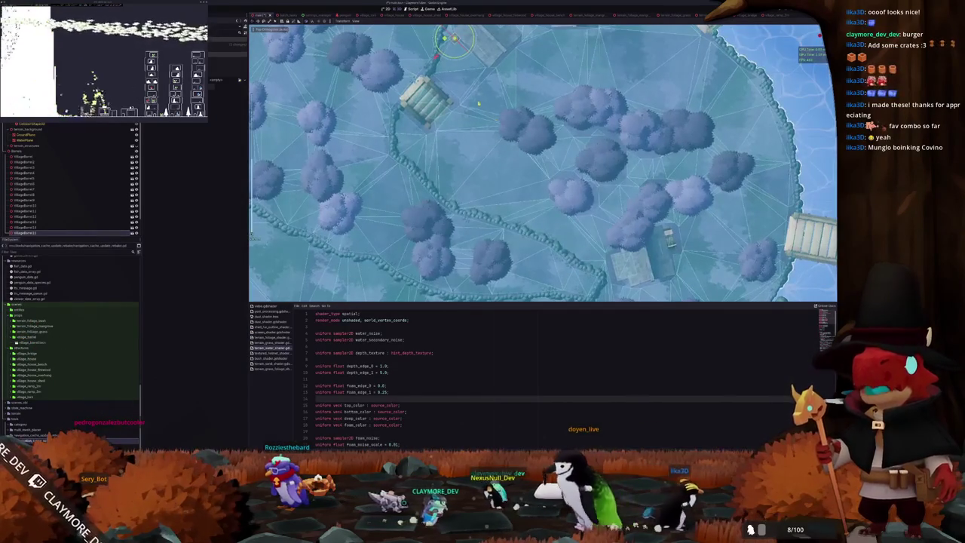
mouse_move(451, 38)
mouse_down()
mouse_move(536, 173)
mouse_move(607, 258)
mouse_move(620, 291)
mouse_up()
key(f)
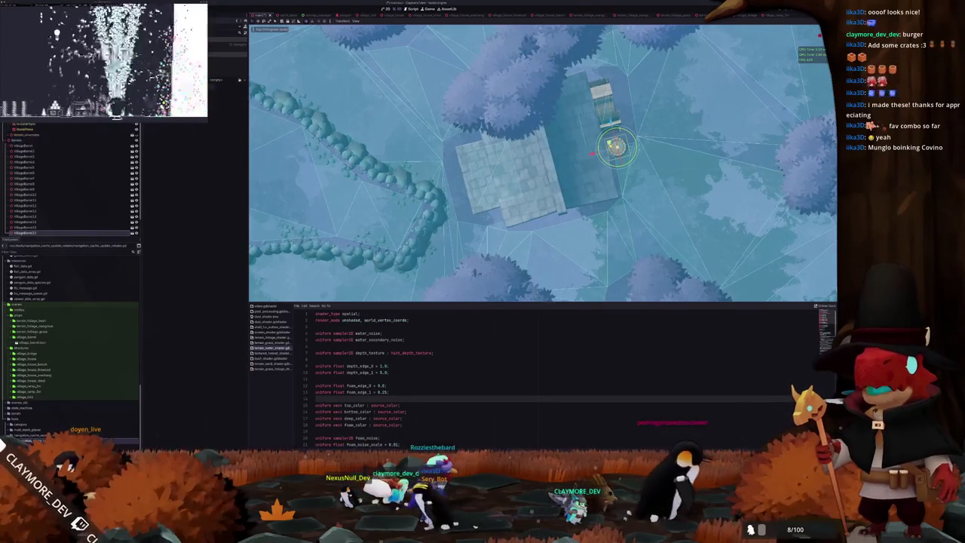
Step: Duplicate the barrel beside the house and place the copy next to it as a pair
click(490, 220)
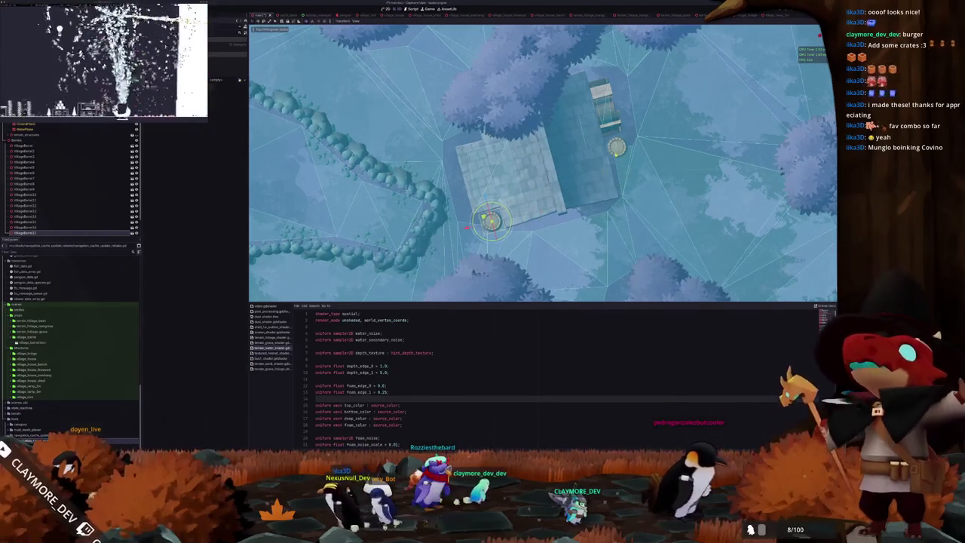
click(616, 147)
key(ctrl+d)
drag(616, 147, 620, 168)
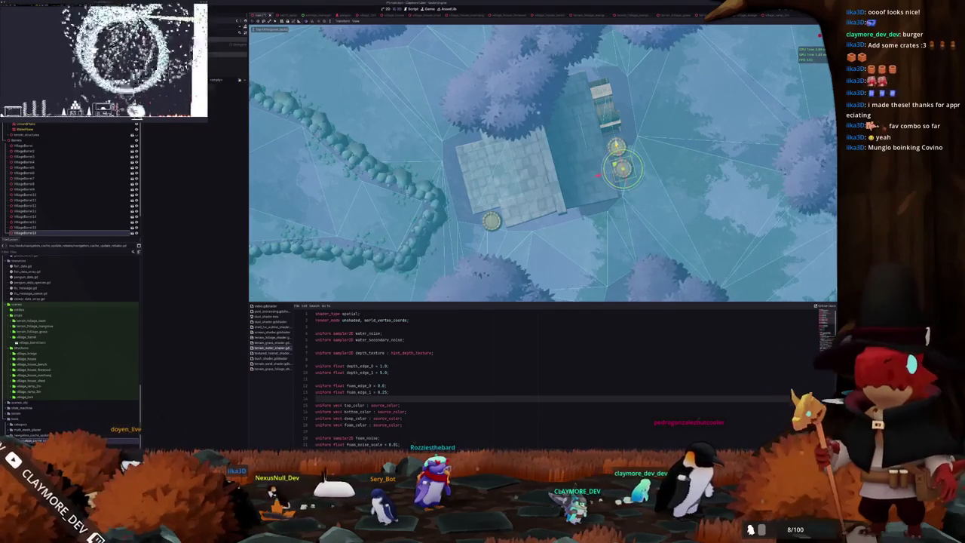
scroll(565, 182, down, 5)
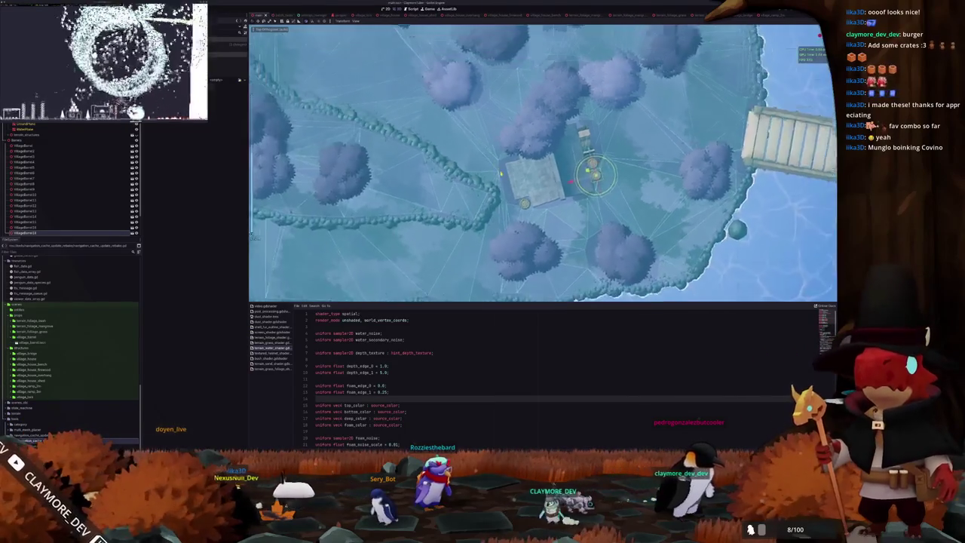
scroll(565, 183, down, 5)
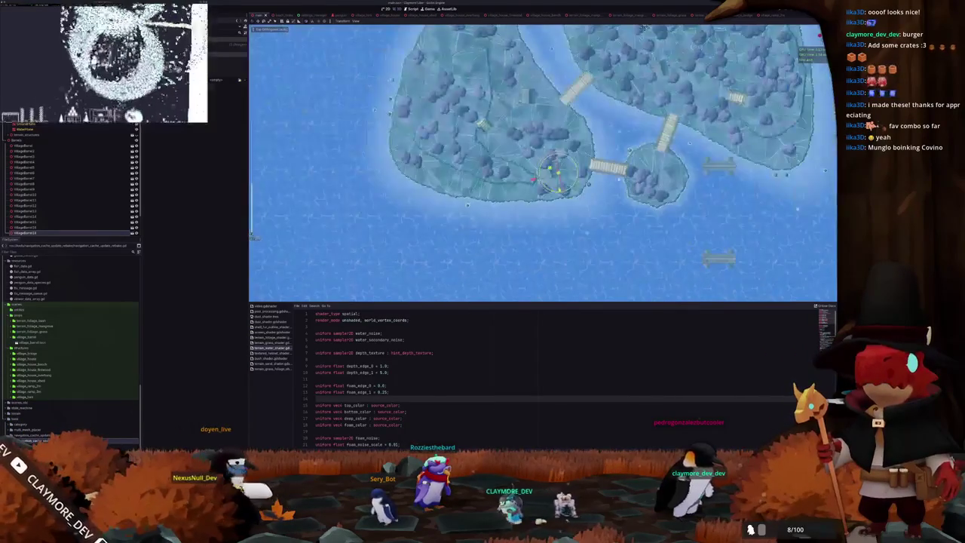
scroll(565, 182, up, 5)
scroll(542, 163, up, 2)
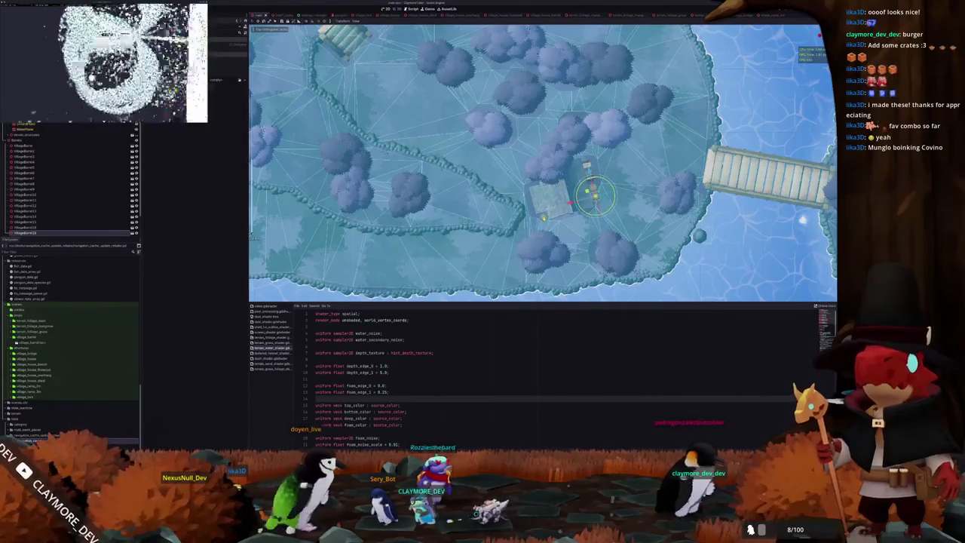
scroll(545, 218, up, 3)
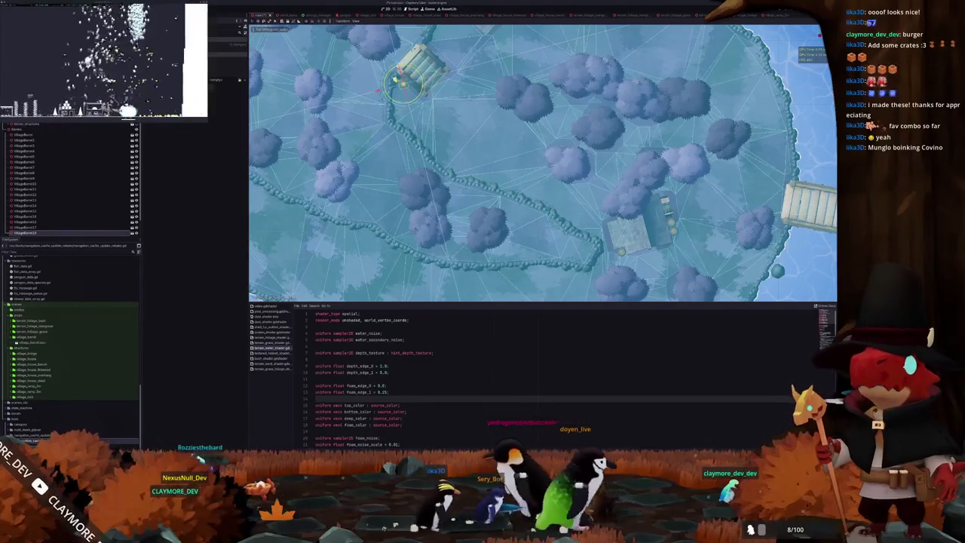
Step: Focus on the barrel and crate, then add a barrel copy beside the crate
key(f)
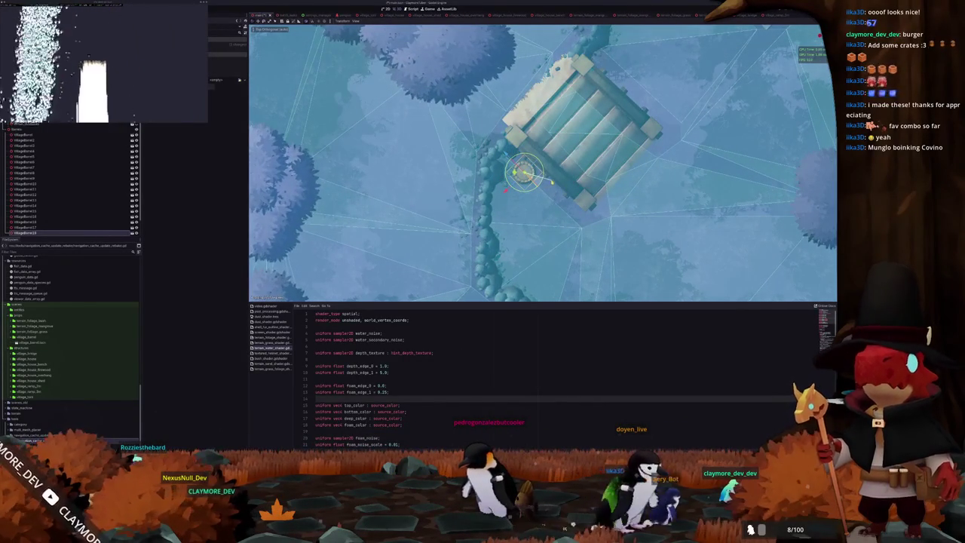
scroll(306, 151, up, 2)
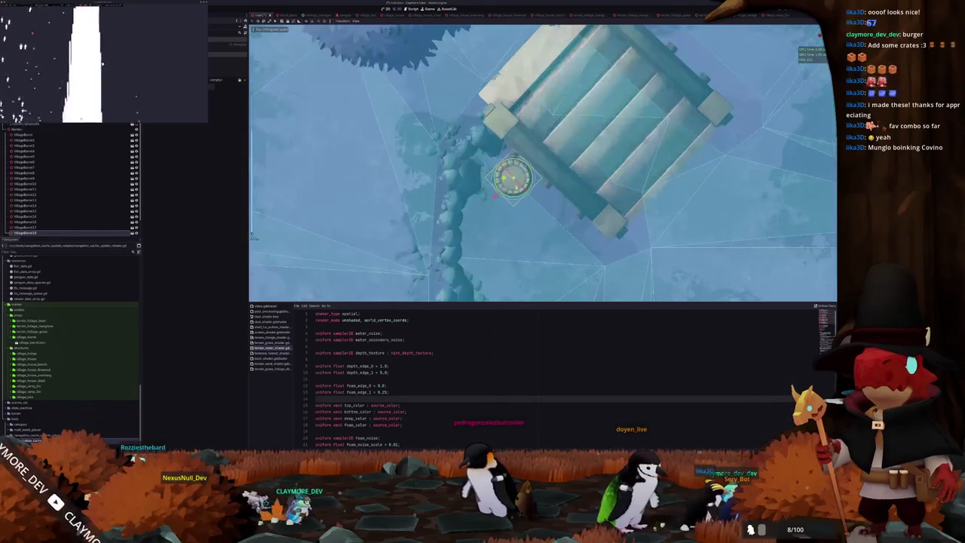
key(ctrl+d)
mouse_move(513, 178)
mouse_down()
mouse_move(539, 205)
mouse_move(520, 181)
mouse_move(536, 168)
mouse_move(516, 175)
mouse_up()
scroll(516, 175, down, 10)
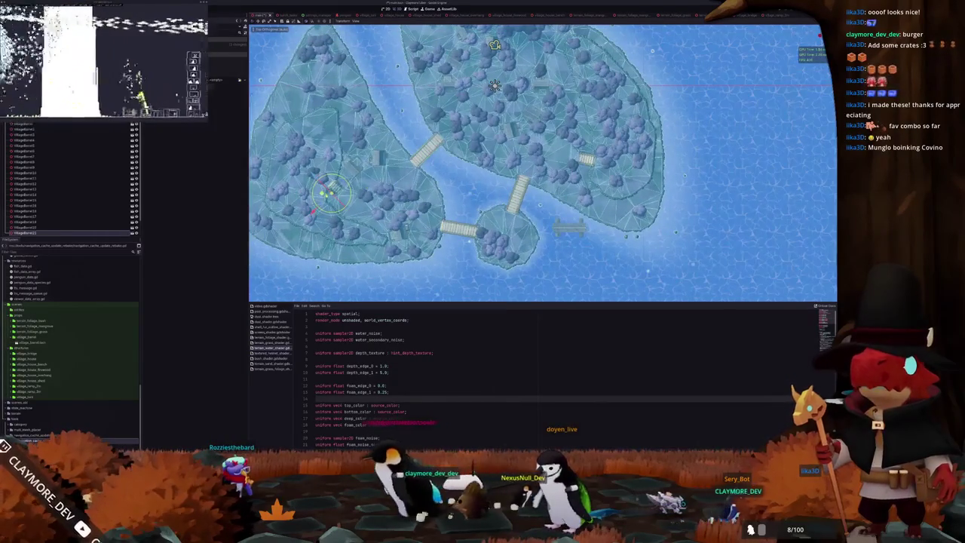
scroll(543, 163, up, 6)
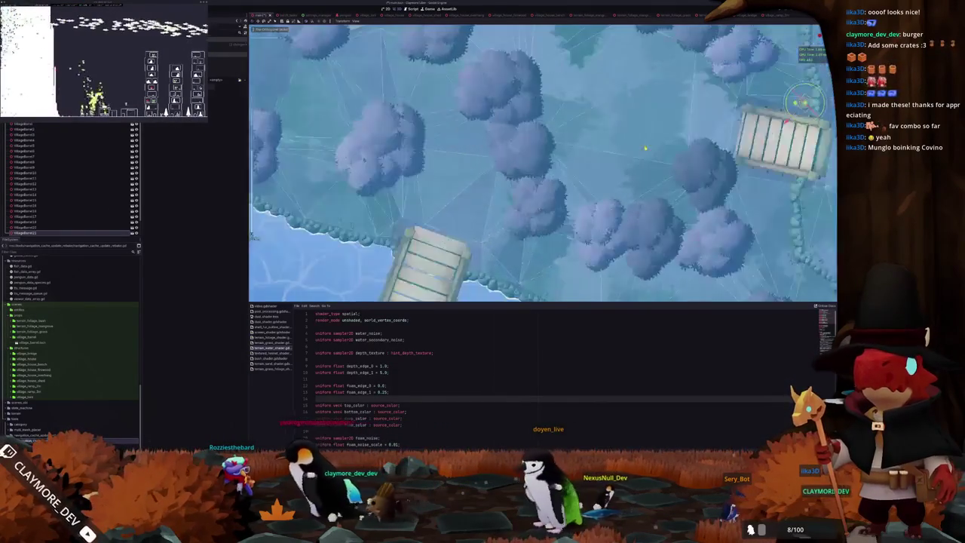
Step: Focus on the bridge, hide the trees, and select the VillageBarrel
key(f)
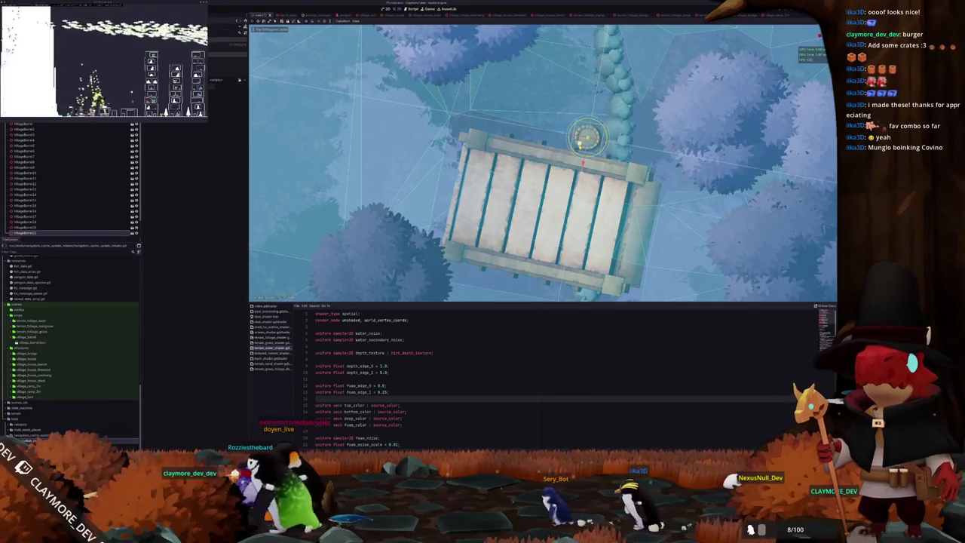
scroll(543, 163, down, 6)
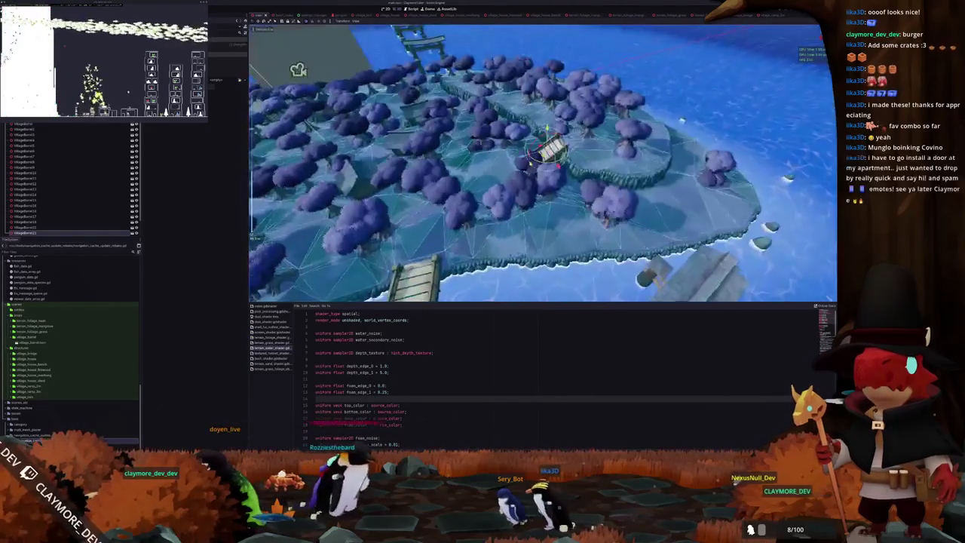
scroll(543, 162, down, 3)
scroll(543, 163, up, 5)
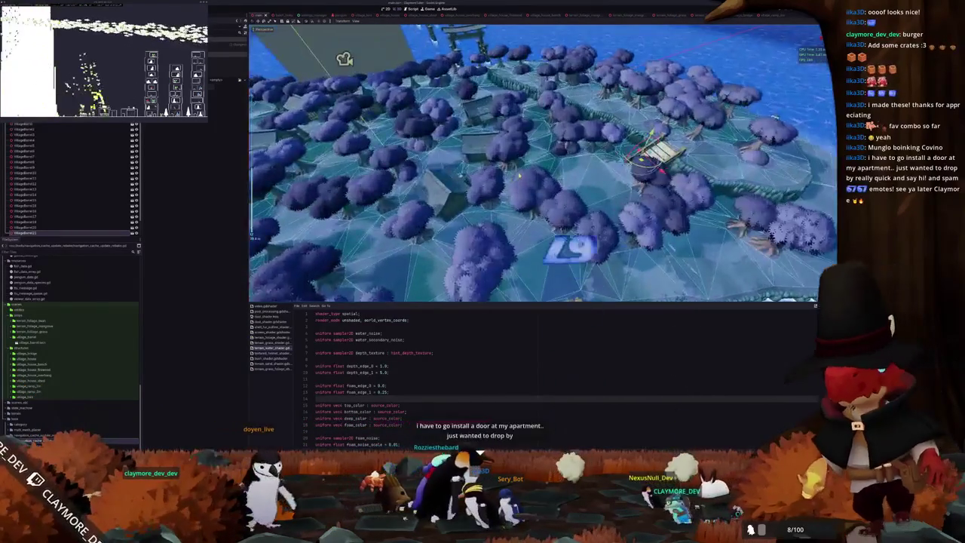
scroll(520, 175, up, 2)
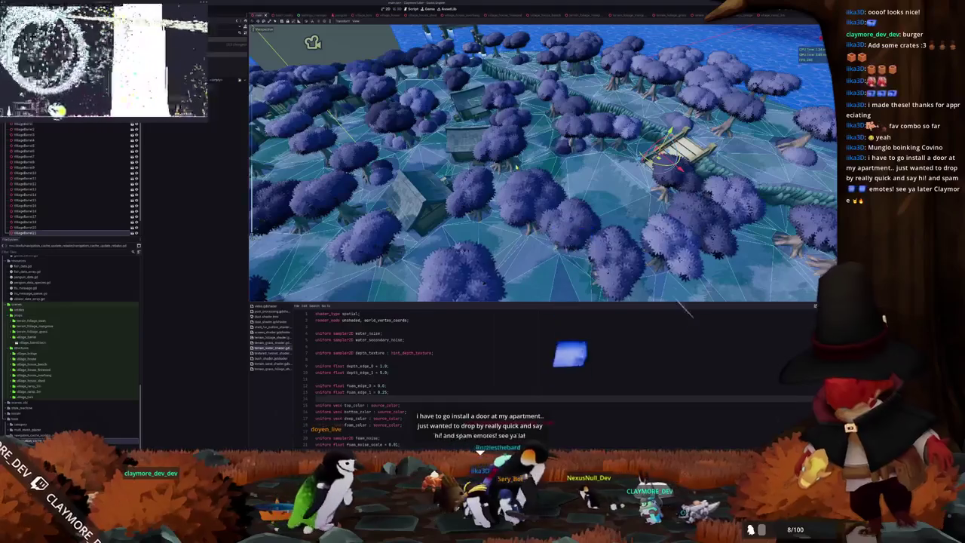
click(358, 151)
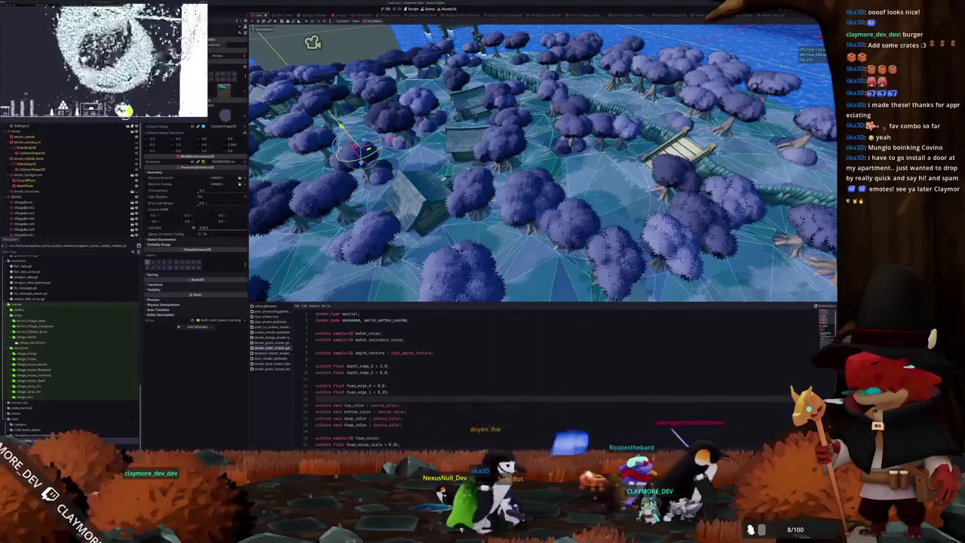
click(133, 158)
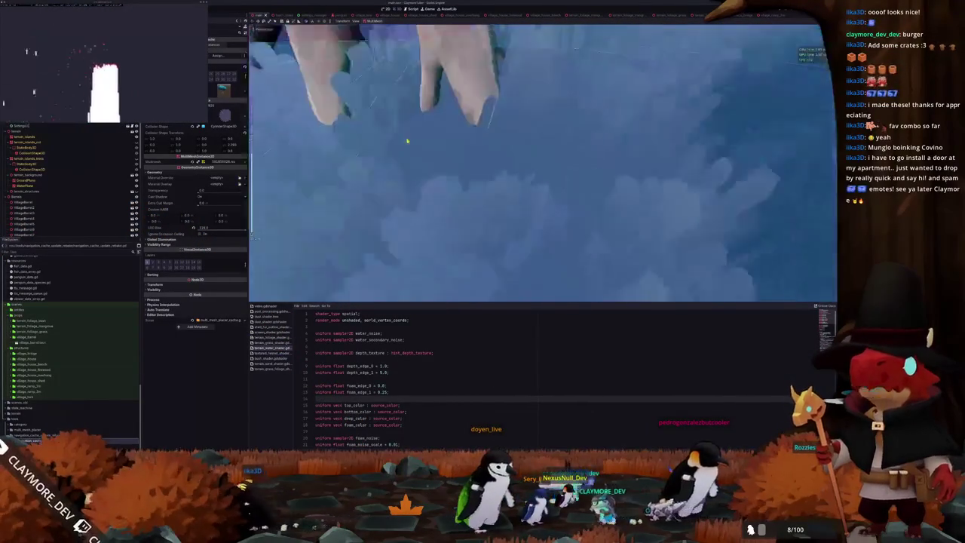
click(471, 157)
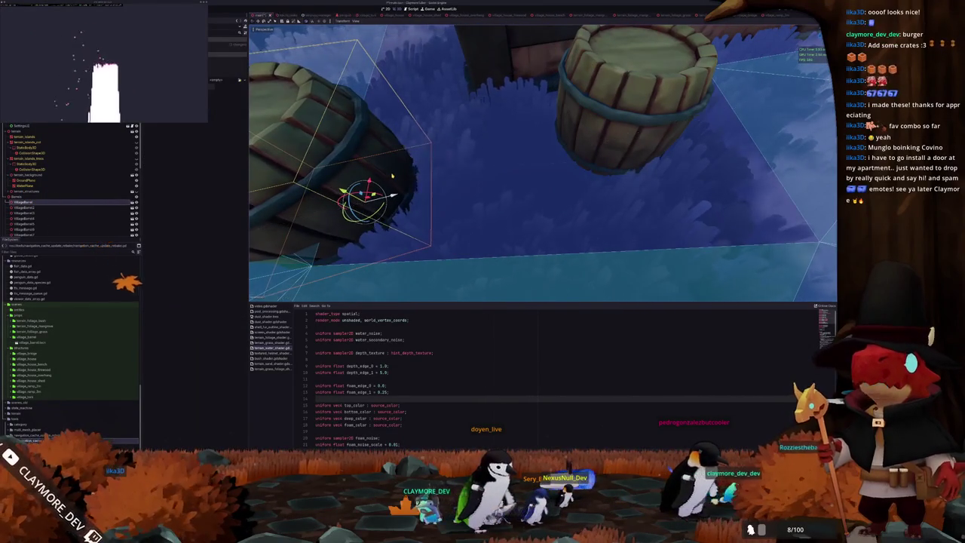
scroll(395, 177, down, 8)
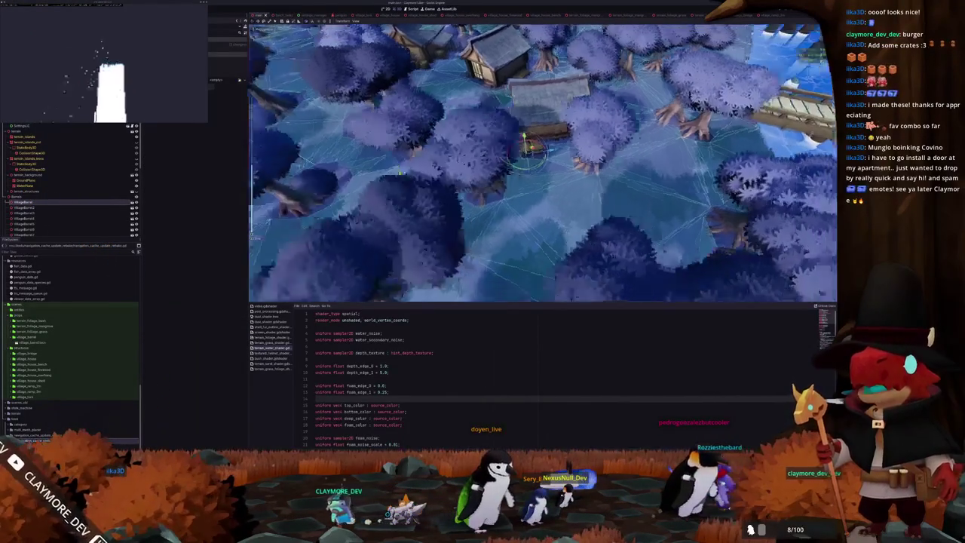
scroll(372, 166, down, 10)
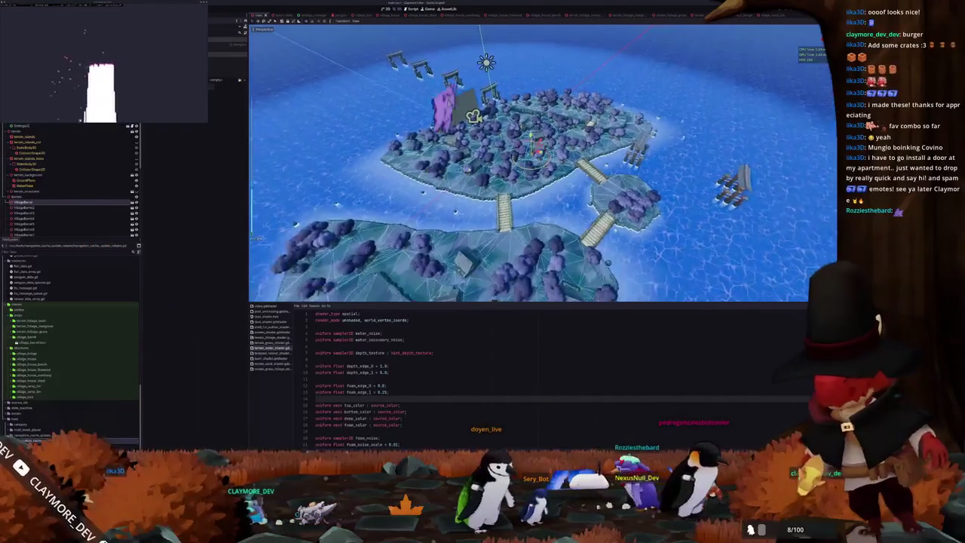
scroll(527, 150, up, 5)
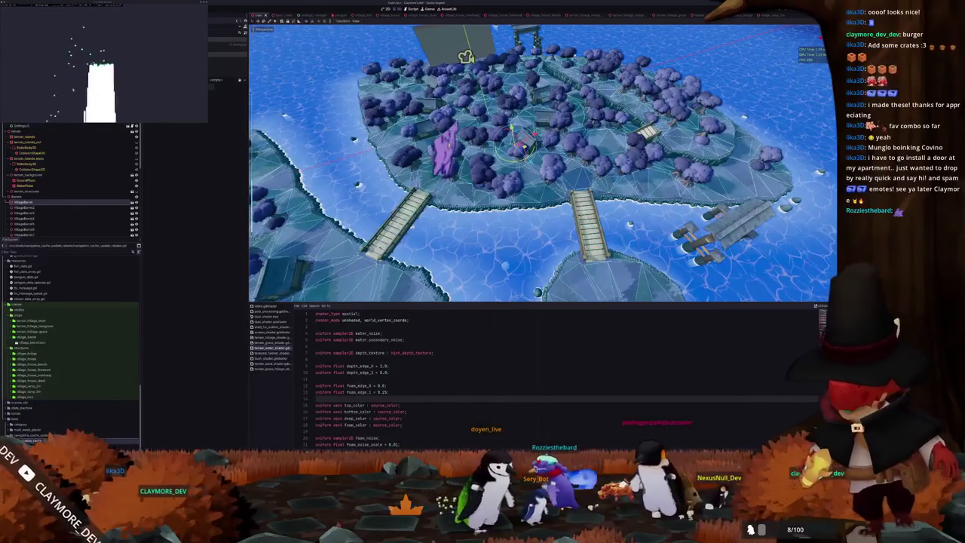
Step: In the Notion Tasks board, change the village_barrel task's status
key(alt+Tab)
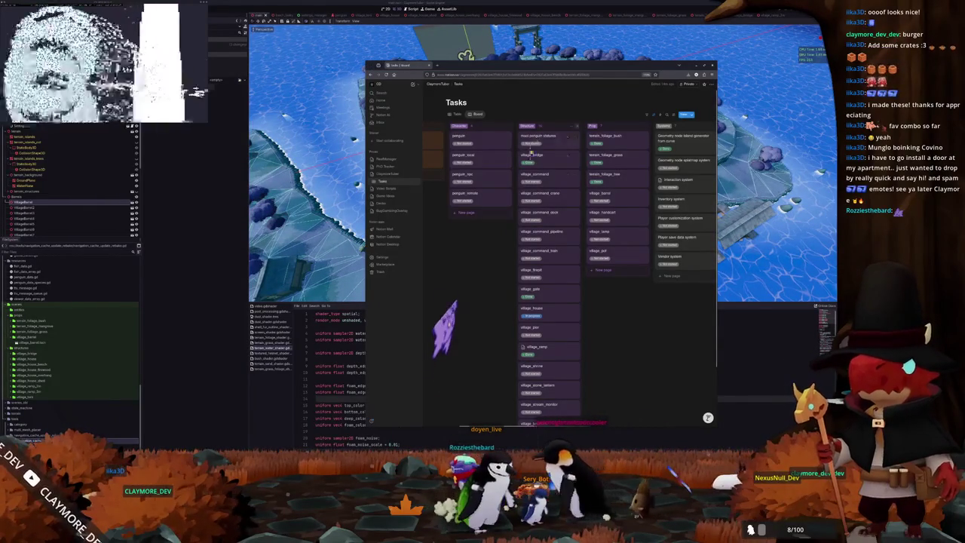
scroll(543, 249, down, 2)
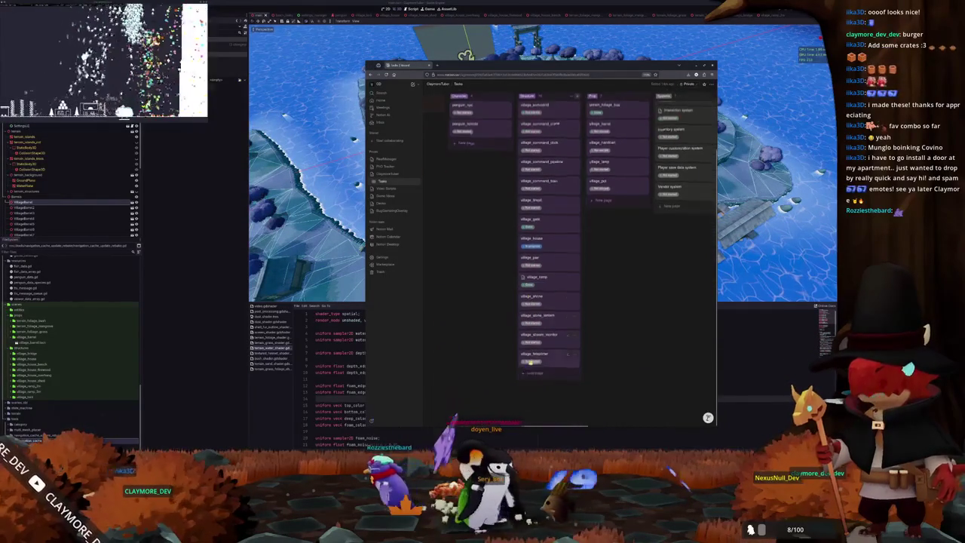
scroll(560, 303, up, 2)
click(599, 178)
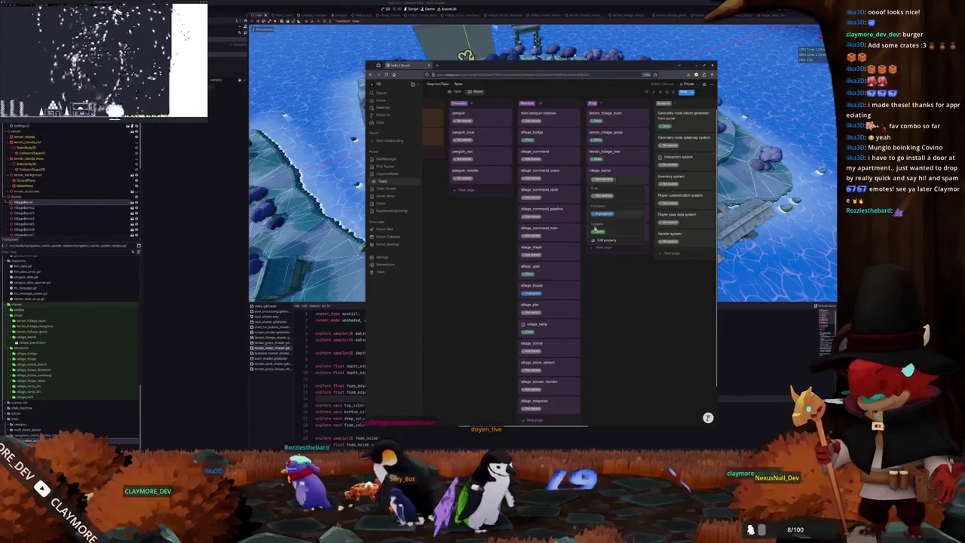
click(597, 230)
Step: Add tech prop cards such as tech_barrel and tech_crate to the top of the Prop column
scroll(617, 298, up, 1)
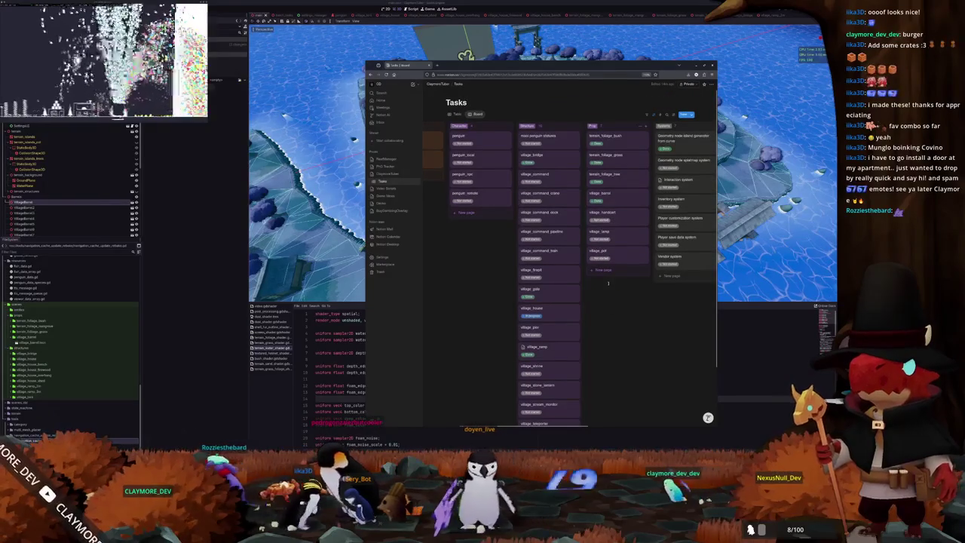
click(603, 270)
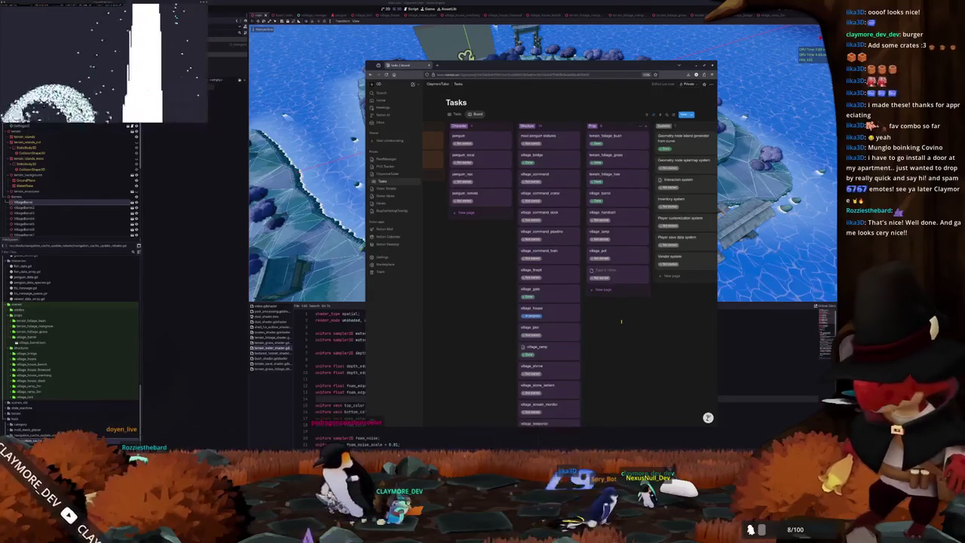
text(fe)
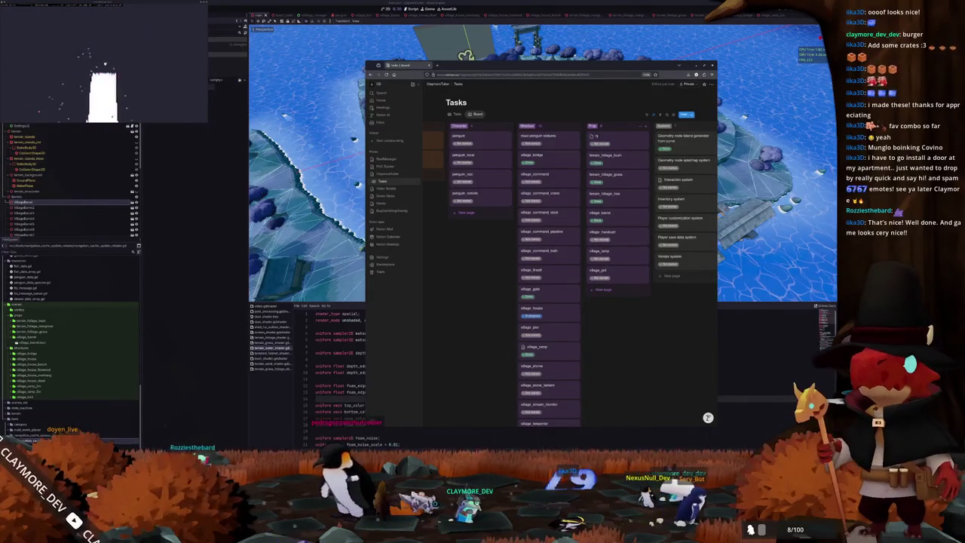
click(603, 270)
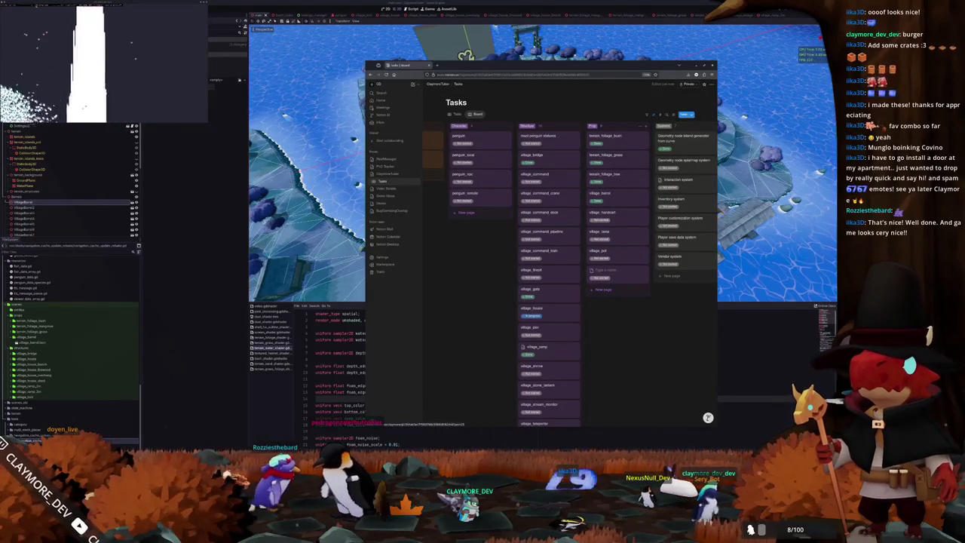
text(fe)
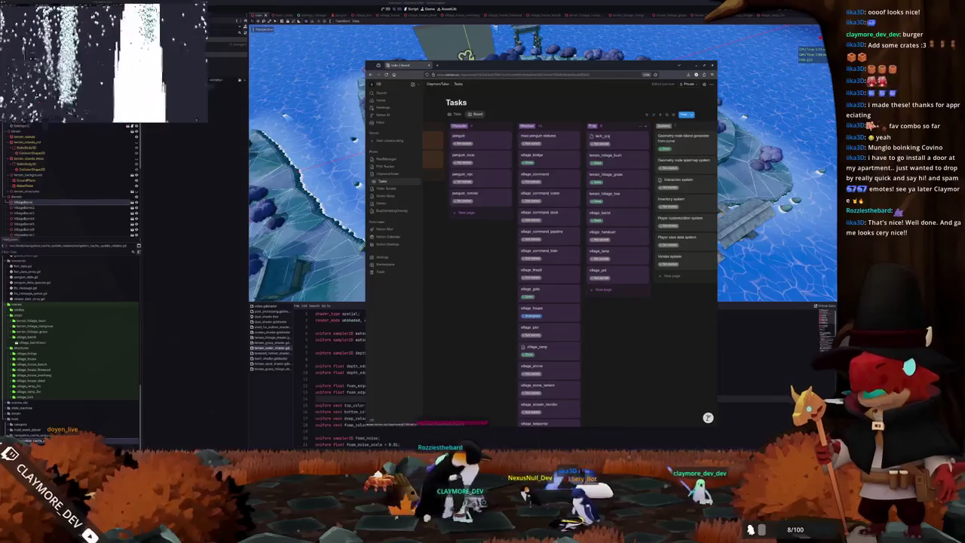
text(tec)
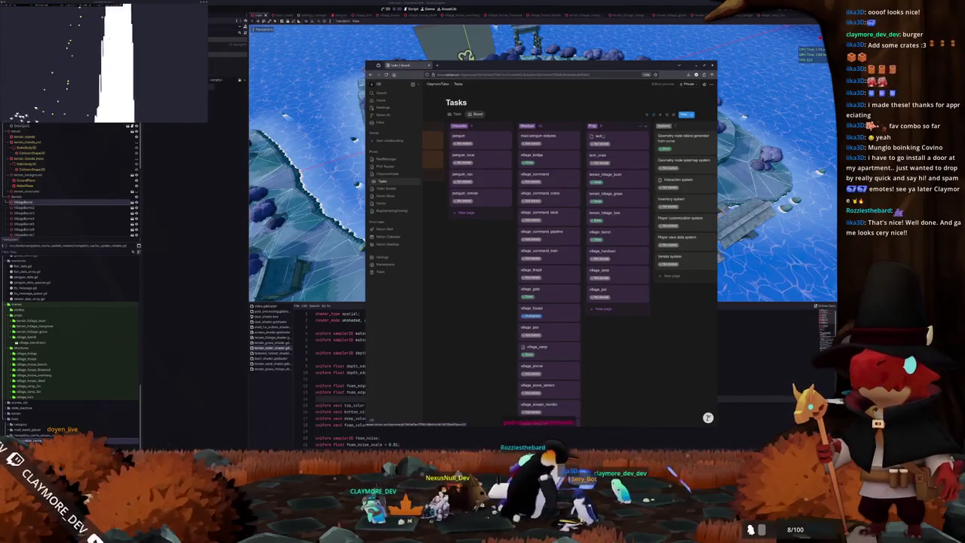
key(Return)
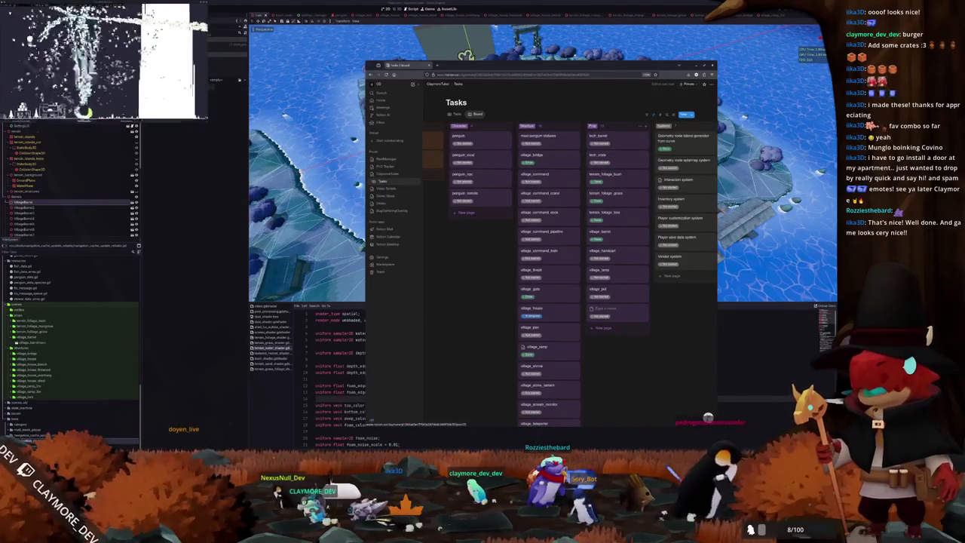
text(tech_crate_narrow)
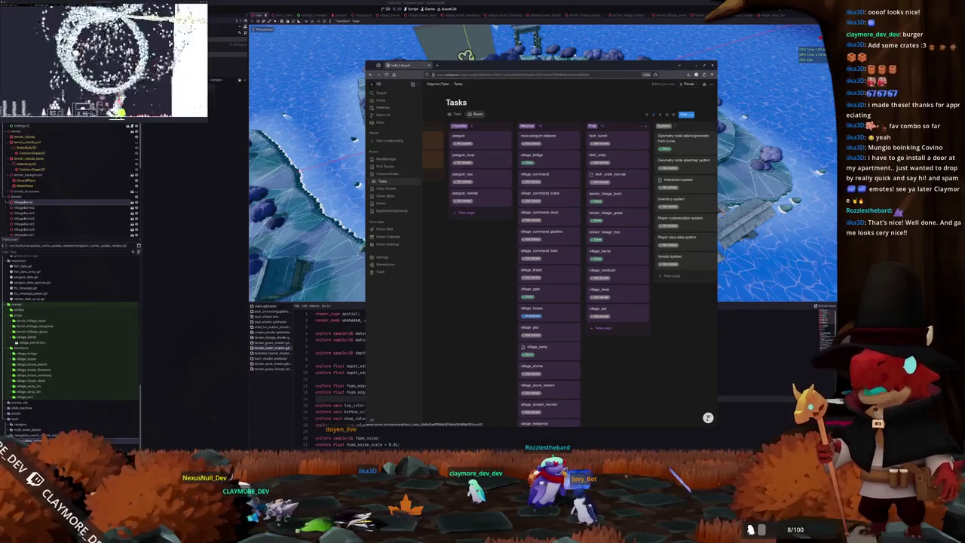
key(Return)
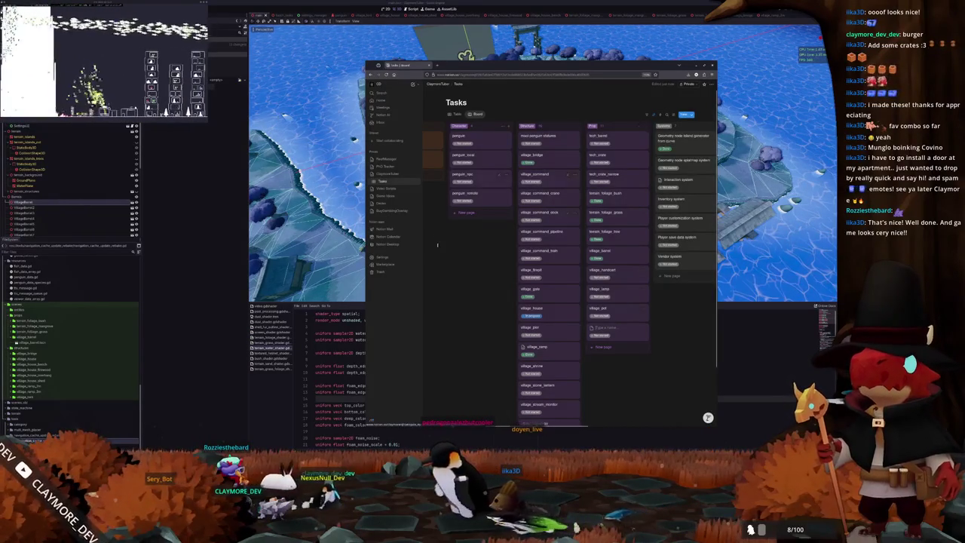
scroll(549, 266, down, 2)
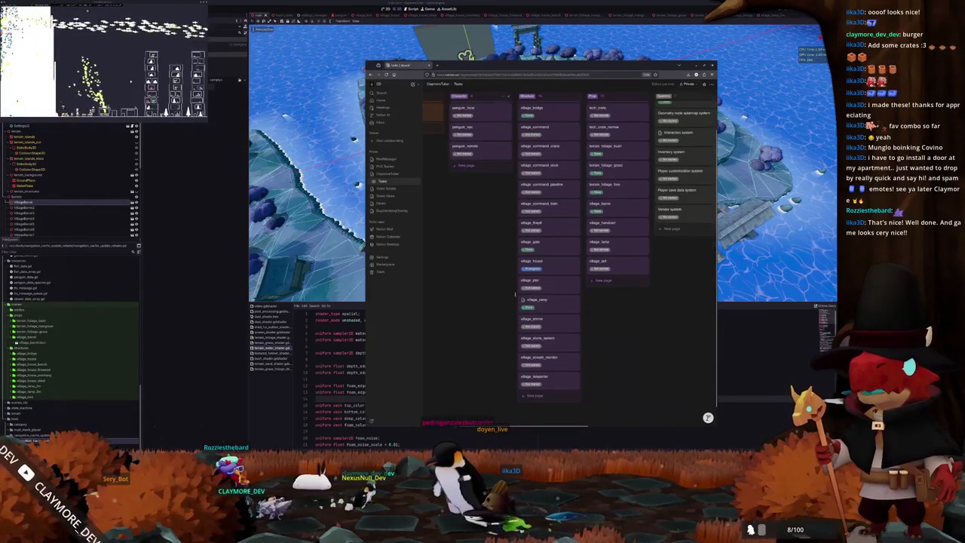
Step: In the village_house page, add to-dos: house base, bench, firewood, overhang and shed
click(549, 266)
click(559, 193)
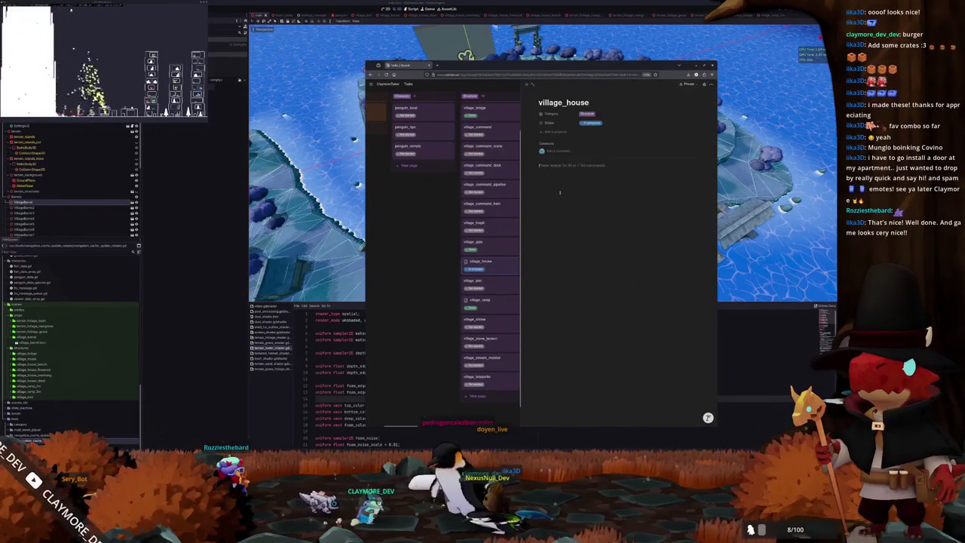
text(/todo)
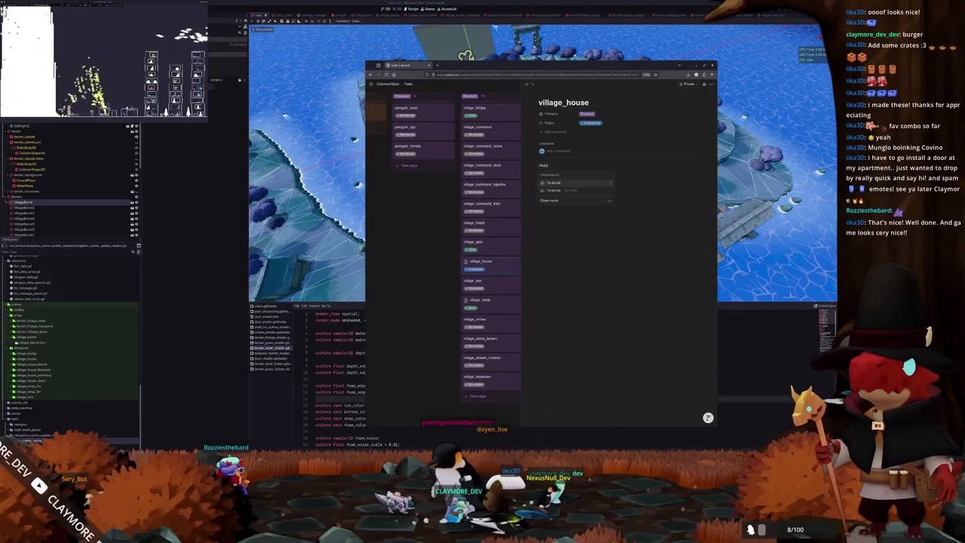
key(Return)
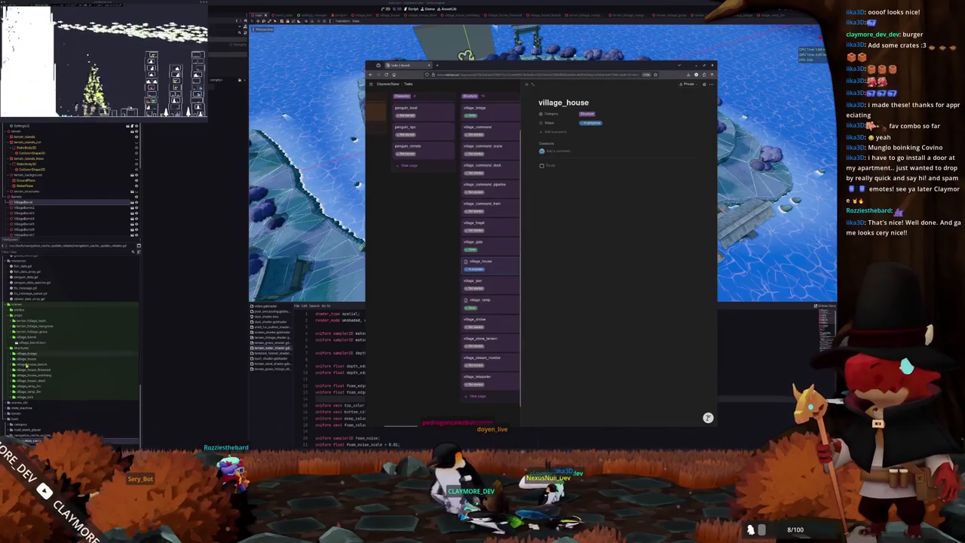
text(house base)
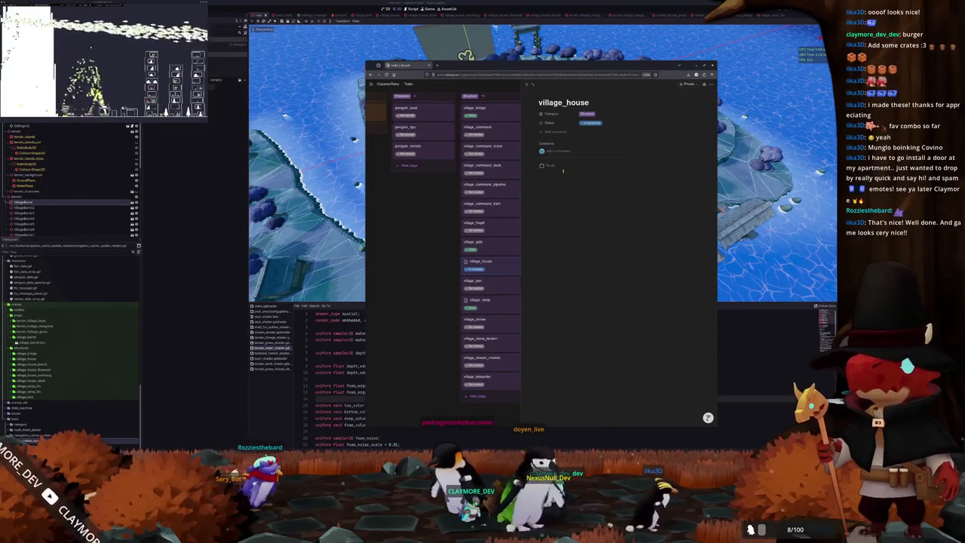
key(Return)
text(house bed)
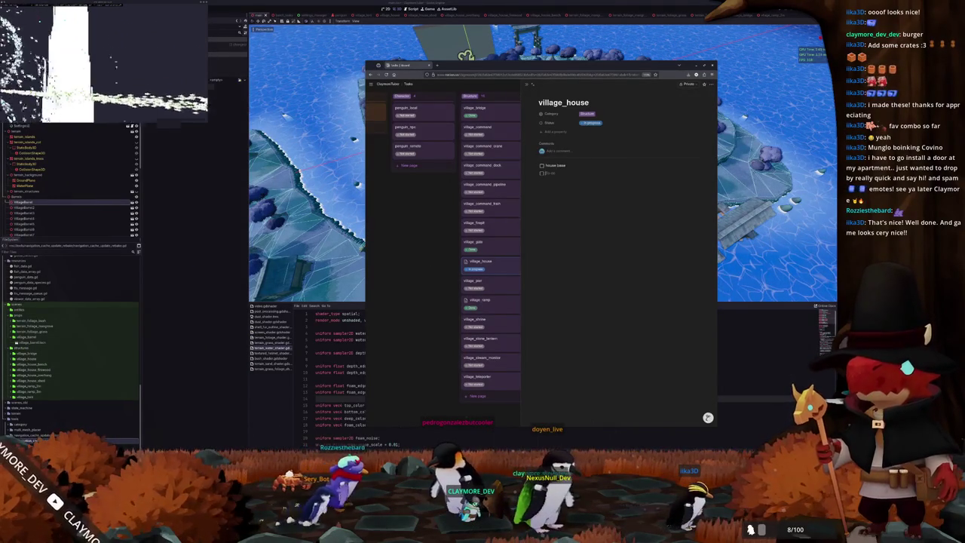
text(nch)
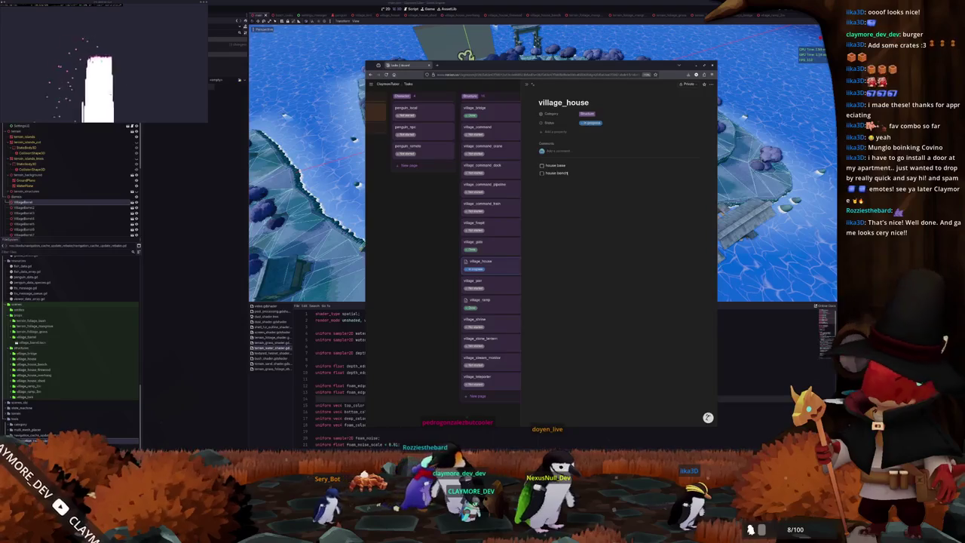
key(Return)
text(house firewood)
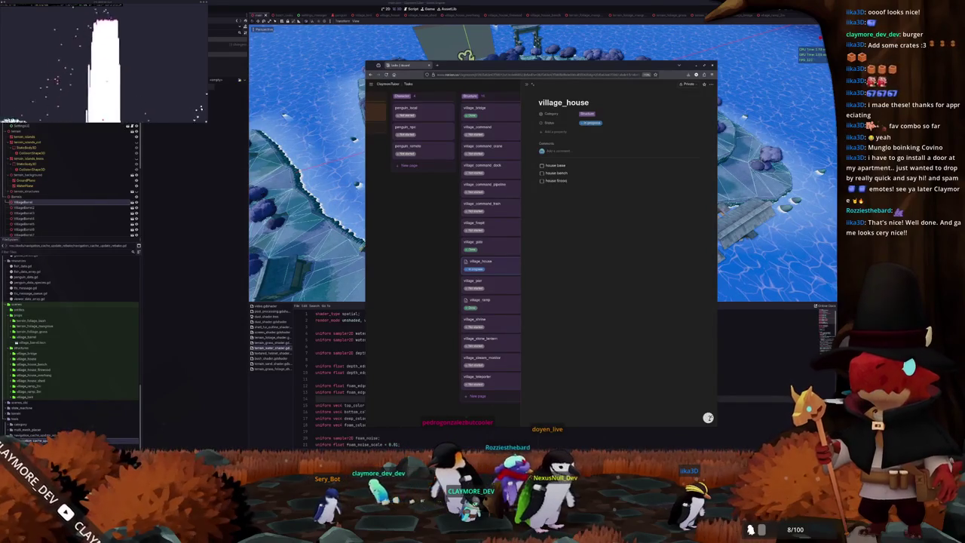
key(Return)
text(house overhang)
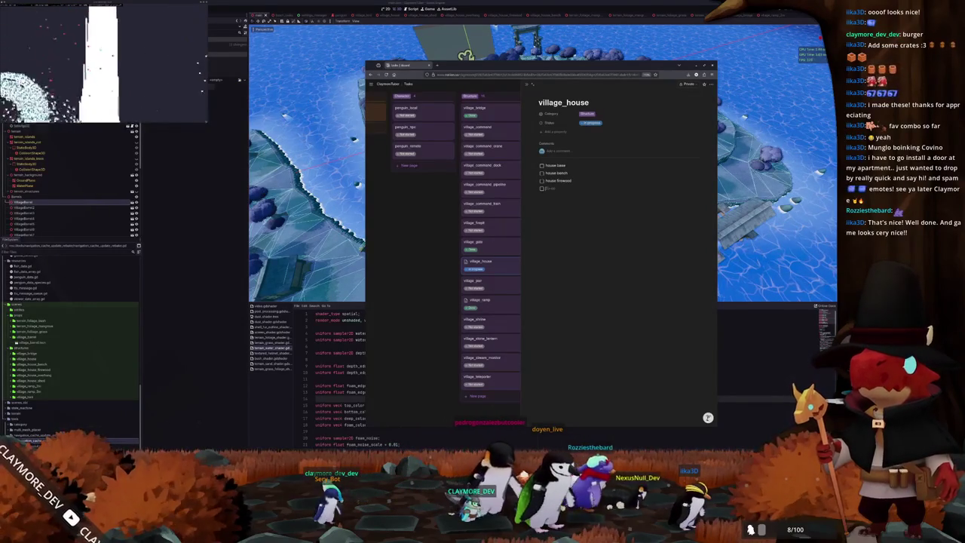
text(g)
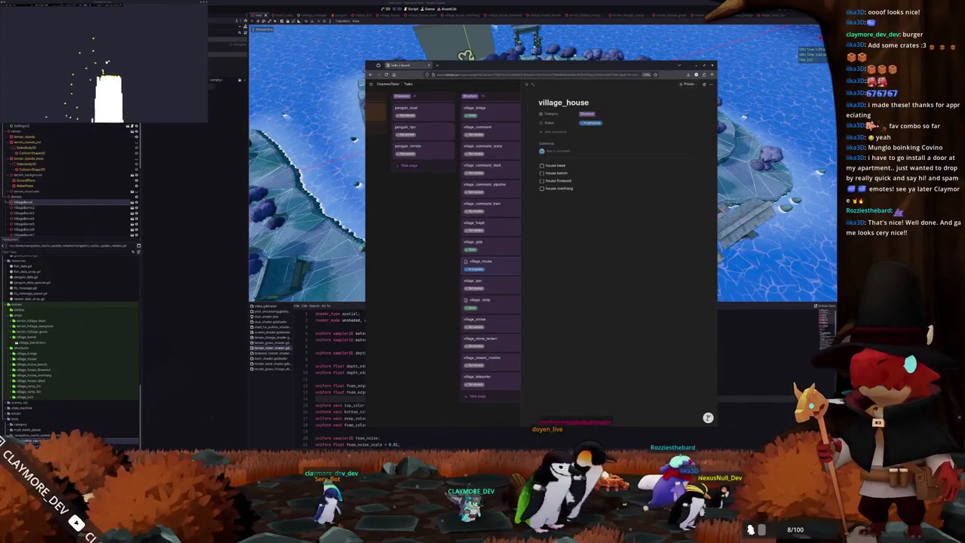
key(Return)
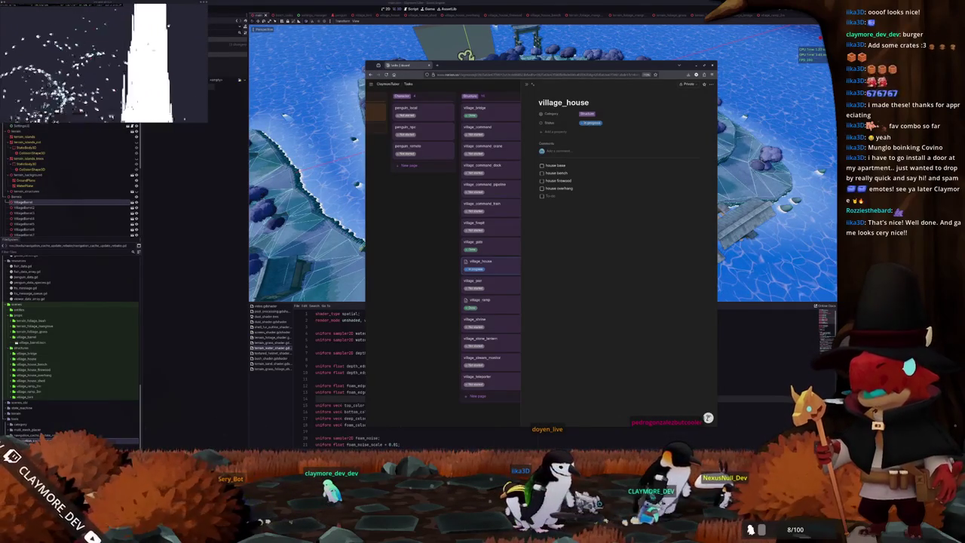
text(house shed)
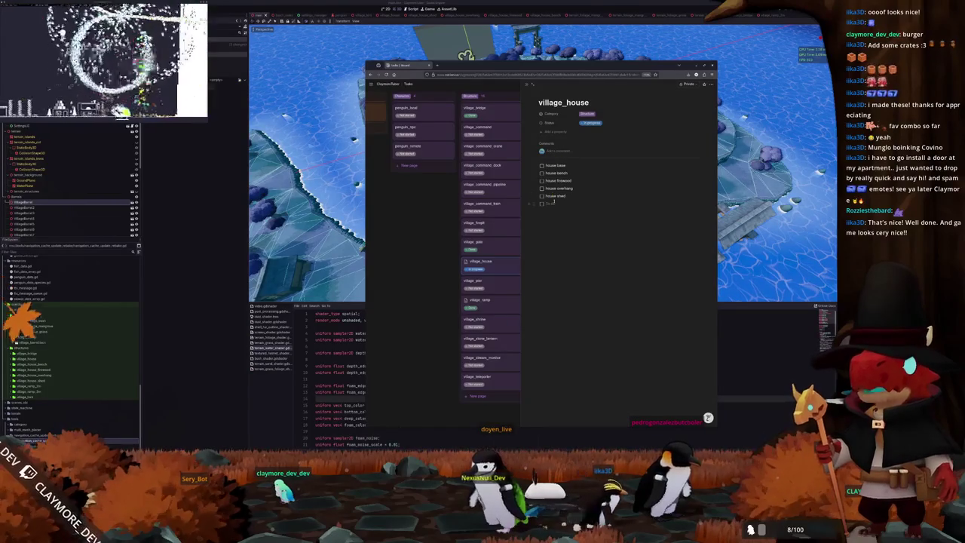
key(Return)
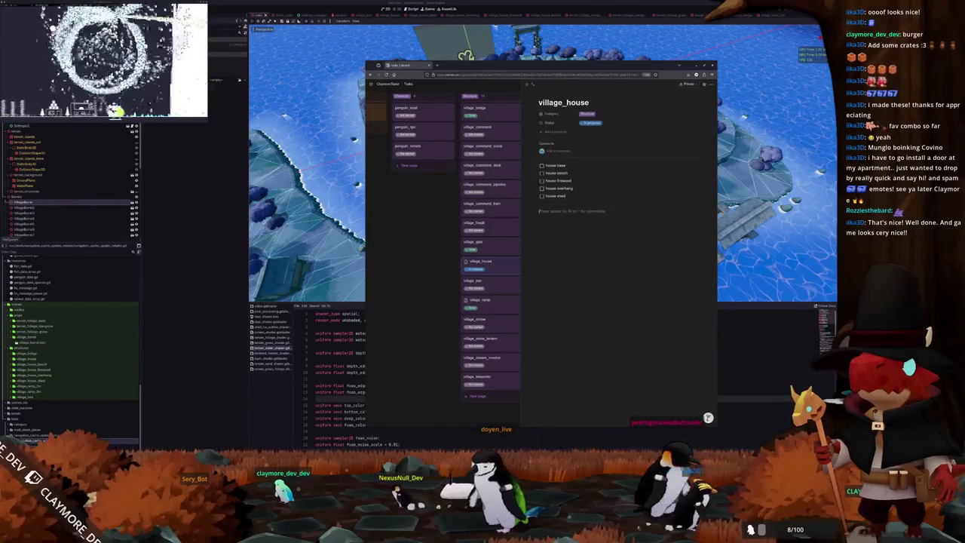
Step: Start a second to-do group with solar panels and wall battery
text(/todo)
key(Return)
text(solar pan)
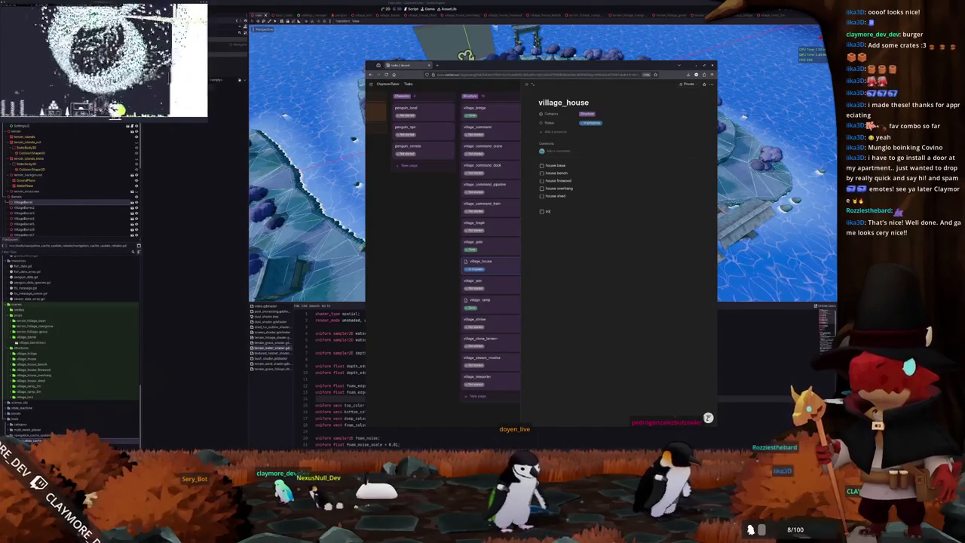
text(els)
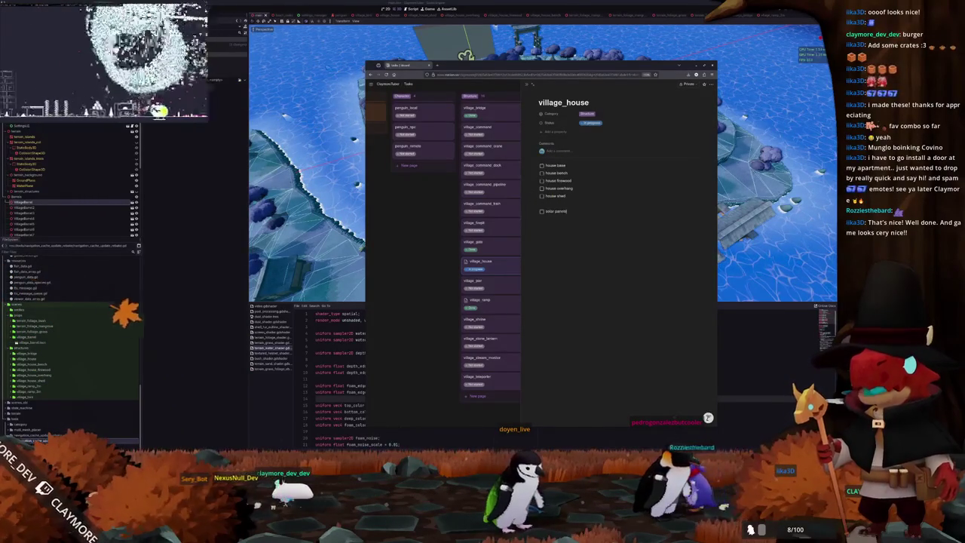
key(Return)
text(ext)
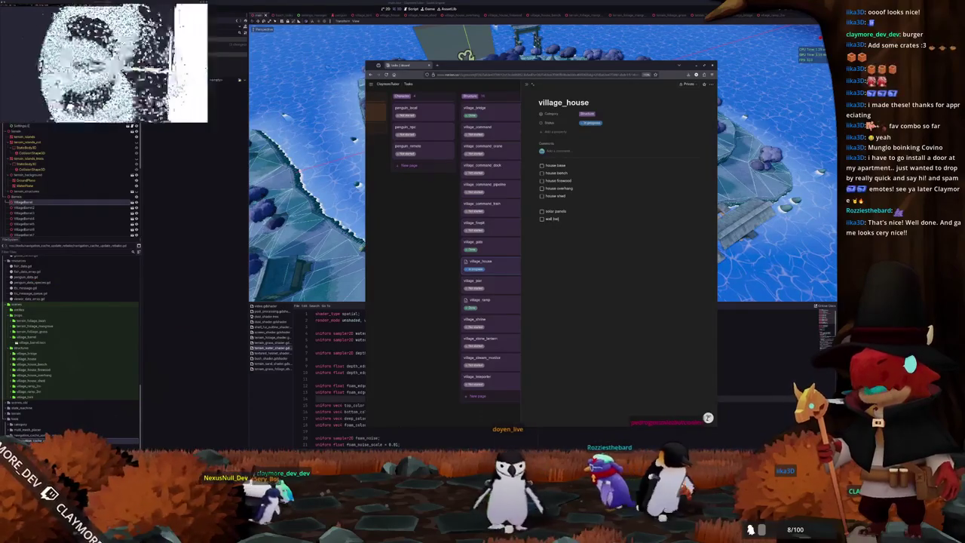
key(Return)
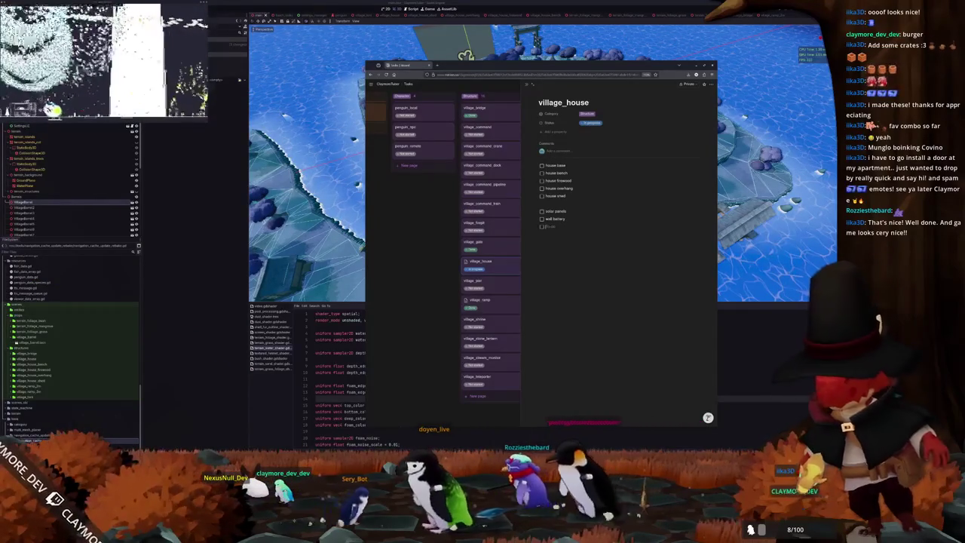
Step: Check off house base, house bench, house firewood and house overhang
click(541, 165)
click(542, 172)
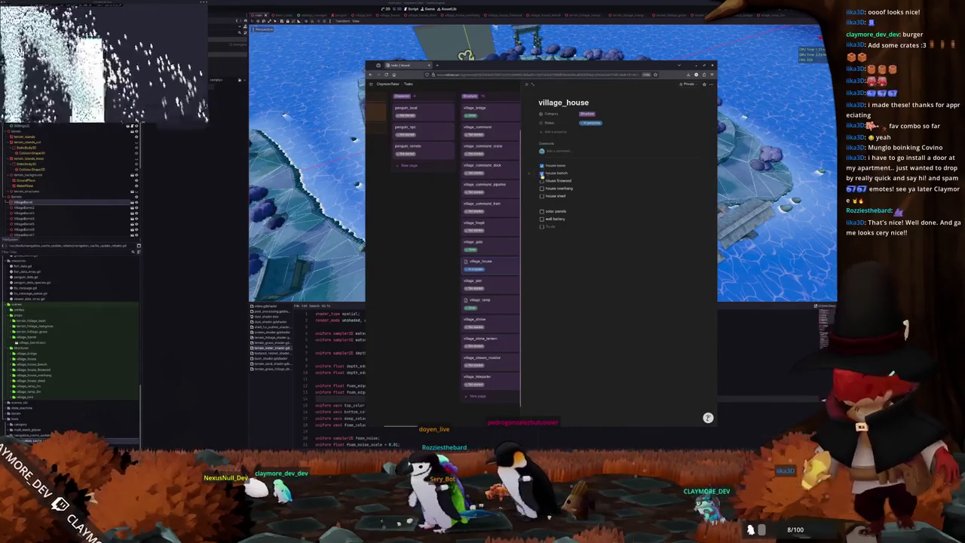
click(541, 180)
click(541, 187)
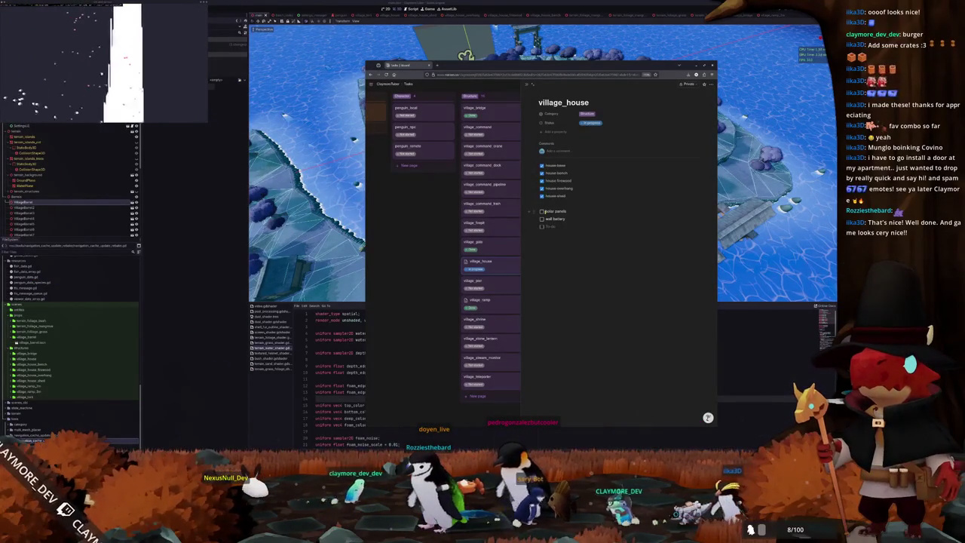
Step: Add items below house solar panels left, make the last one read 'house ac unit', and return to Godot
text(house)
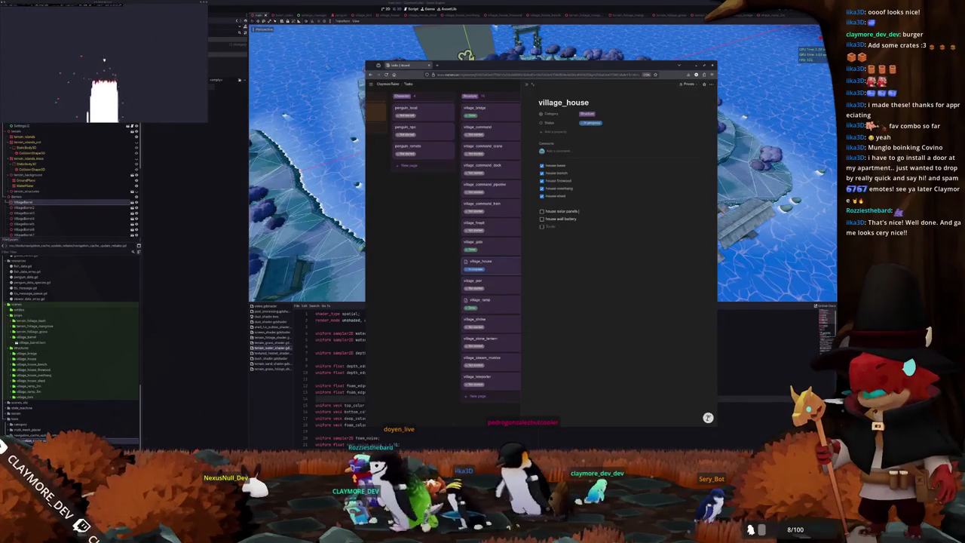
key(Return)
text(house solar panels right)
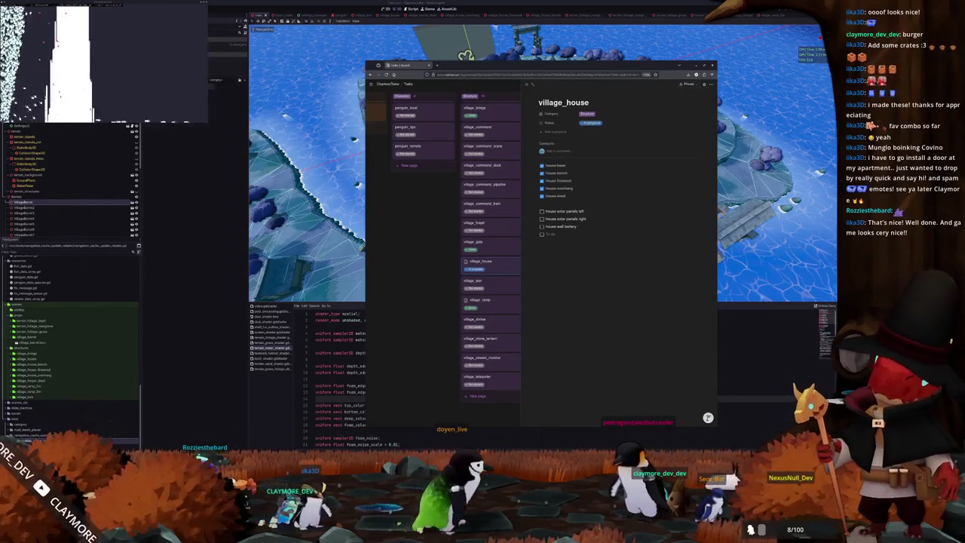
text(house)
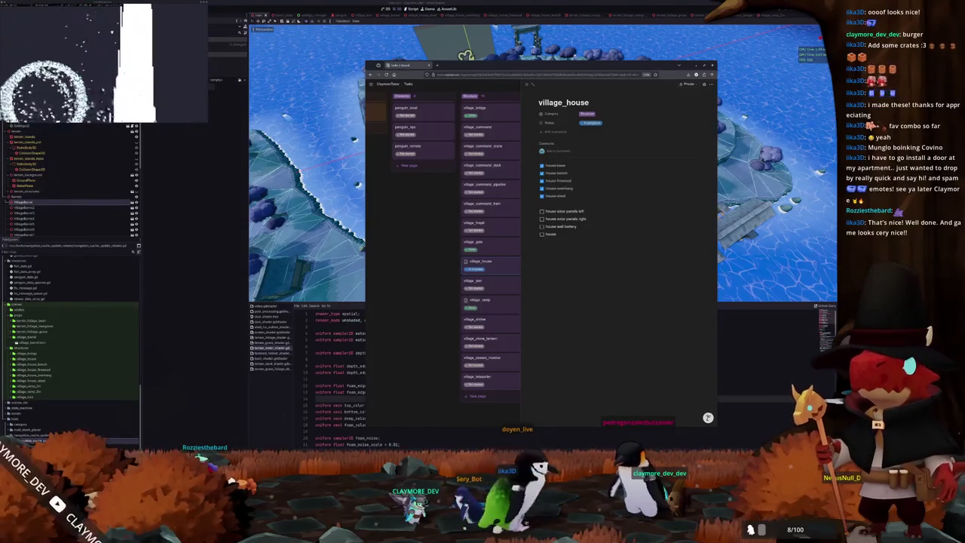
click(27, 182)
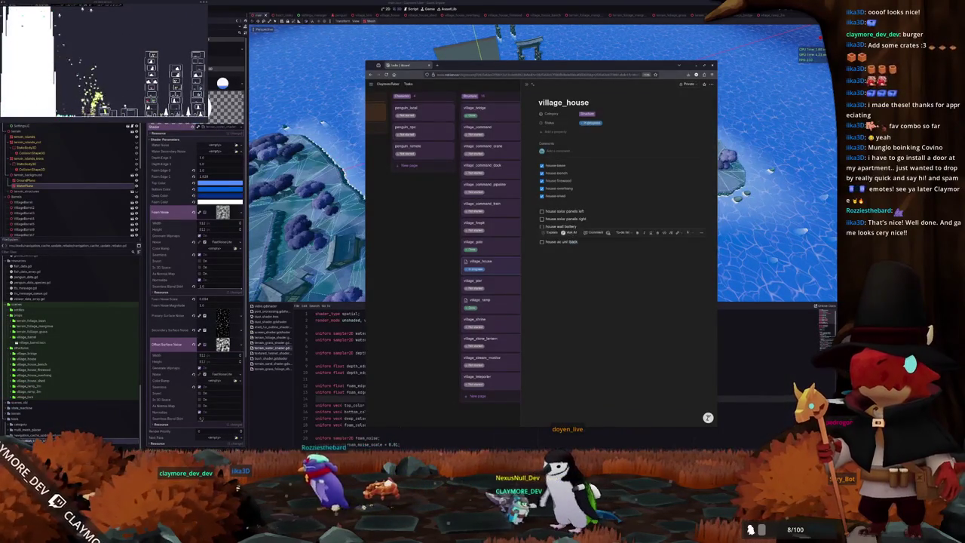
key(Escape)
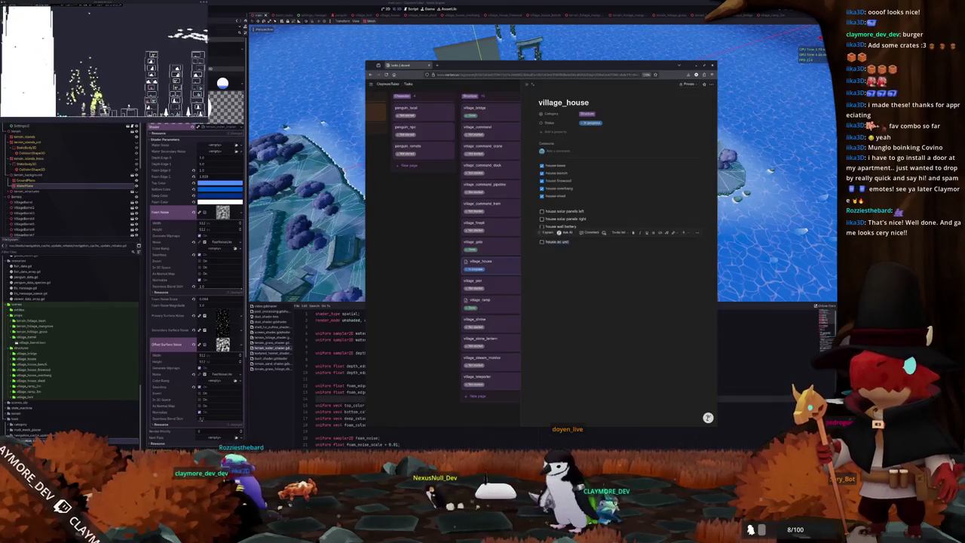
key(BackSpace)
key(BackSpace)
key(BackSpace)
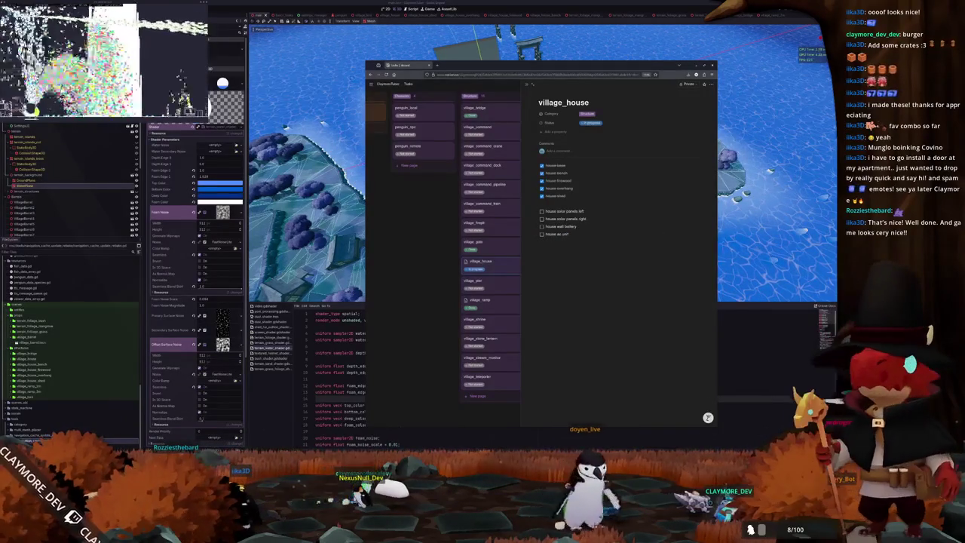
key(alt+Tab)
scroll(521, 176, up, 10)
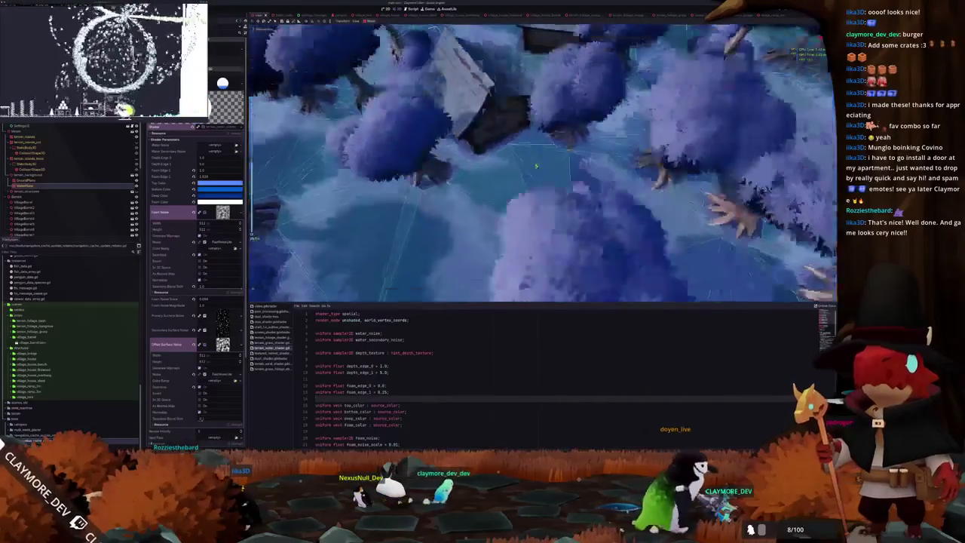
Step: Orbit the Godot viewport over the village houses and trees, then bring the village_house task back
scroll(520, 176, down, 2)
drag(520, 175, 610, 179)
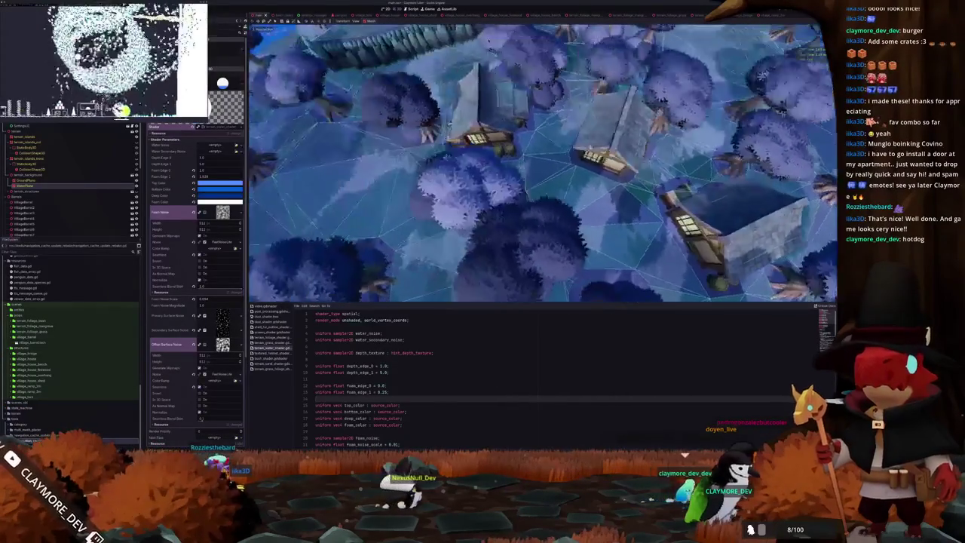
mouse_move(544, 140)
mouse_down()
mouse_move(532, 156)
mouse_move(427, 157)
mouse_move(414, 175)
mouse_move(487, 154)
mouse_move(467, 142)
mouse_up()
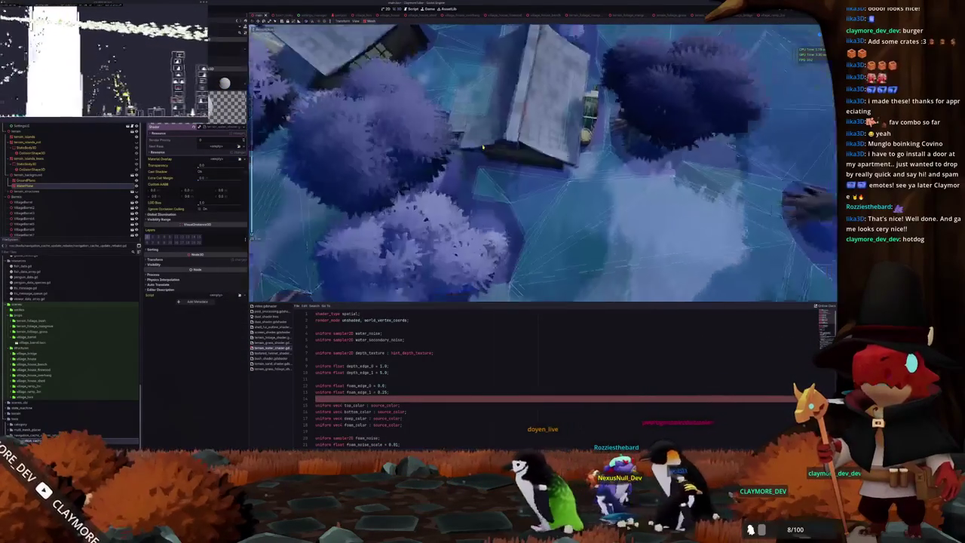
mouse_move(483, 147)
mouse_down()
mouse_move(473, 168)
mouse_move(496, 155)
mouse_move(533, 153)
mouse_move(517, 164)
mouse_move(530, 154)
mouse_move(568, 160)
mouse_up()
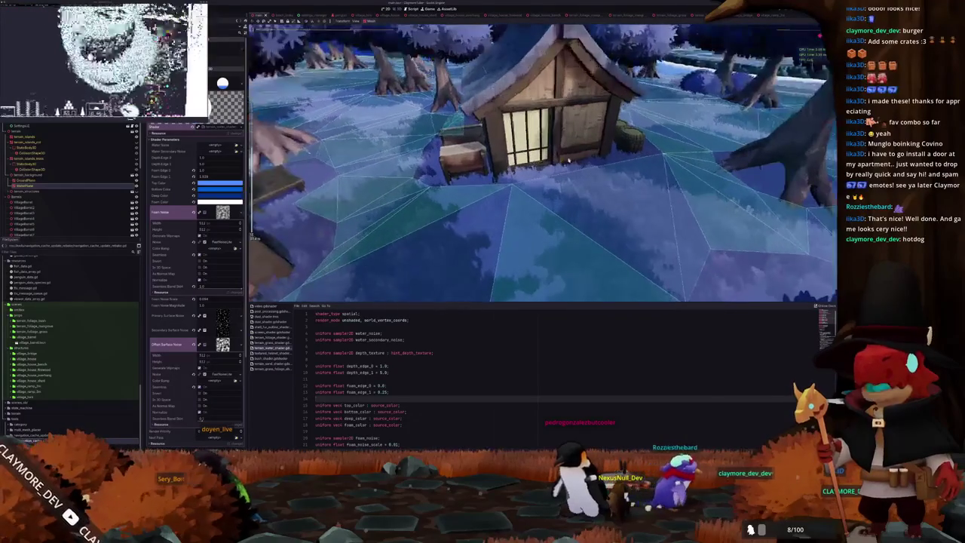
drag(594, 121, 584, 155)
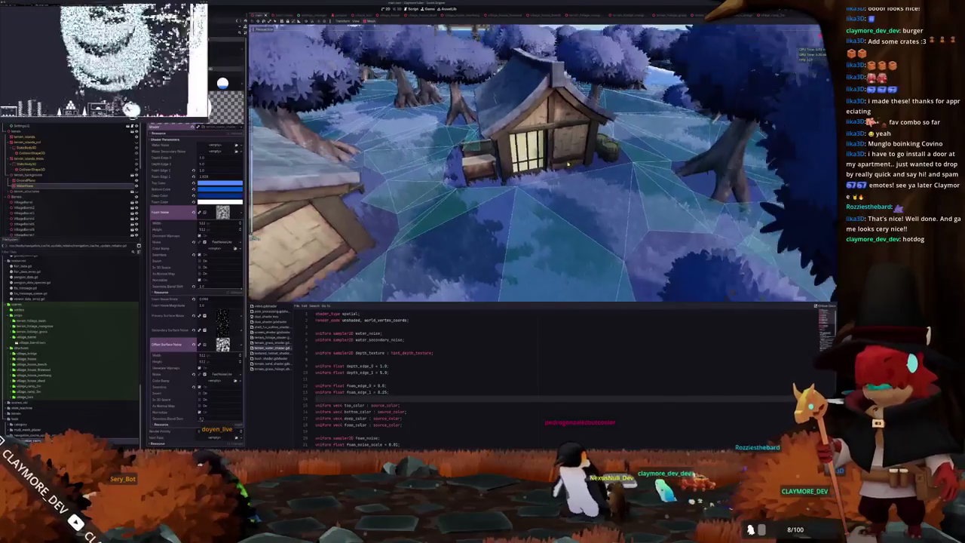
key(alt+Tab)
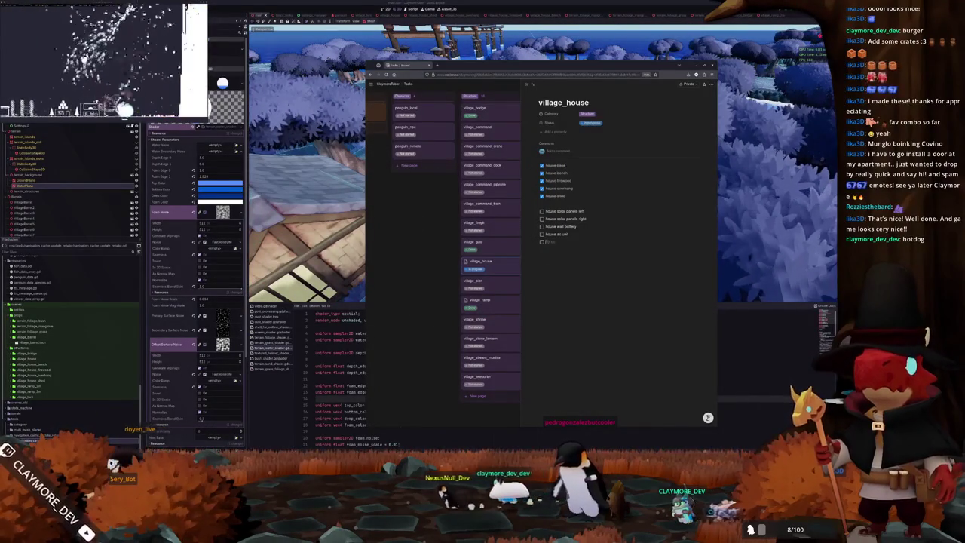
Step: Add 'house front panel' to the village_house checklist and switch away from Notion
text(nt panel)
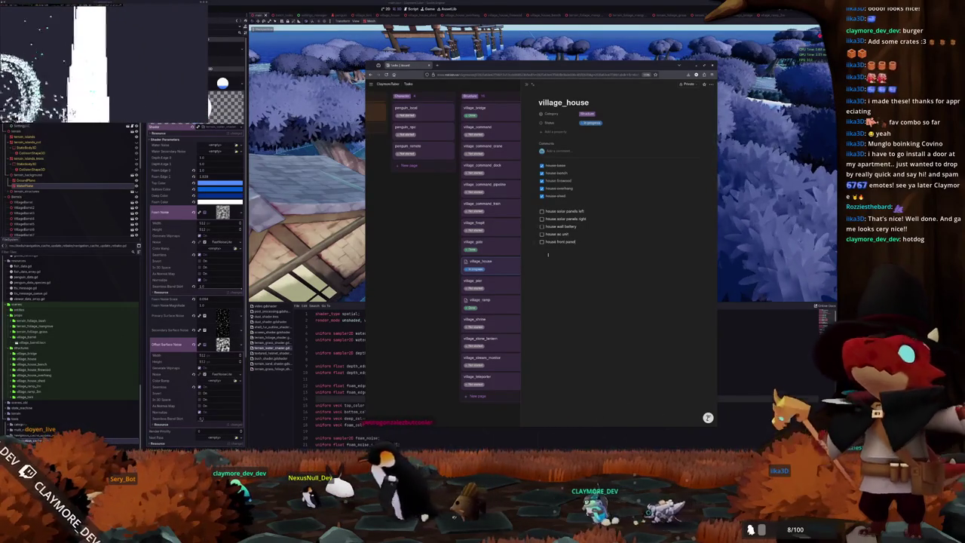
key(alt+Tab)
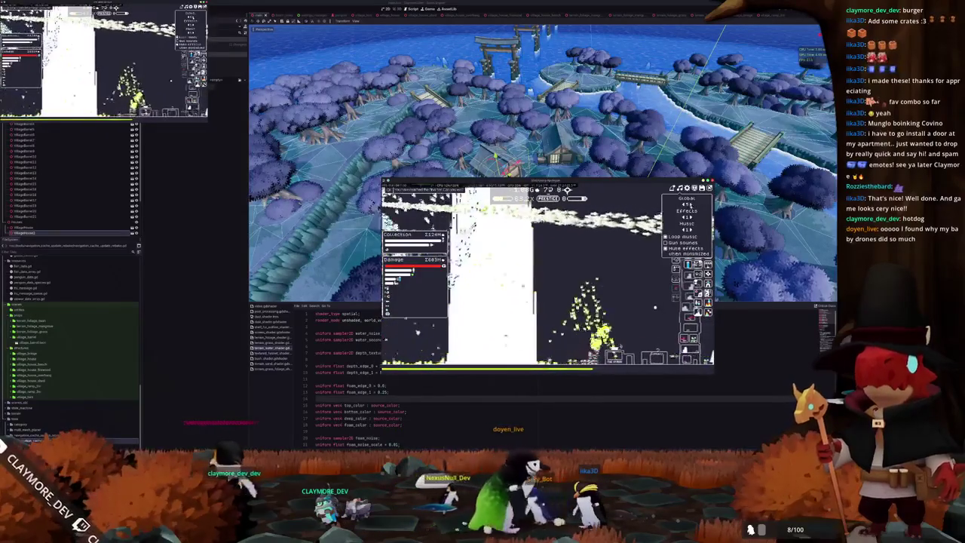
Step: Leave the 'You win! - 23:29:00' result screen and go back to Gnorp Apologue's title screen
mouse_move(531, 320)
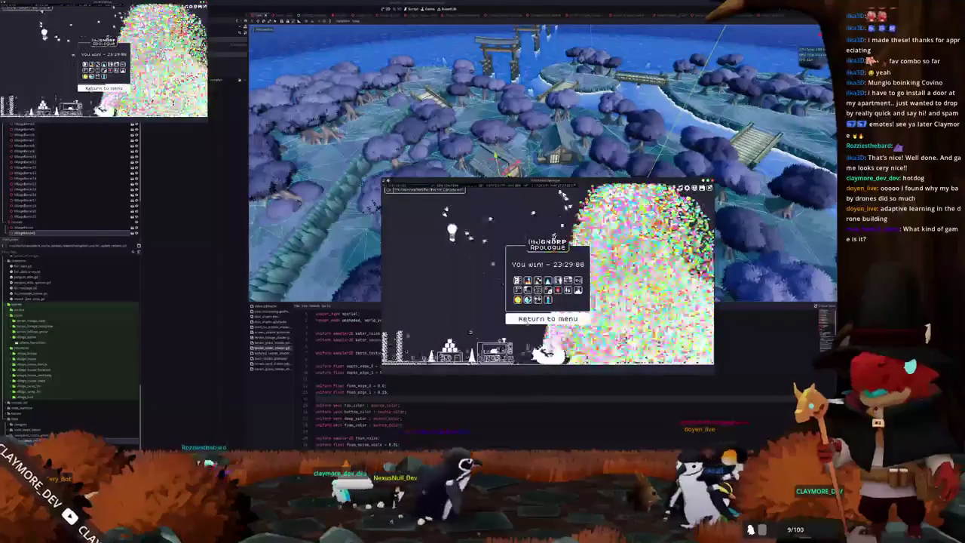
click(533, 319)
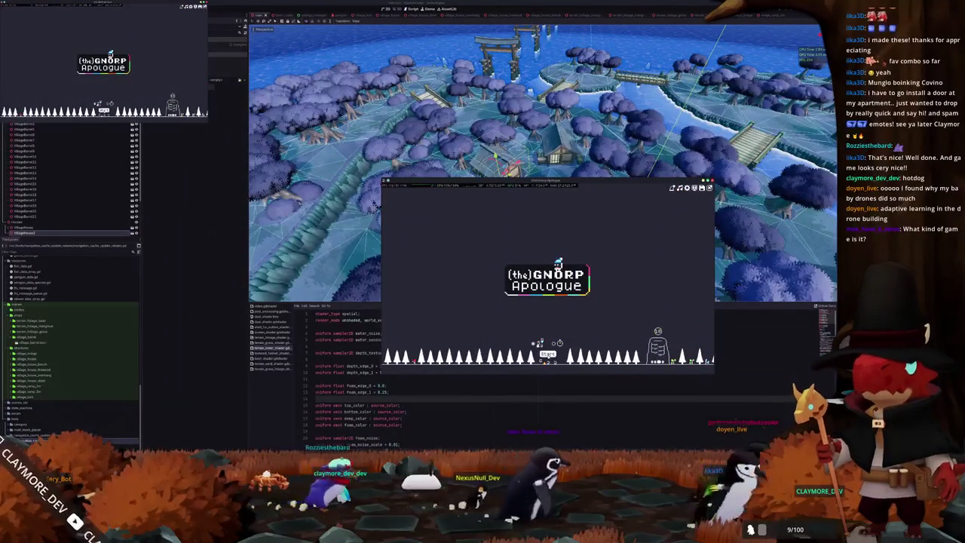
Step: Hide the game window and close the shader code panel to enlarge the 3D village view
key(F8)
drag(612, 254, 571, 281)
click(571, 281)
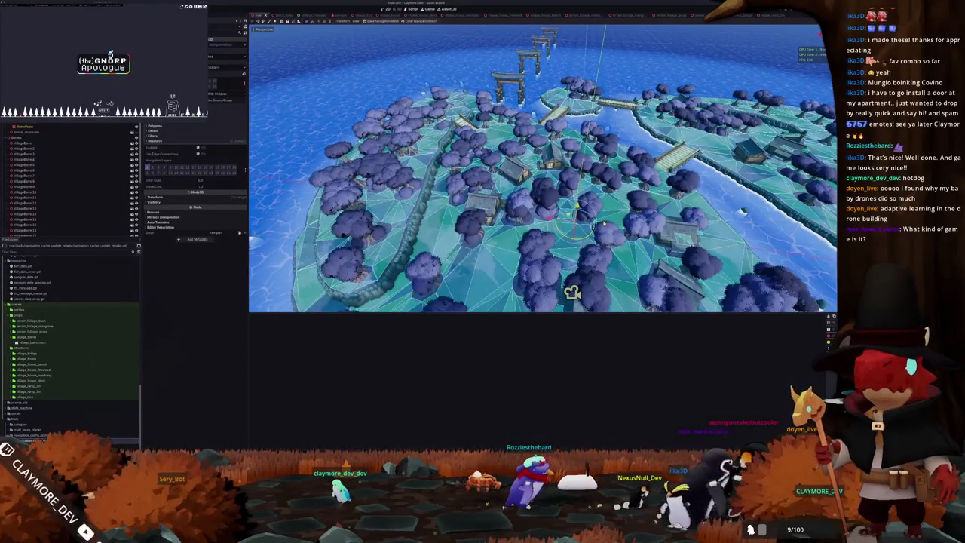
Step: Run the island project and open the category folder in the FileSystem dock
key(F5)
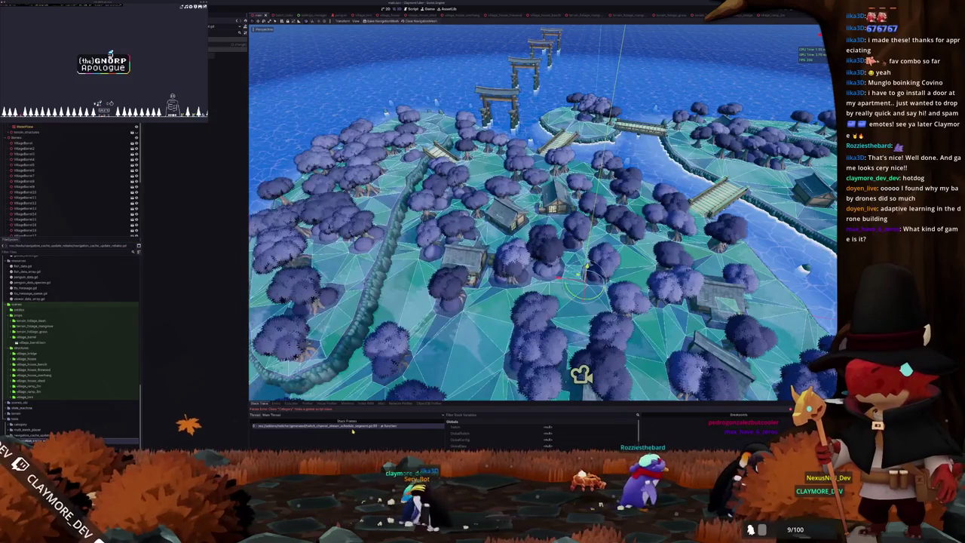
click(99, 431)
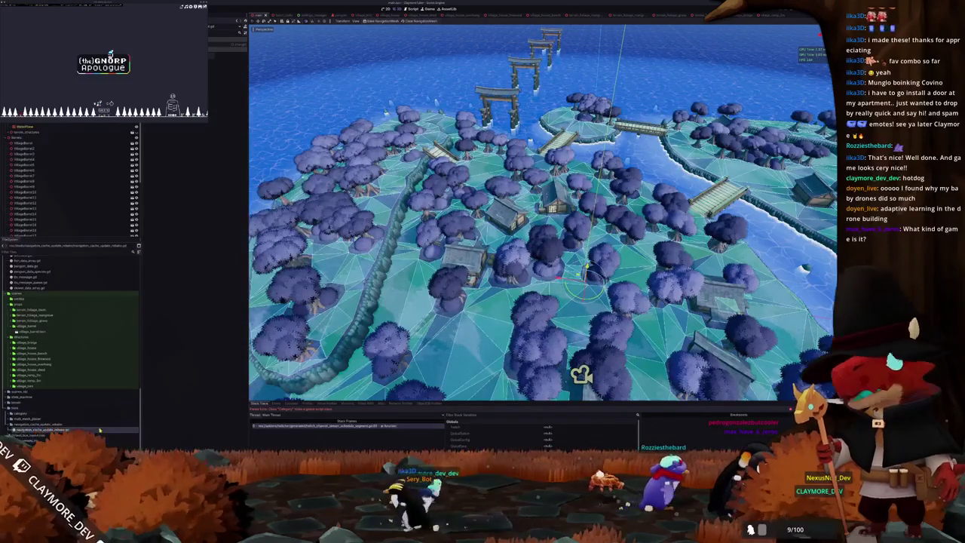
double_click(41, 415)
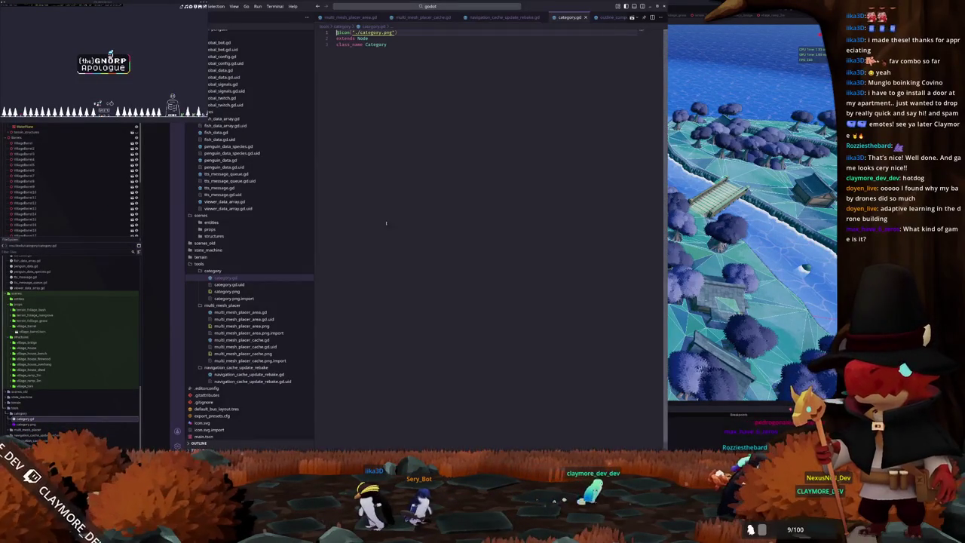
Step: Change category.gd's class_name from Category to NodeFolder, save, and return to Godot
key(ctrl+d)
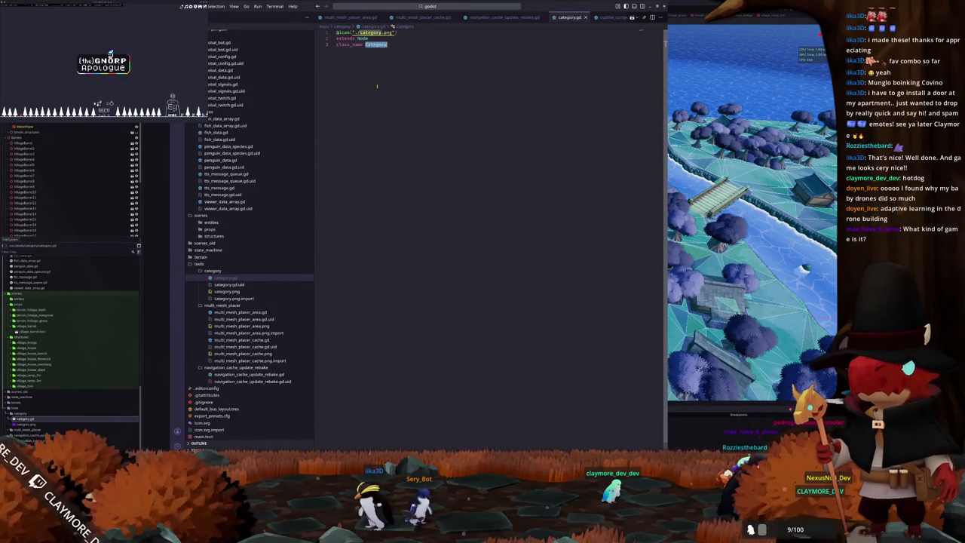
text(NodeFolde)
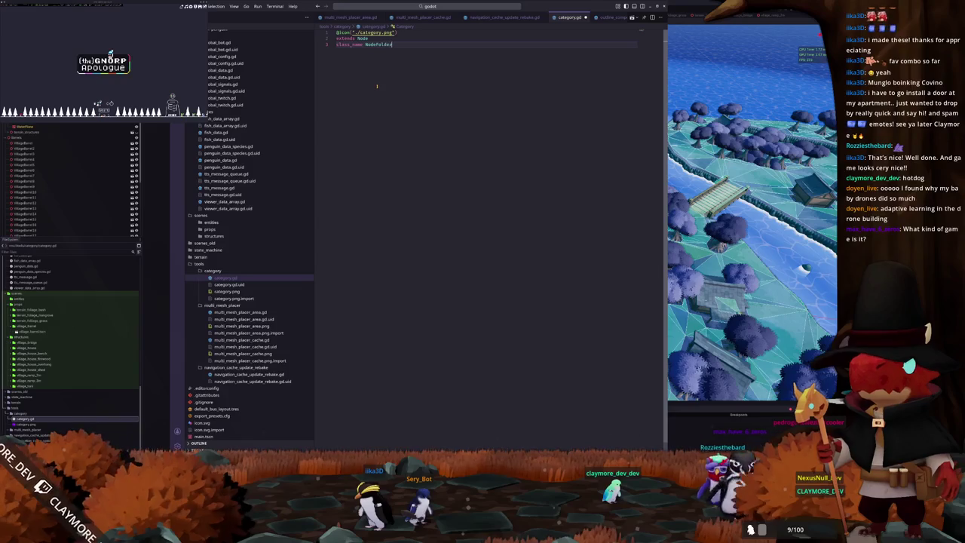
key(ctrl+s)
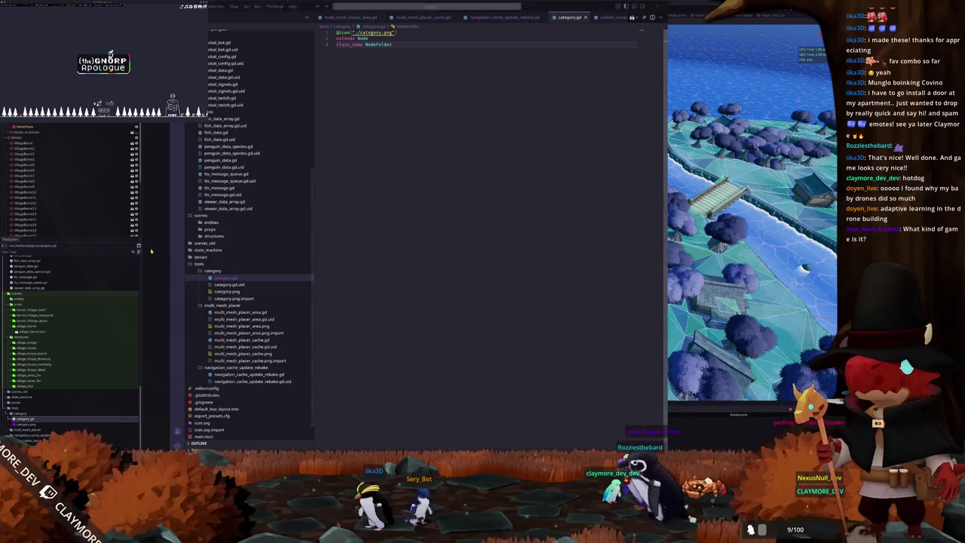
key(alt+Tab)
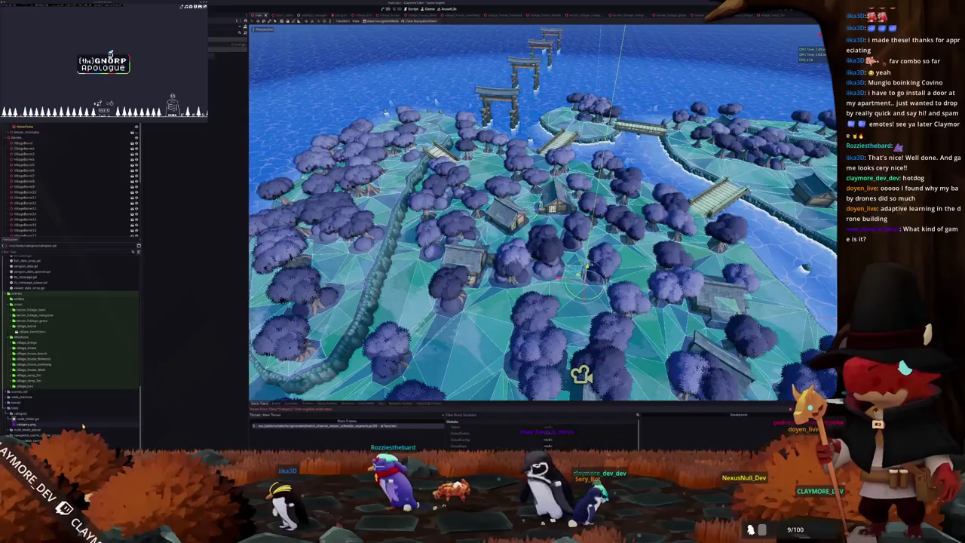
Step: Test the NodeFolder change by running the project from the category folder, then close it and switch to Blender
click(83, 425)
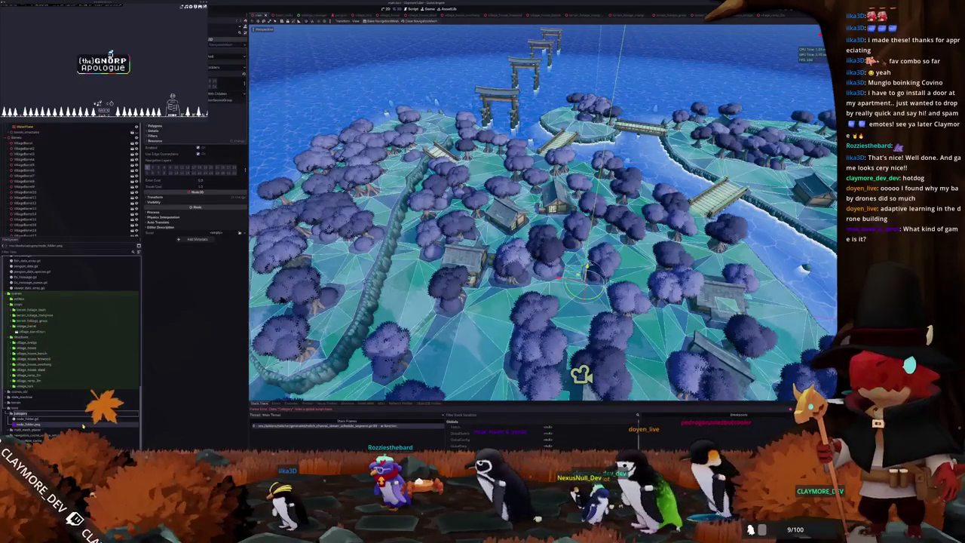
click(108, 418)
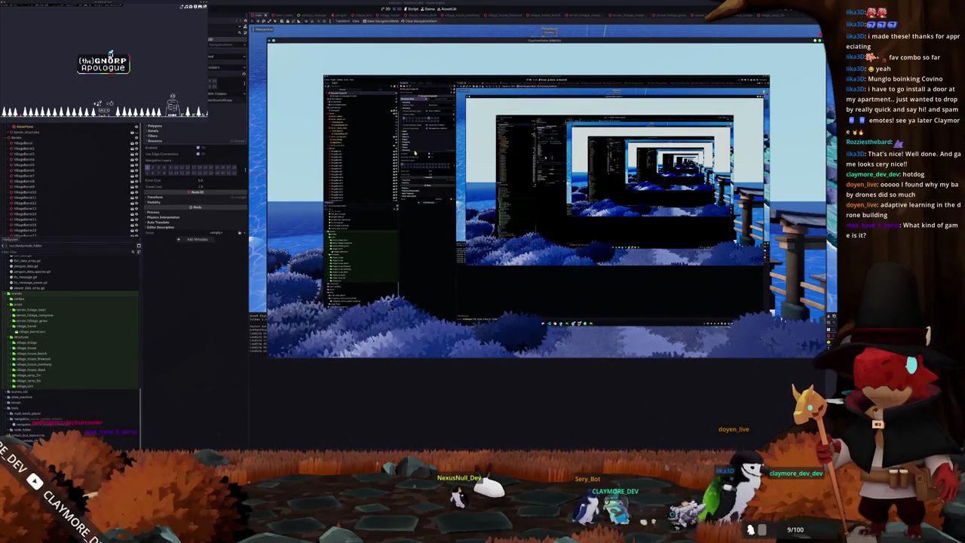
key(F8)
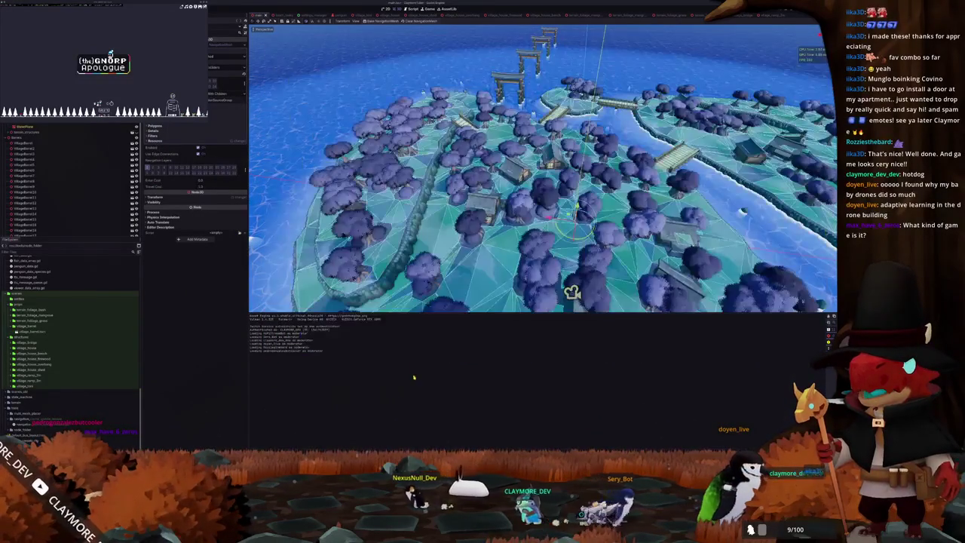
scroll(543, 168, down, 10)
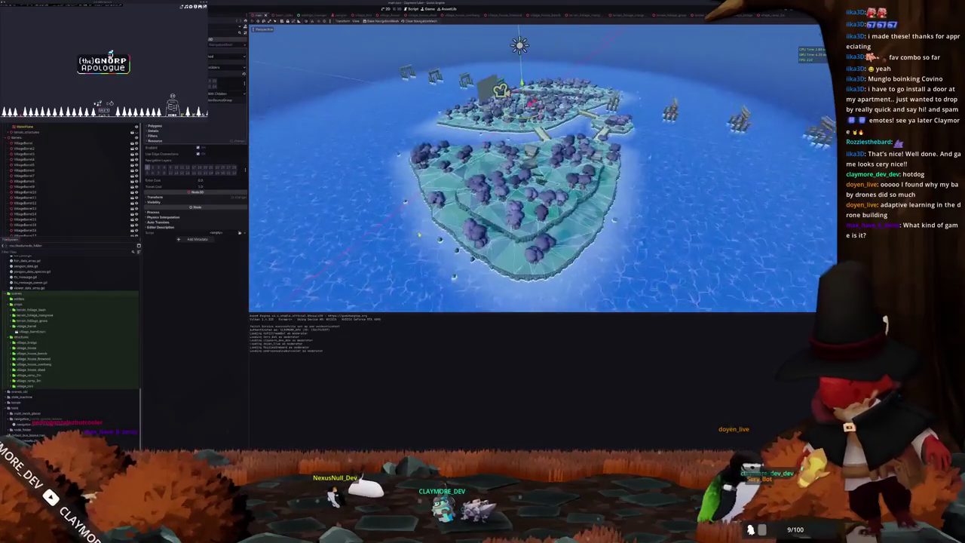
key(alt+Tab)
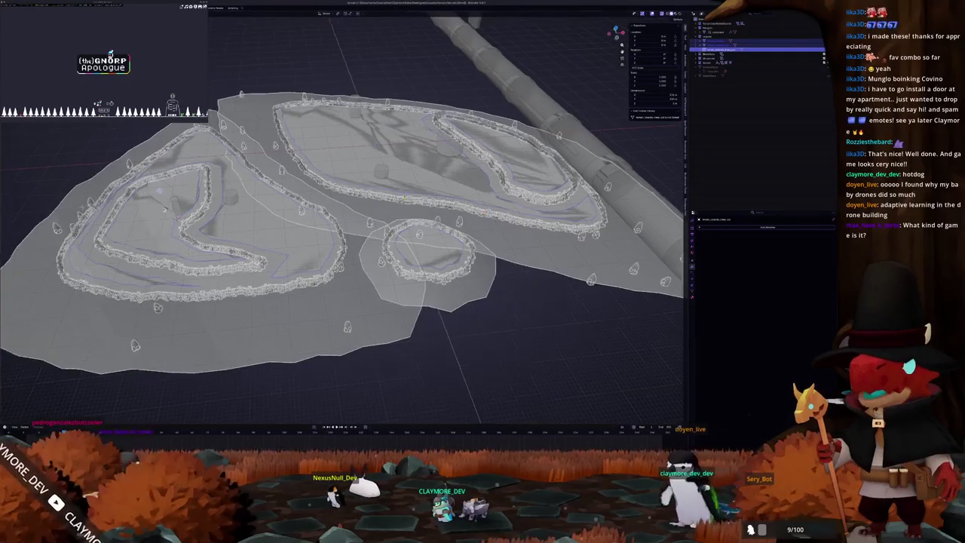
Step: Turn off X-ray, check the camera view, and preview the island terrain with material shading
key(alt+z)
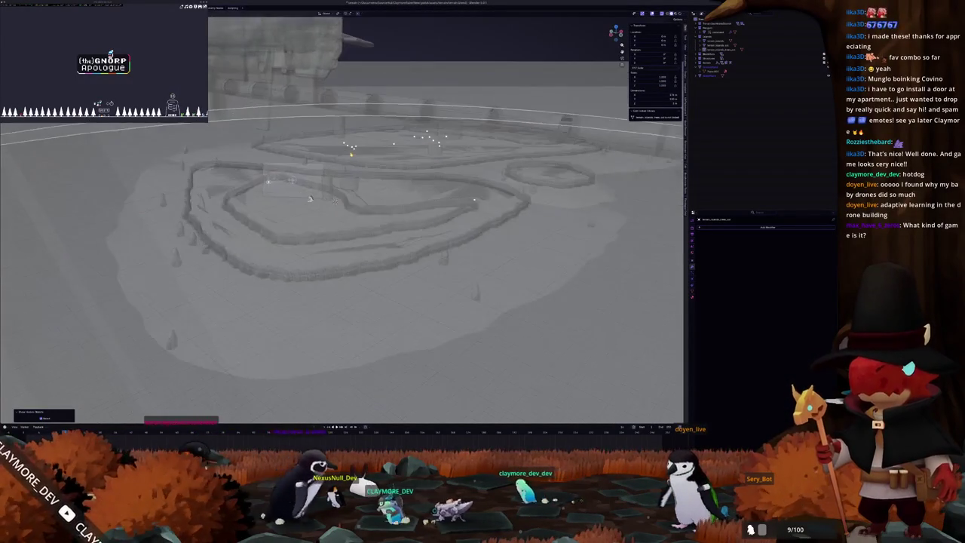
key(KP_0)
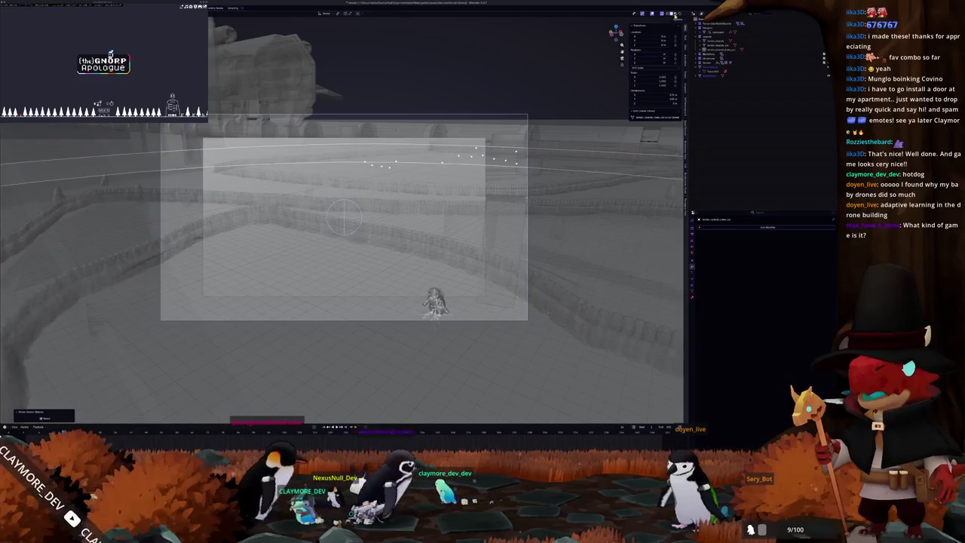
click(675, 14)
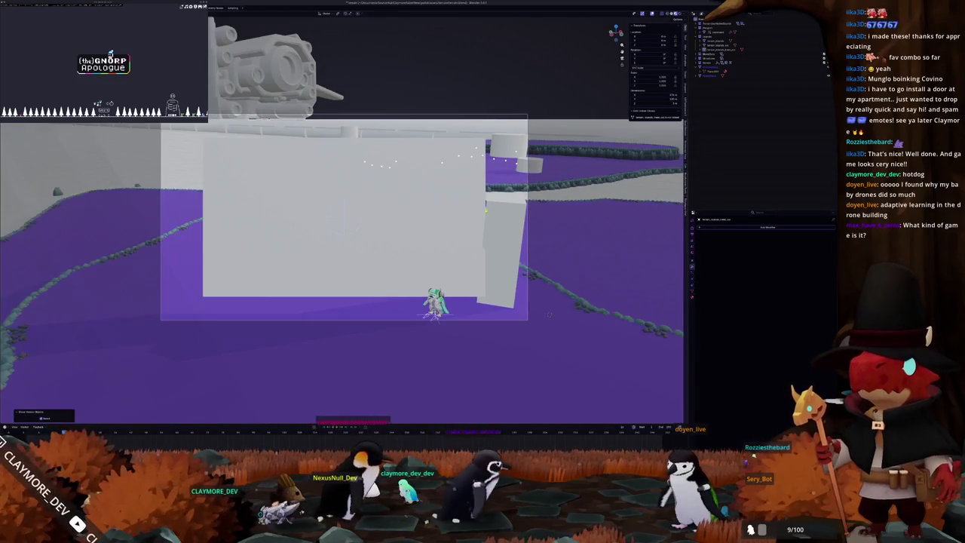
key(KP_0)
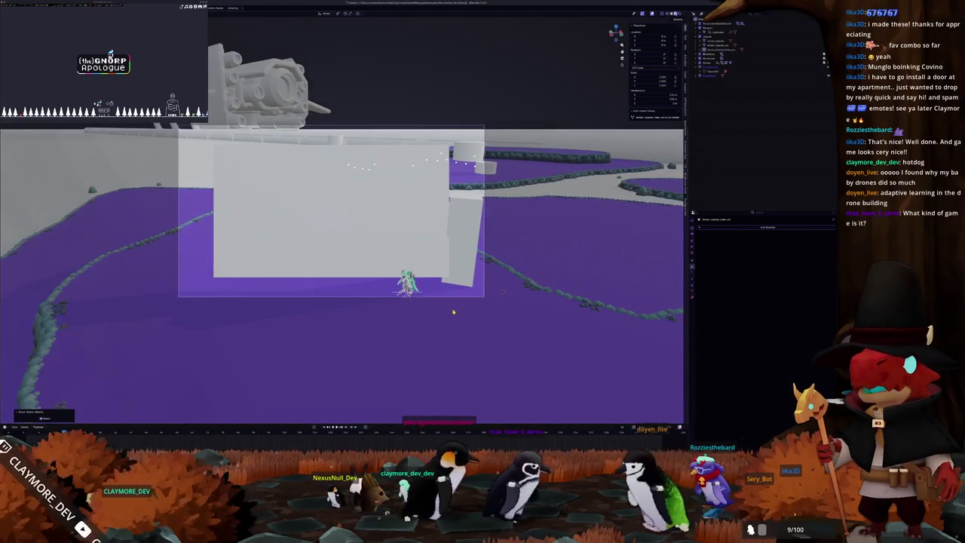
scroll(454, 310, down, 3)
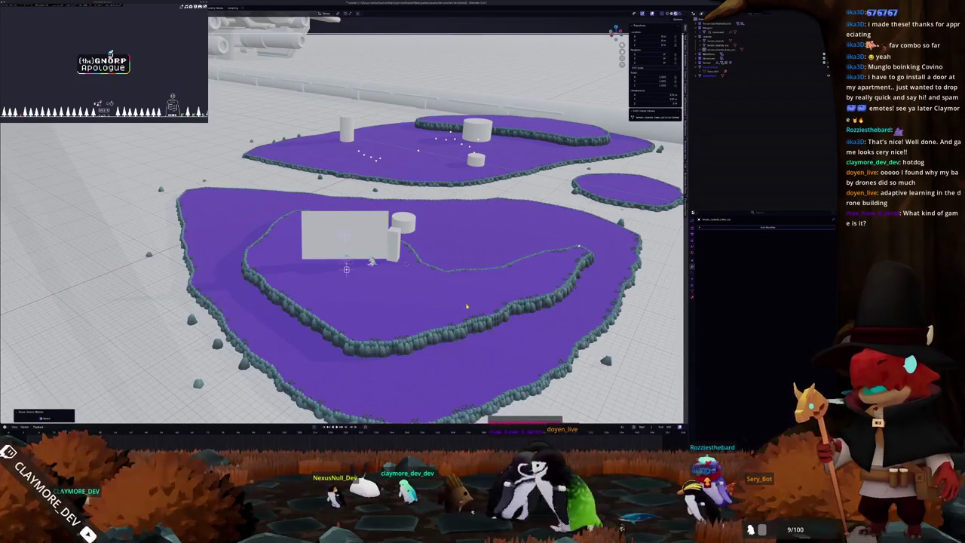
scroll(462, 304, up, 2)
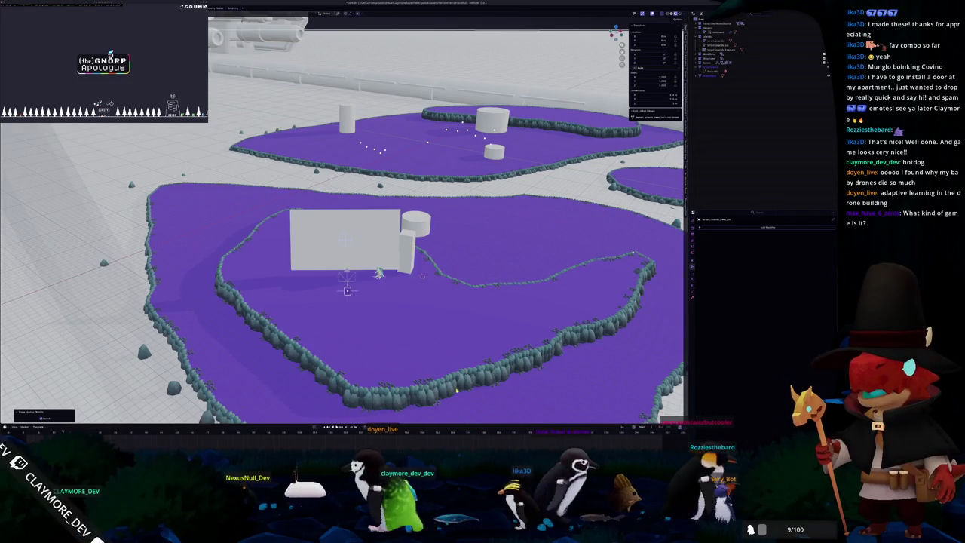
Step: Select another island object, orbit across the terrain, and bring the Gnorp Apologue window forward
click(382, 369)
scroll(382, 369, up, 1)
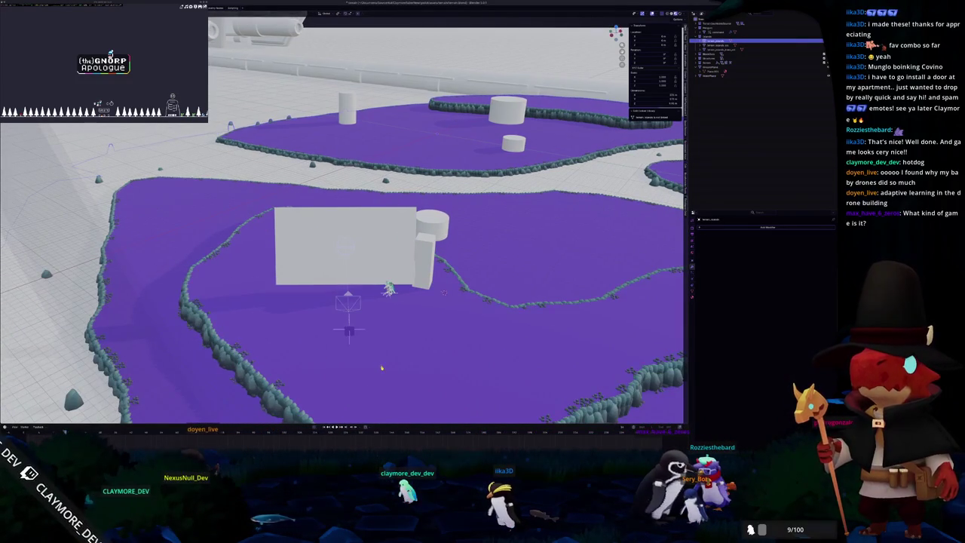
mouse_move(382, 369)
mouse_down()
mouse_move(291, 364)
mouse_move(384, 363)
mouse_move(378, 354)
mouse_move(416, 404)
mouse_up()
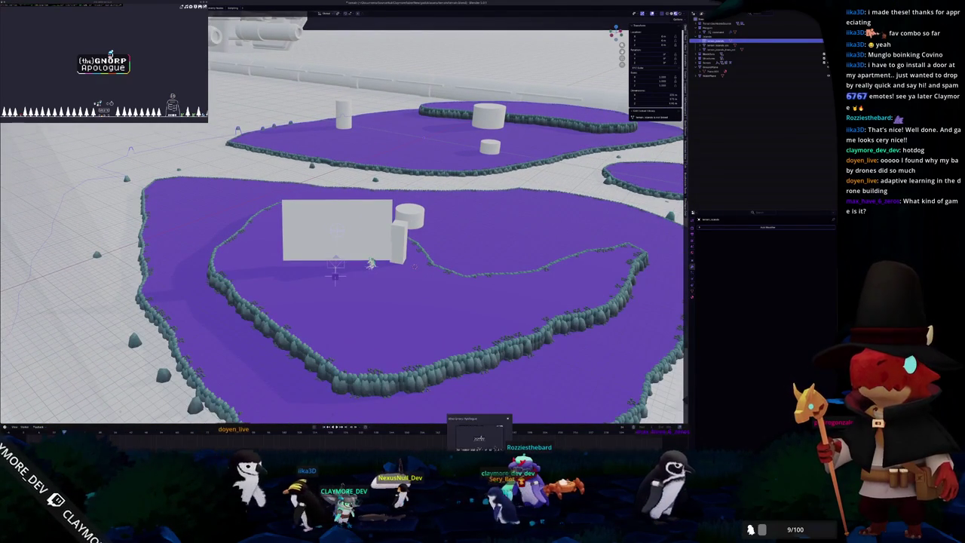
key(alt+Tab)
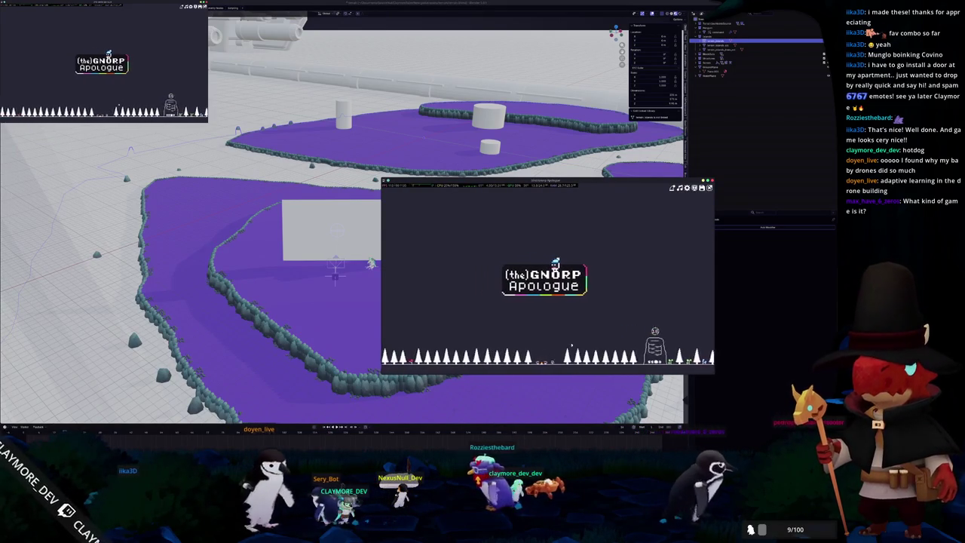
Step: Open the Talents panel and step through the first rows of talent descriptions
key(Tab)
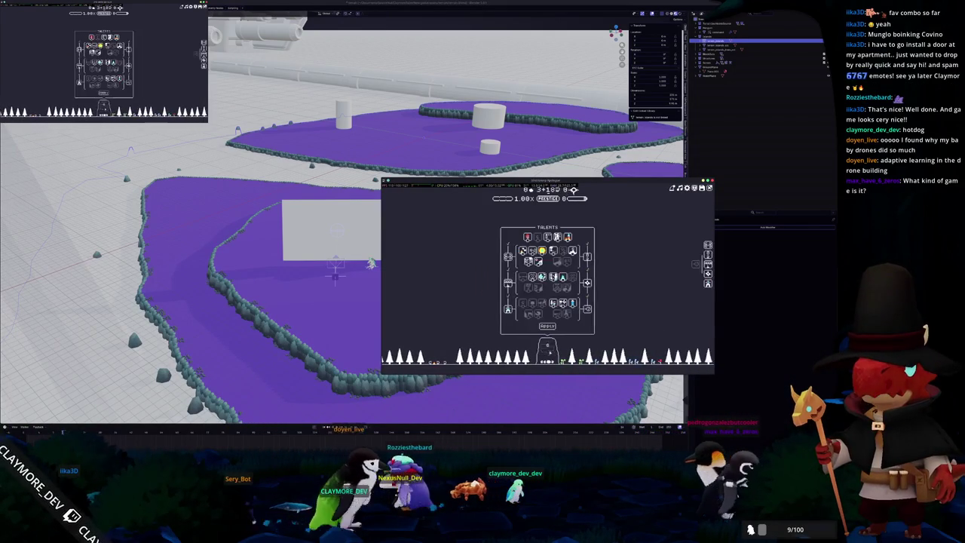
key(Right)
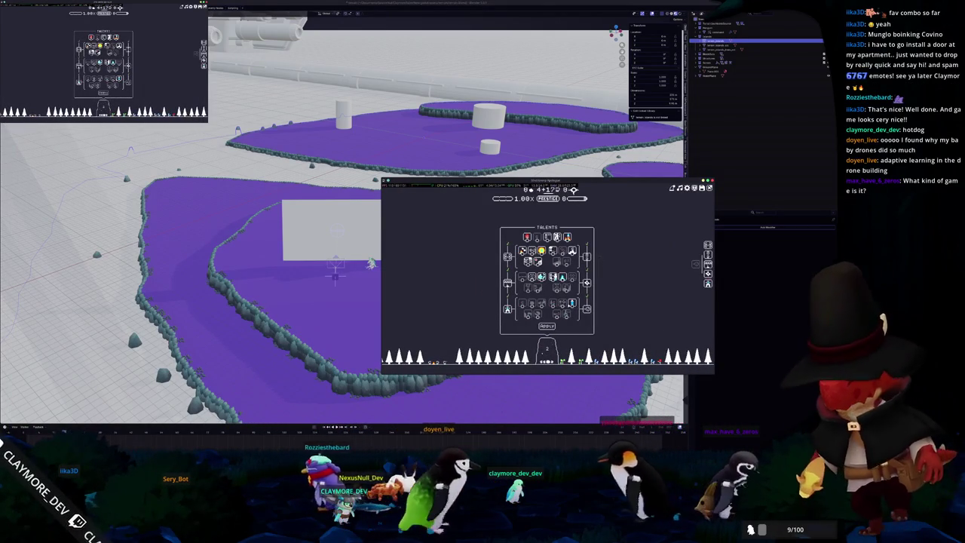
key(Right)
key(Right)
key(Right)
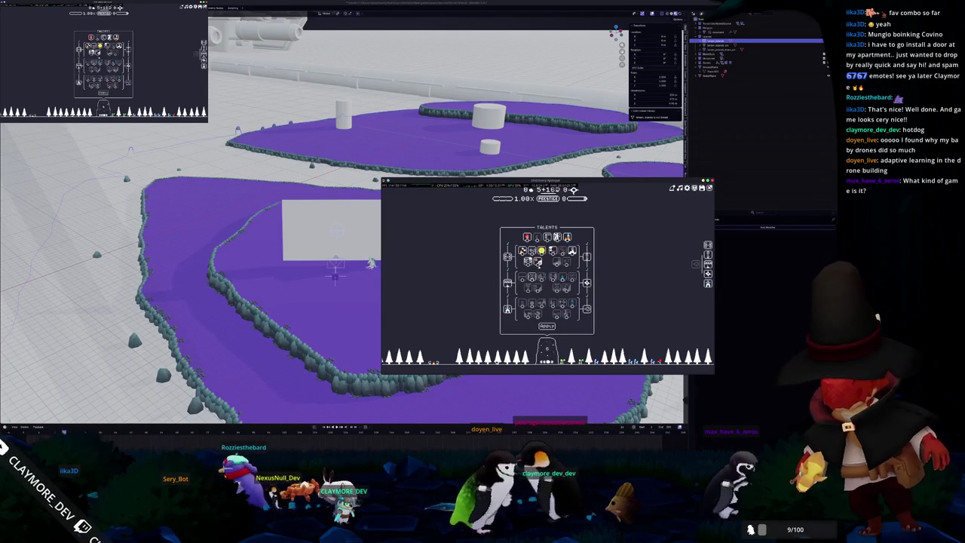
key(Right)
key(Right)
key(Right)
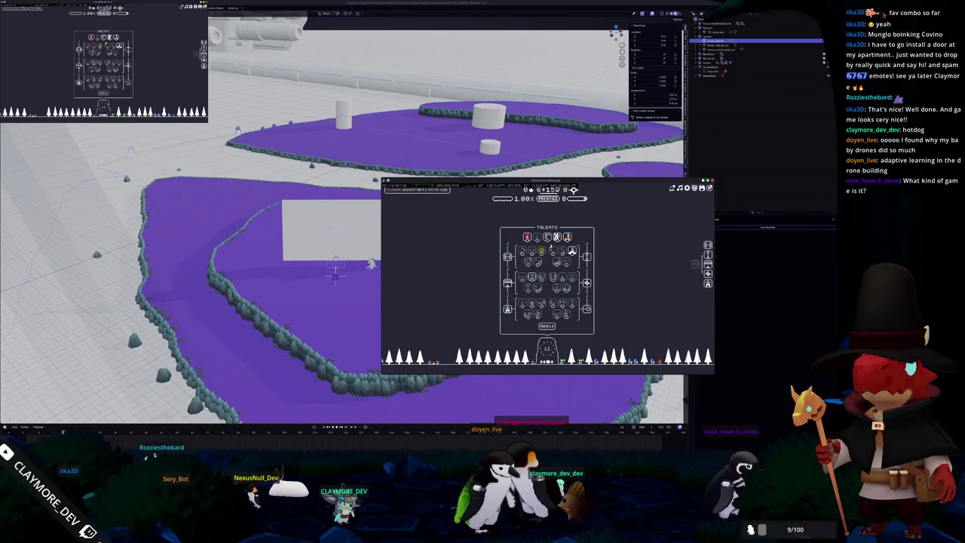
key(Down)
key(Down)
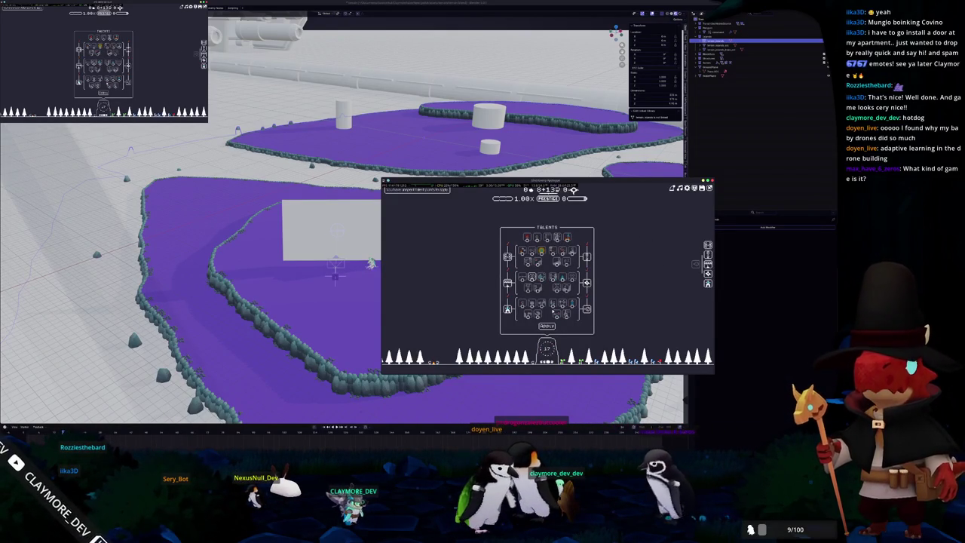
key(Left)
key(Left)
key(Right)
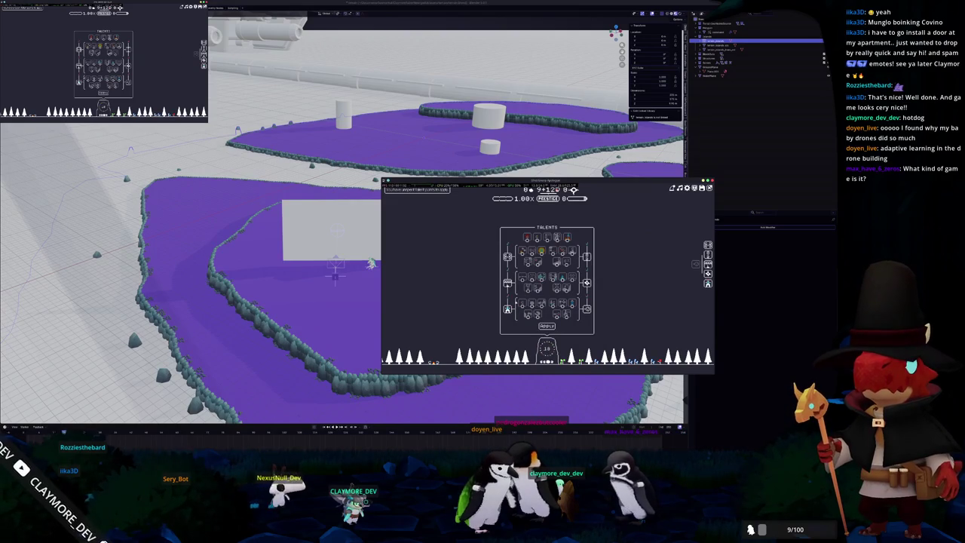
key(Down)
key(Left)
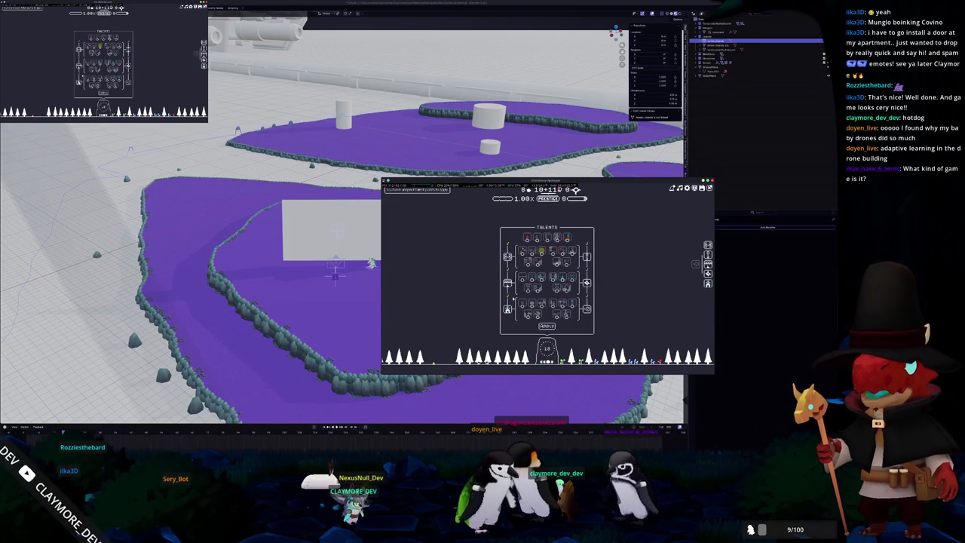
key(Right)
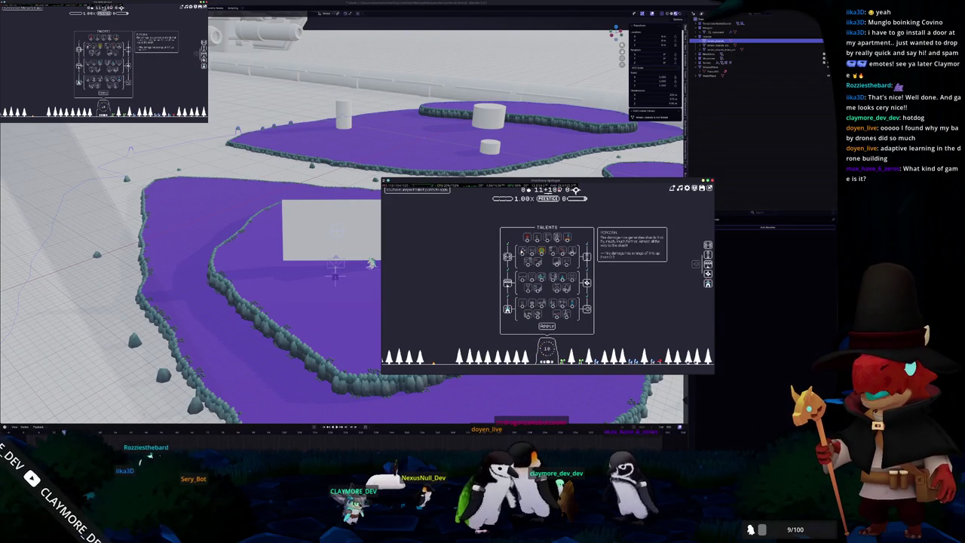
key(Right)
key(Right)
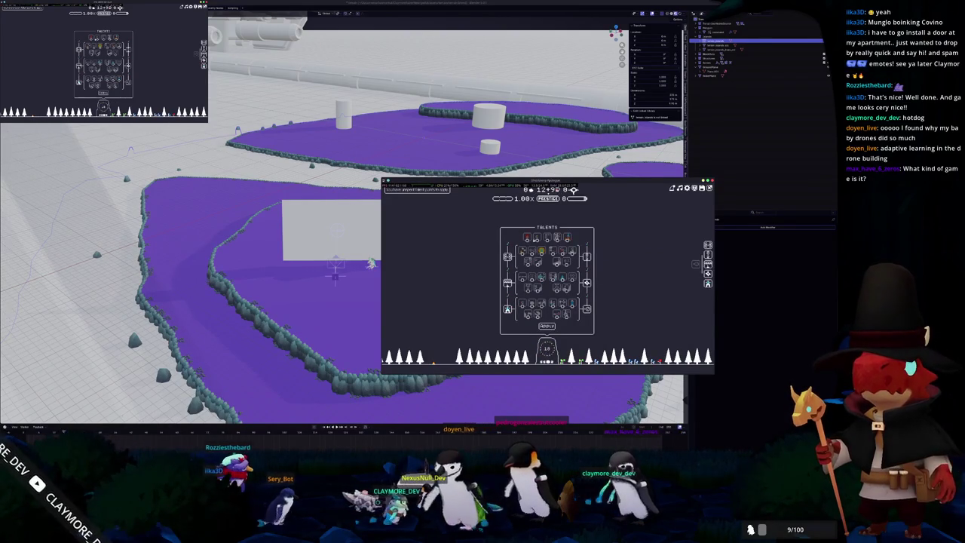
key(Right)
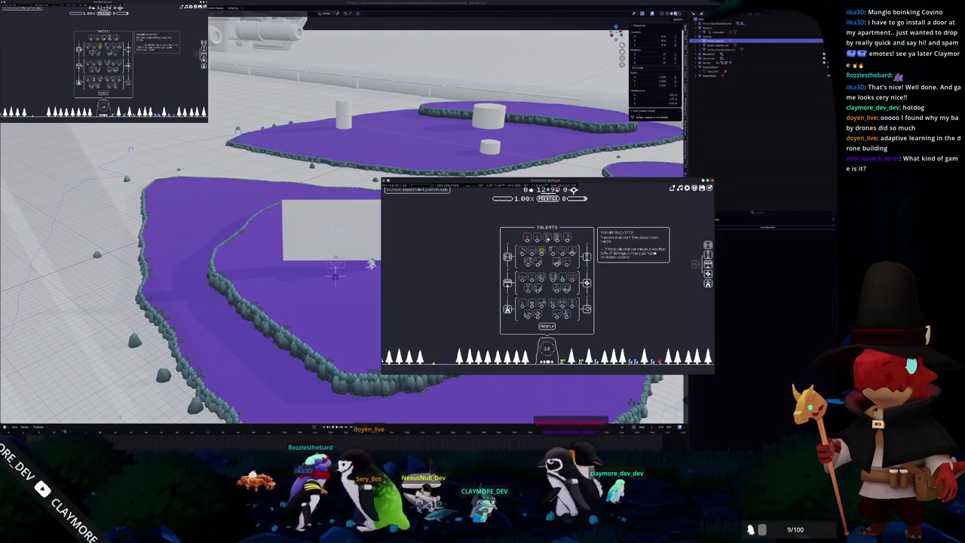
Step: Read the Motivation, Extra Hooks, Agitator, Drone Capacity, Vulnerability Enhancement and other talent descriptions
key(Right)
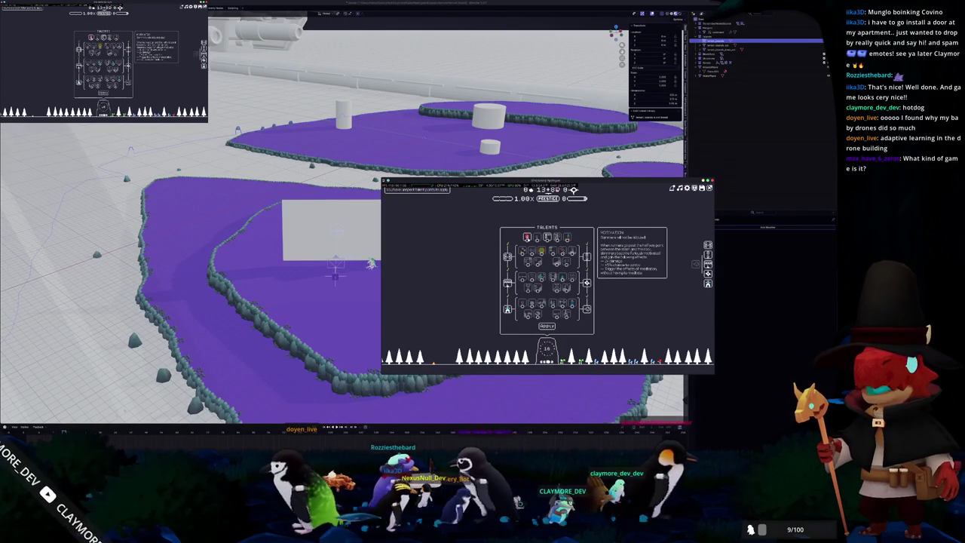
key(Right)
key(Right)
key(Right)
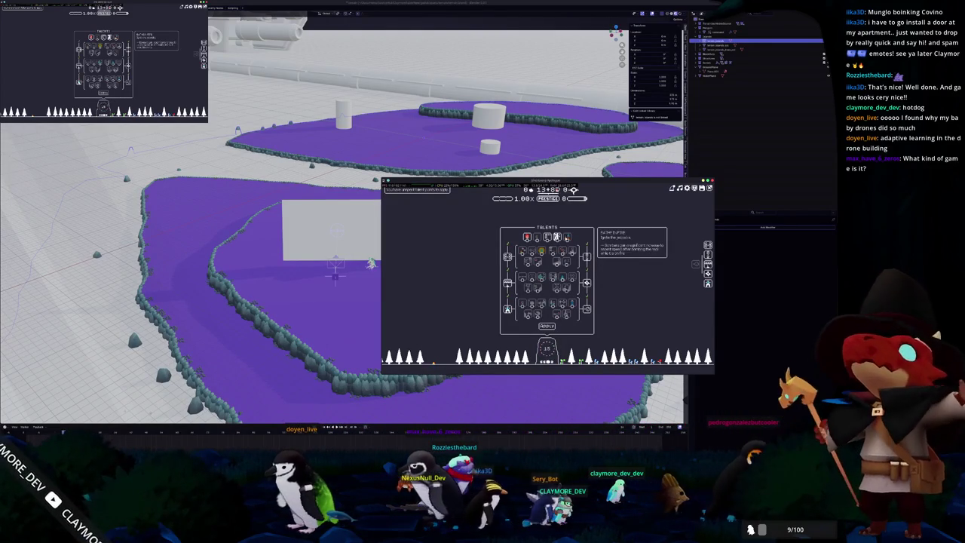
key(Right)
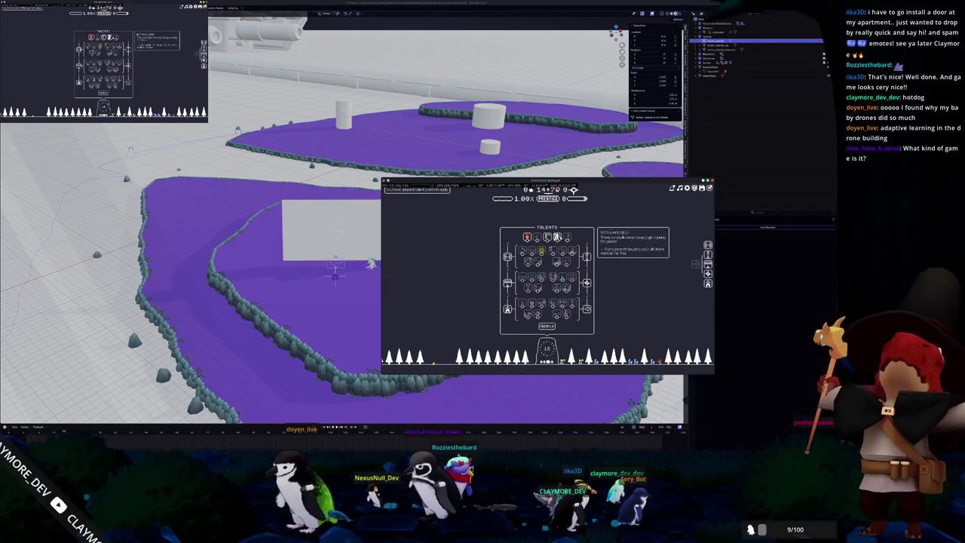
key(Right)
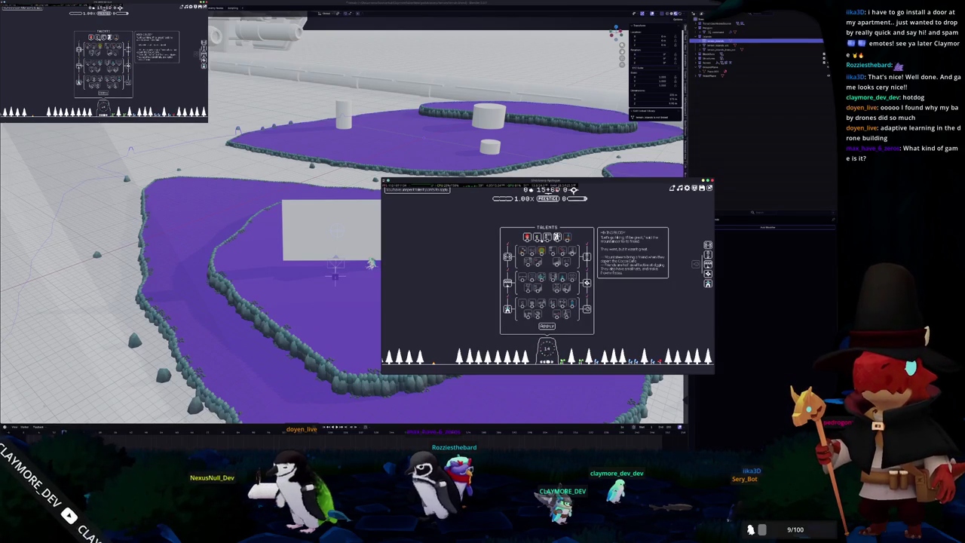
key(Right)
key(Right)
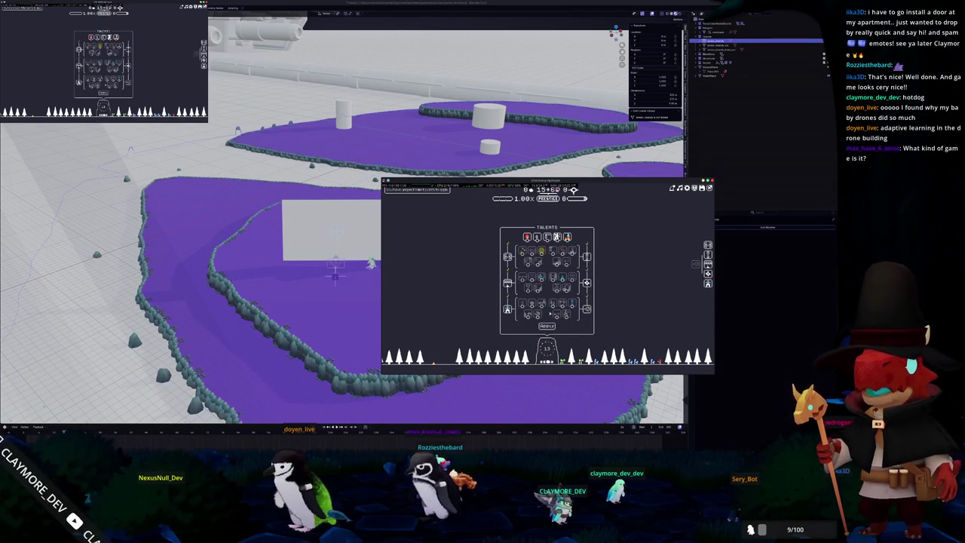
key(Right)
key(Right)
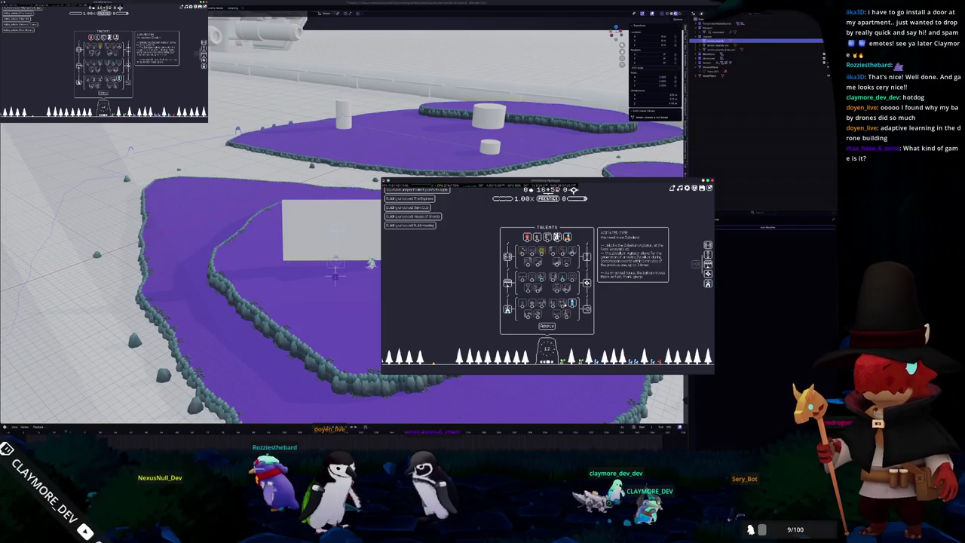
key(Right)
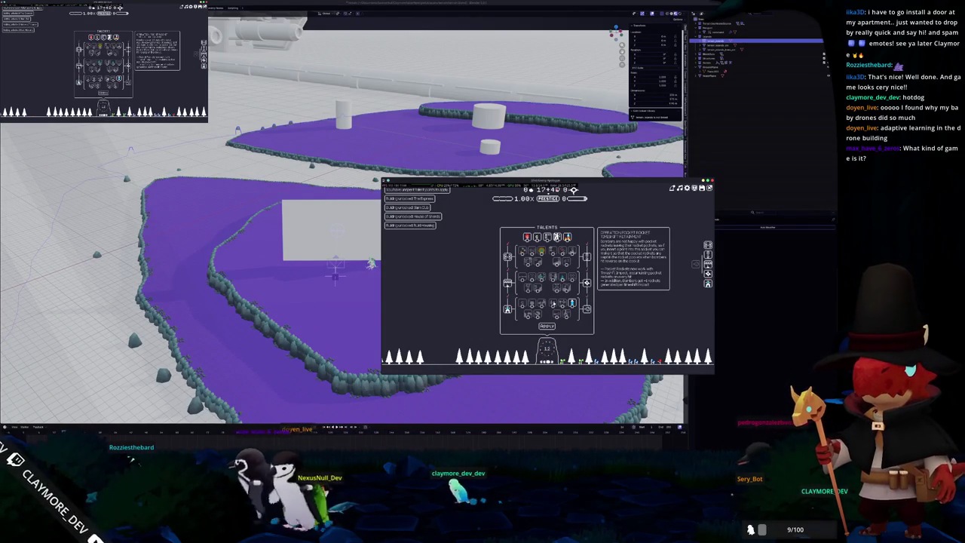
key(Right)
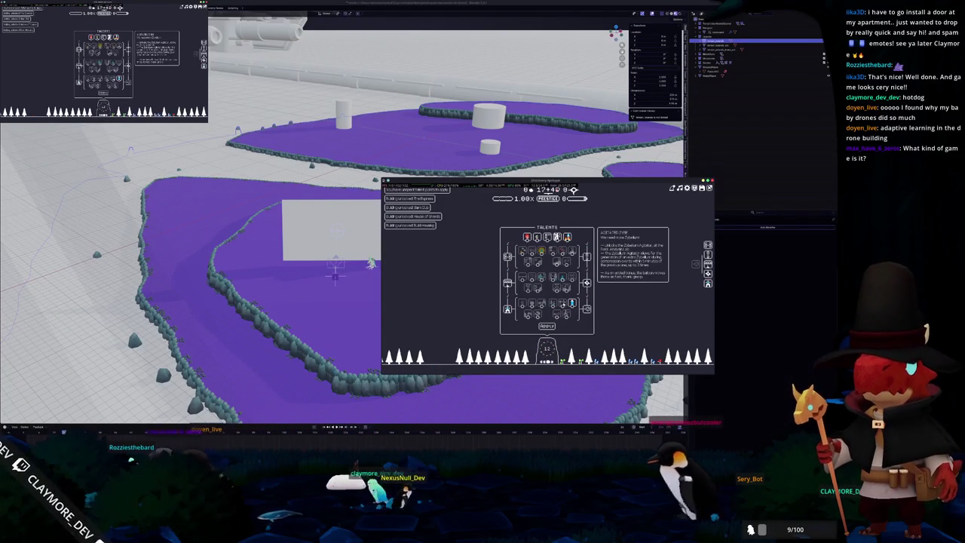
key(Right)
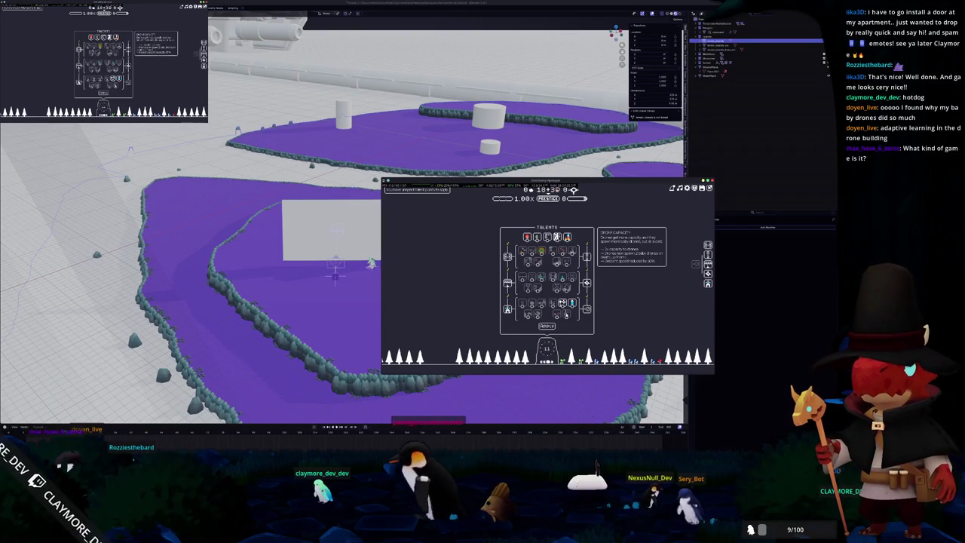
key(Right)
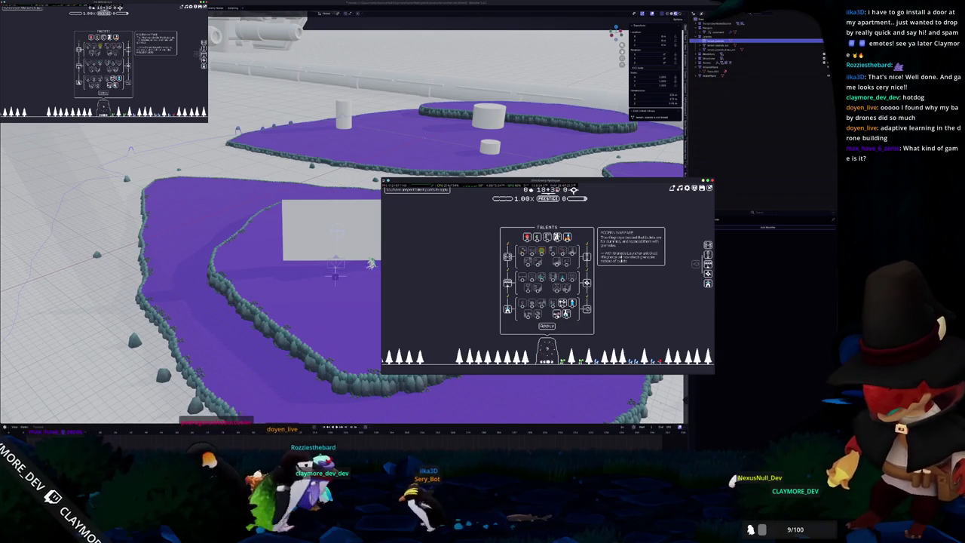
key(Right)
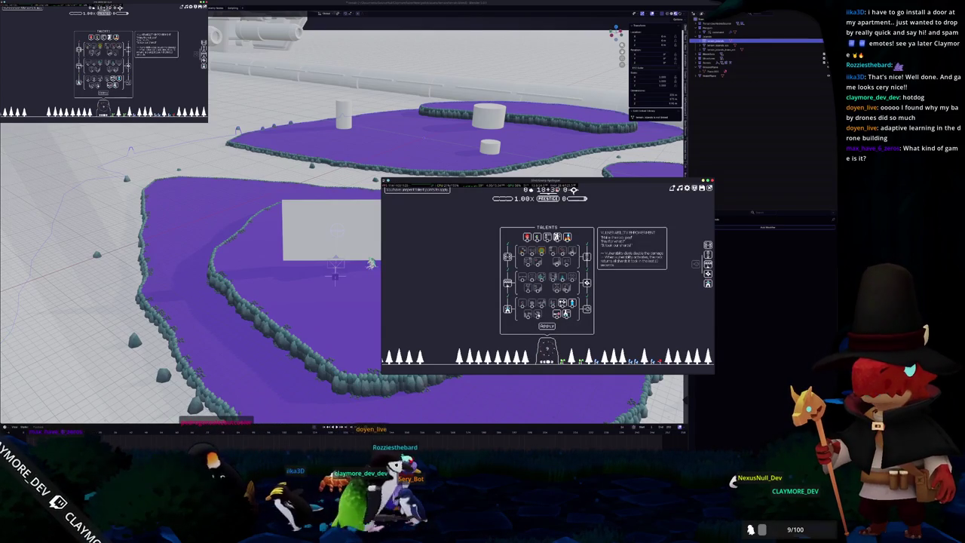
key(Right)
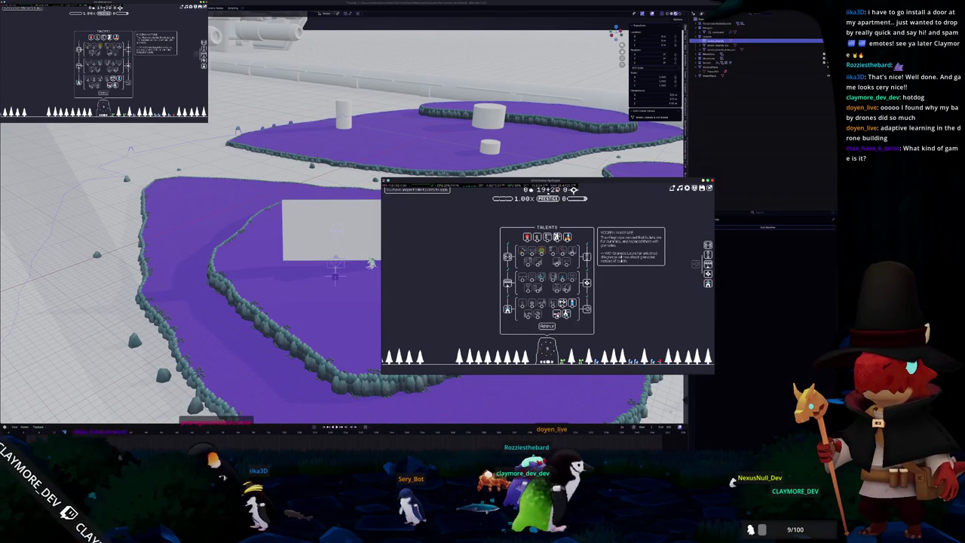
key(Right)
key(Right)
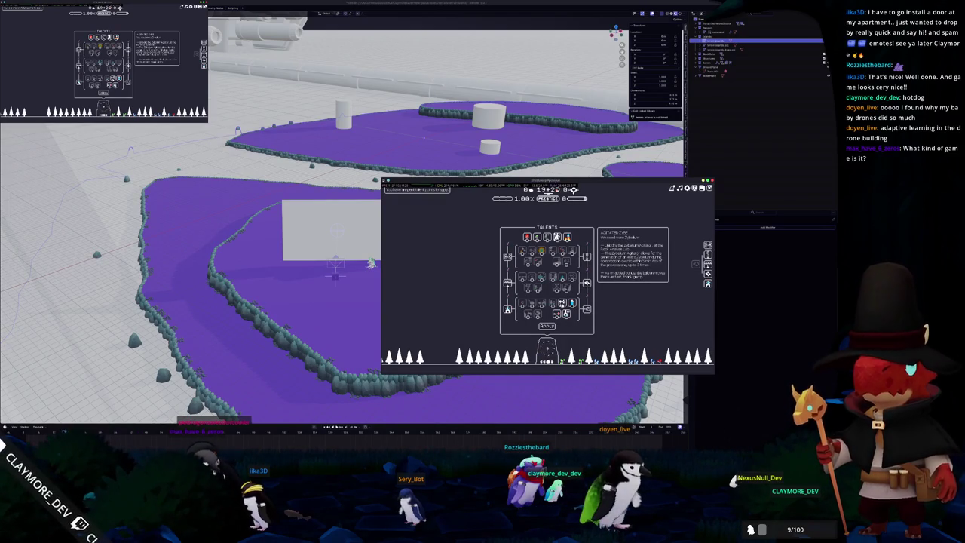
key(Right)
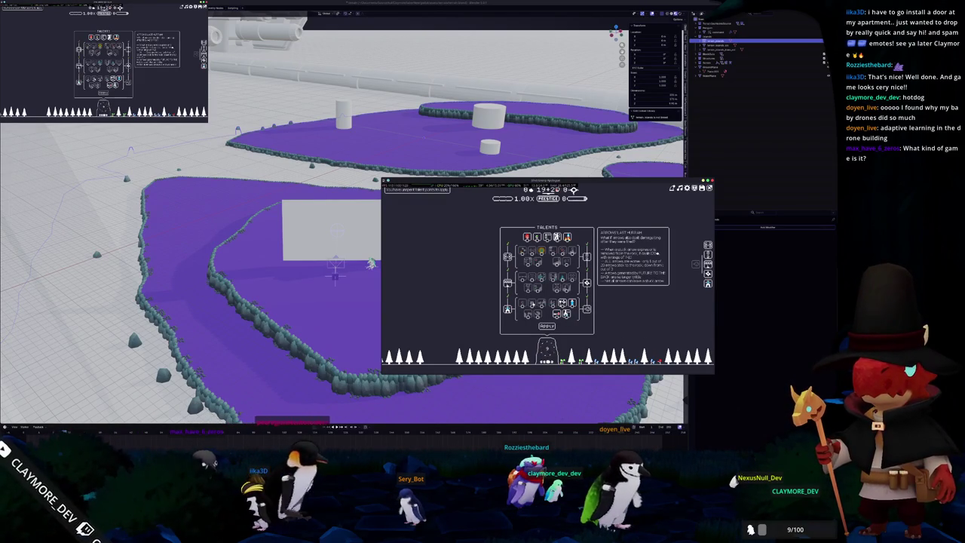
key(Right)
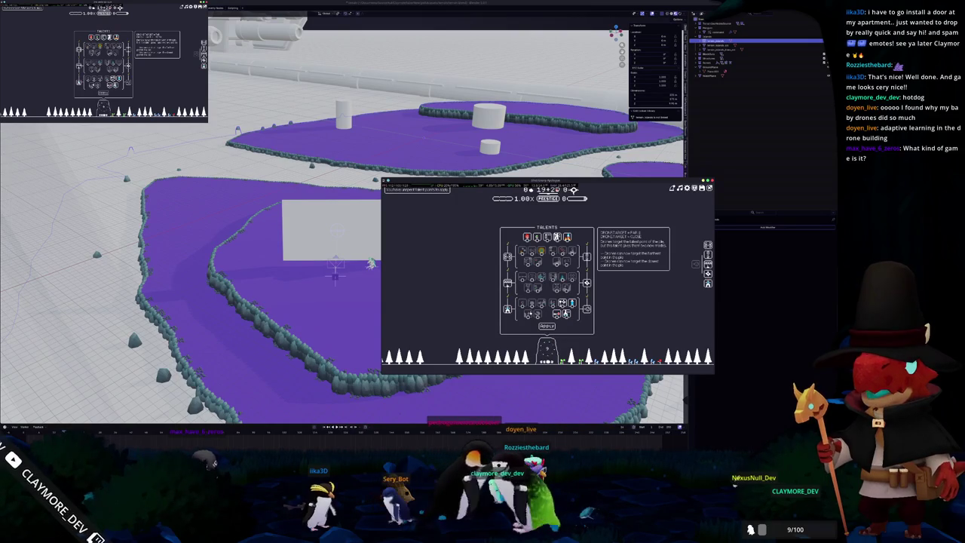
key(Right)
key(Right)
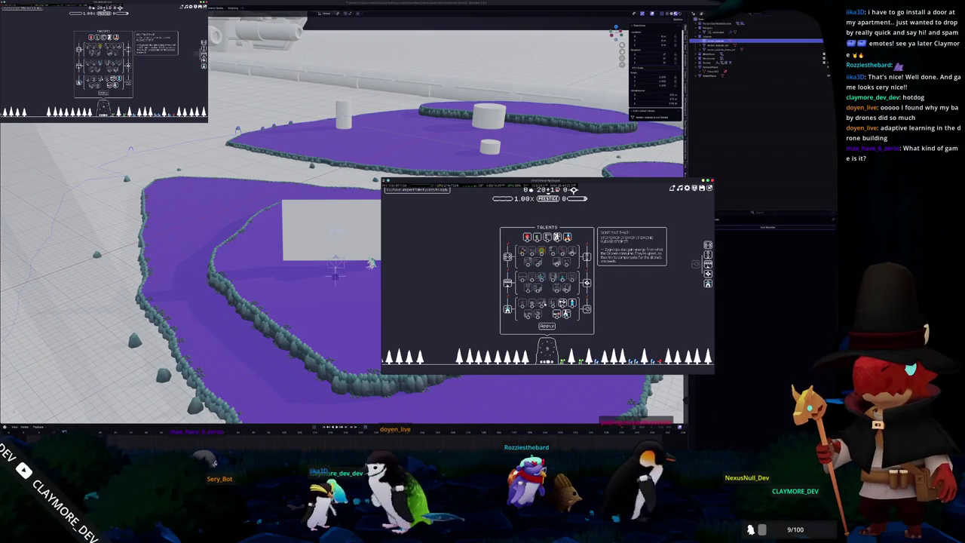
key(Right)
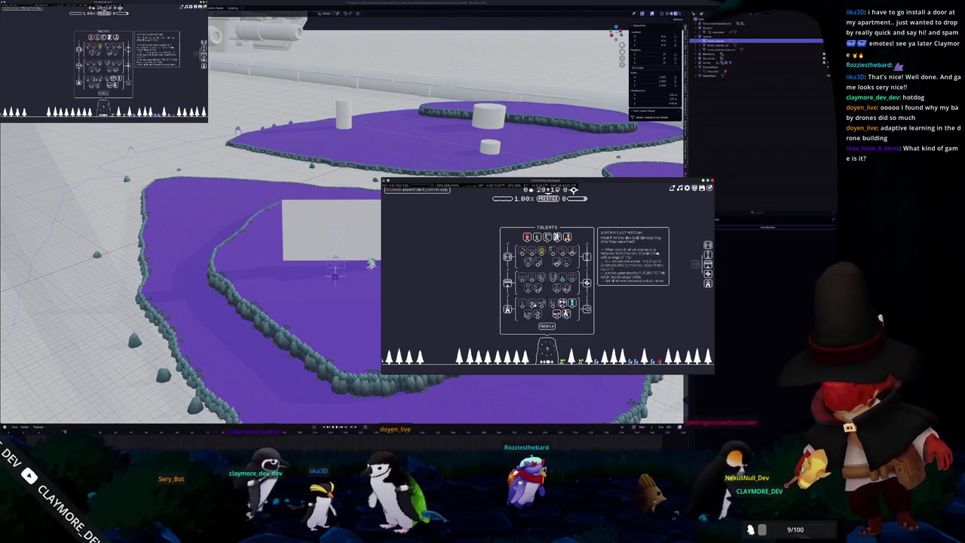
key(Right)
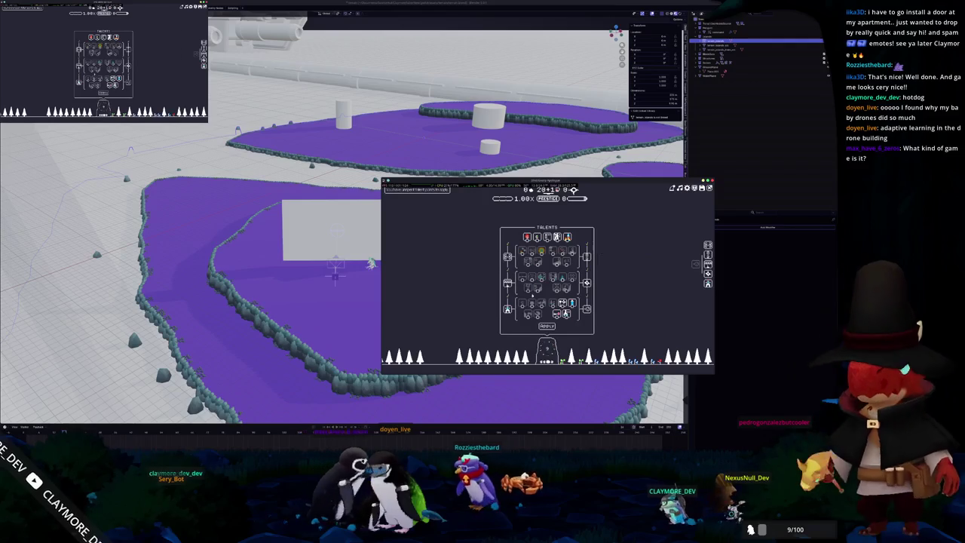
key(Right)
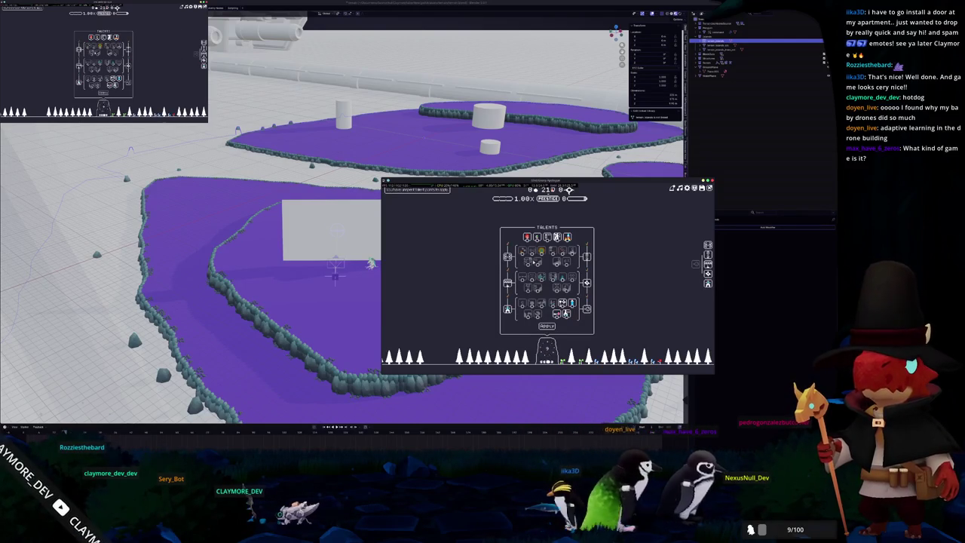
Step: Pick talents in the top rows of the Talents tree and check the Apply button's tooltip
mouse_move(528, 261)
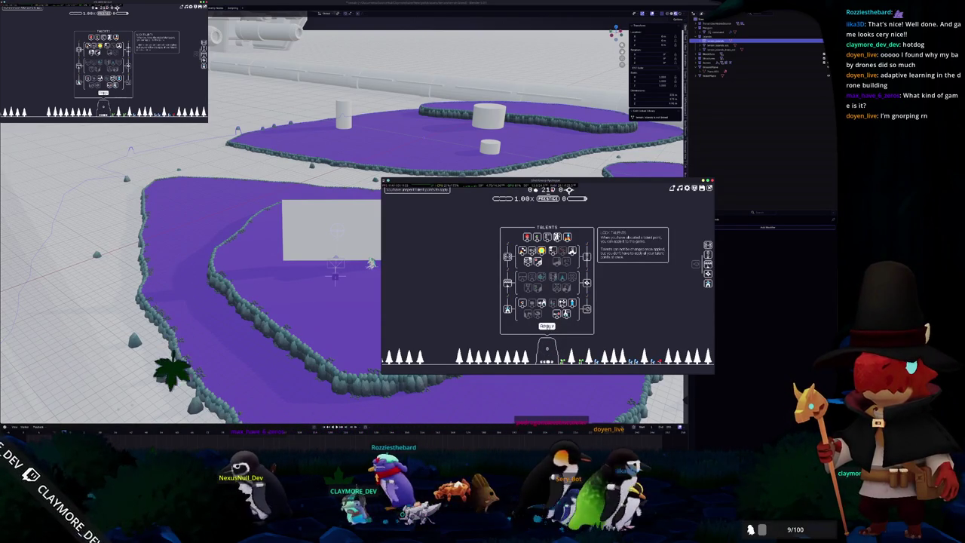
Step: Apply the selected talents and close the Talents screen to start a fresh run
click(547, 326)
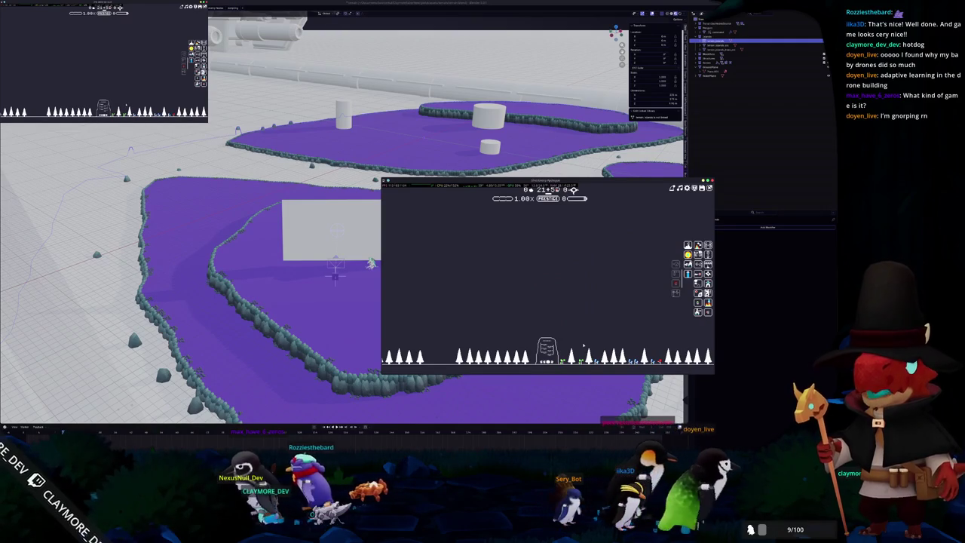
key(Escape)
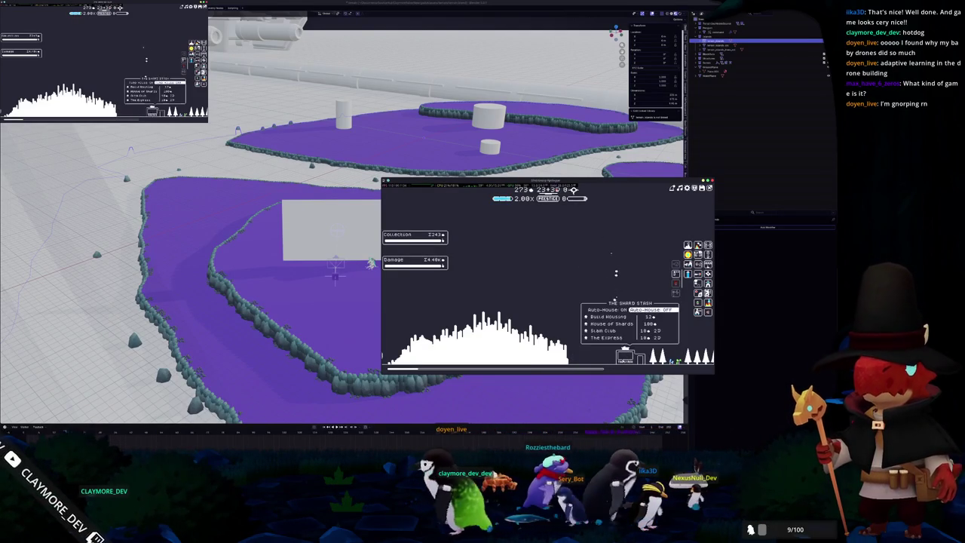
Step: Inspect the Shard Stash, The Express and Slam Club info panels, ending on Slam Club's upgrades
mouse_move(647, 329)
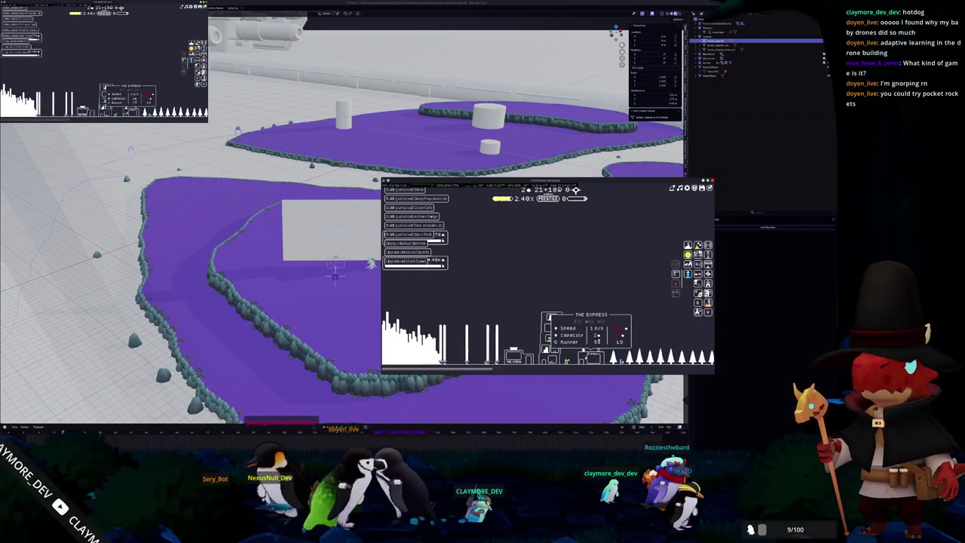
mouse_move(555, 332)
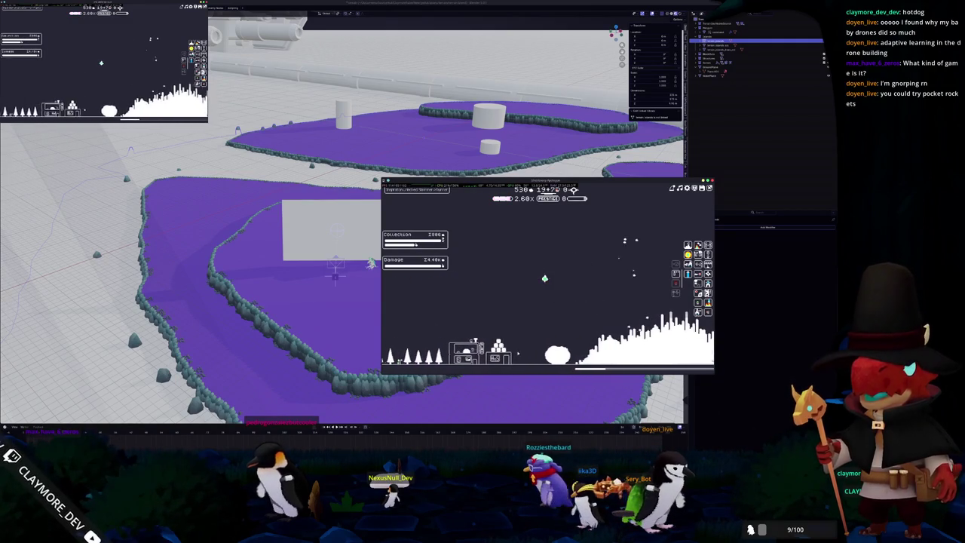
mouse_move(553, 279)
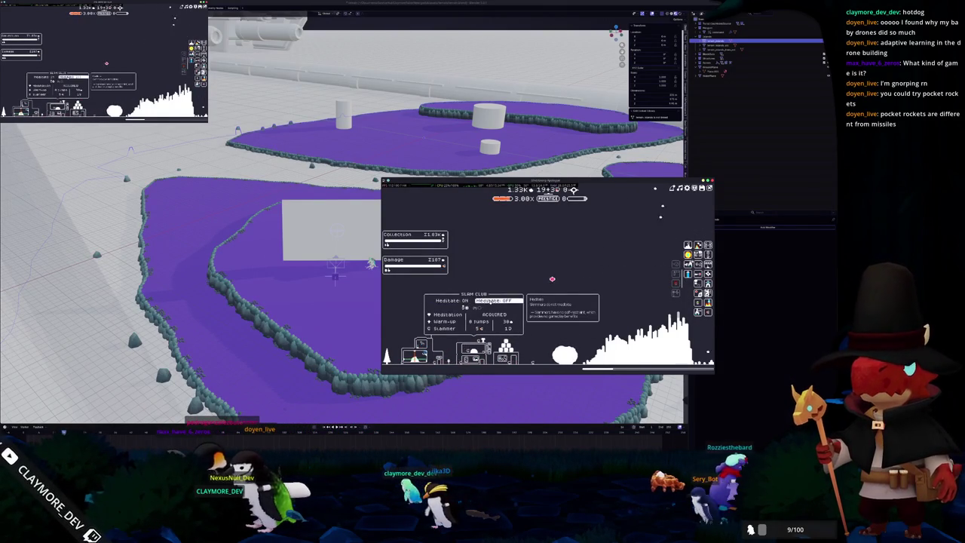
Step: Pan along the town, open the House of Shards build list, and check The Shard Stash details
mouse_move(552, 278)
mouse_down()
mouse_move(445, 278)
mouse_move(547, 279)
mouse_up()
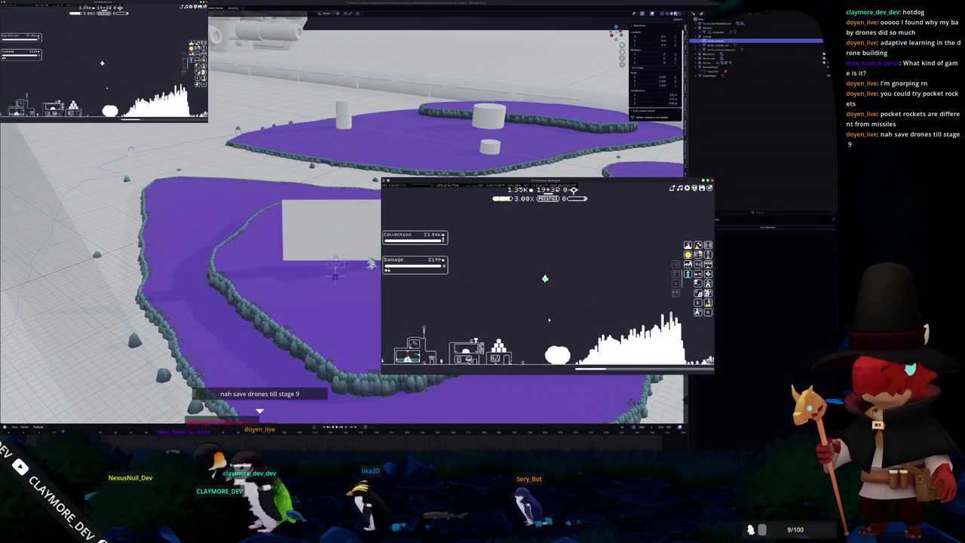
mouse_move(506, 329)
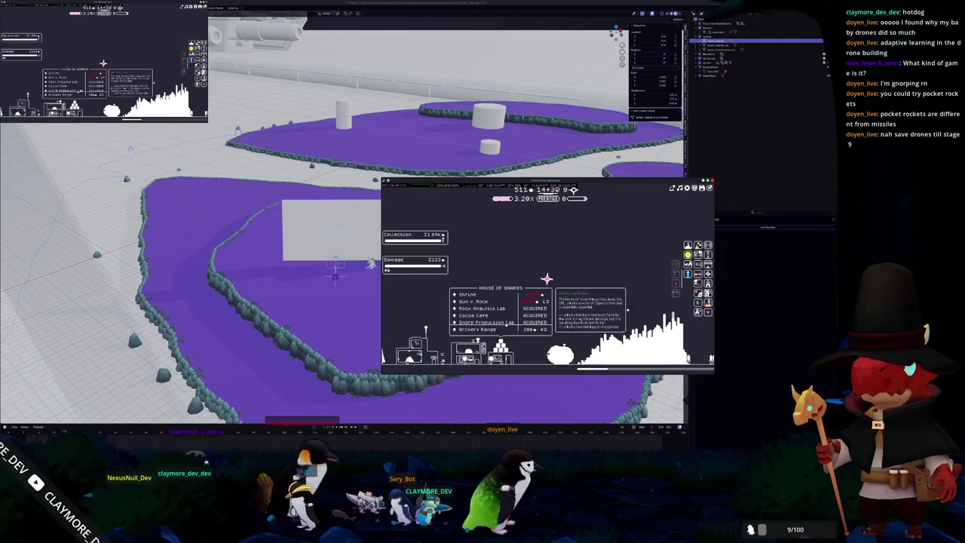
drag(547, 279, 653, 279)
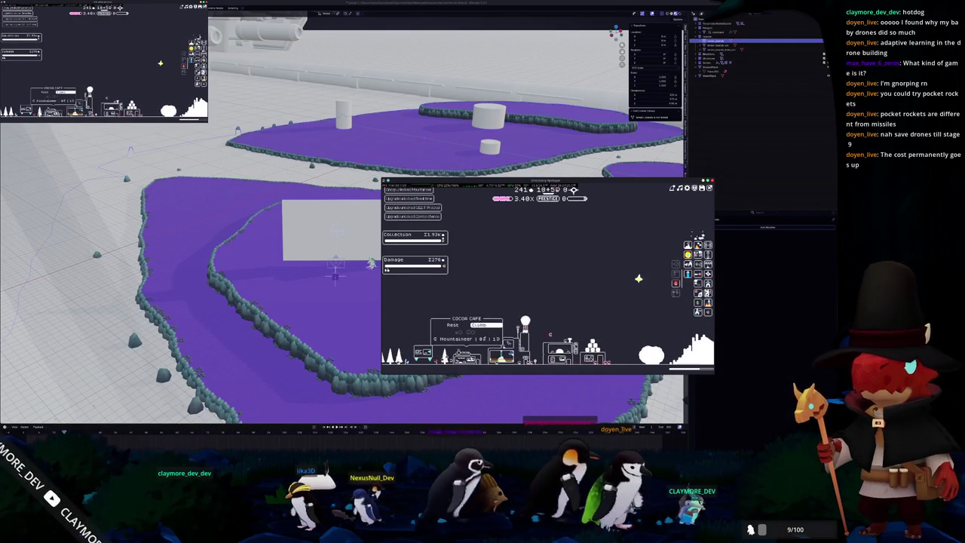
drag(639, 279, 469, 279)
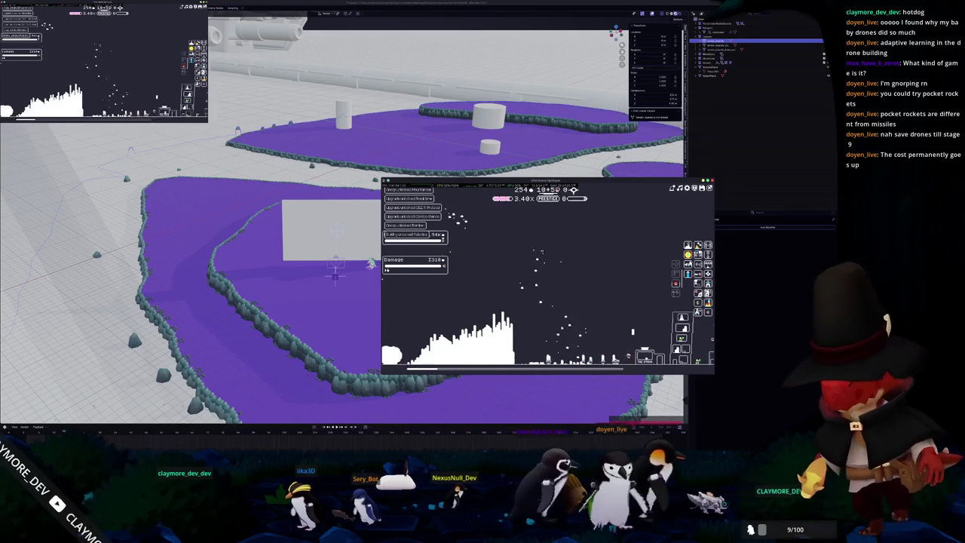
drag(394, 277, 483, 278)
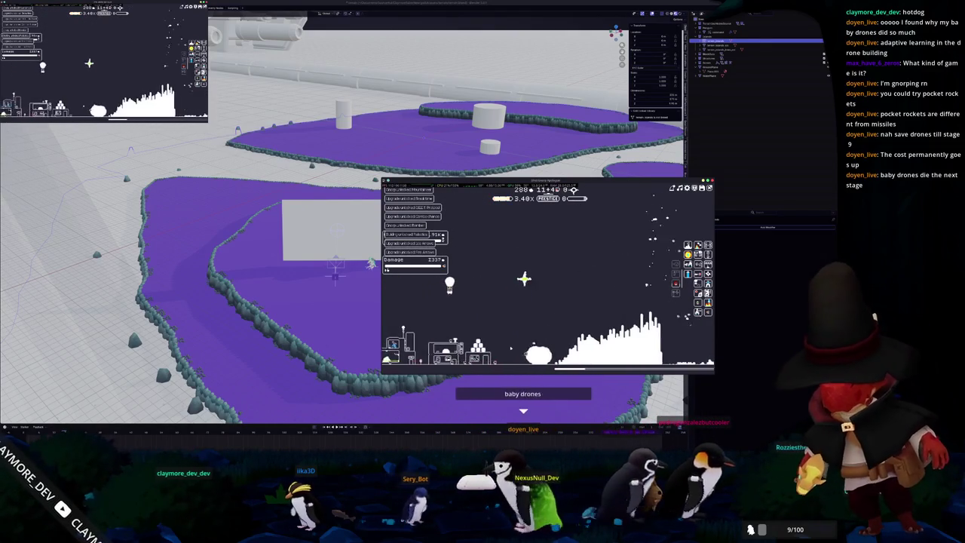
click(523, 276)
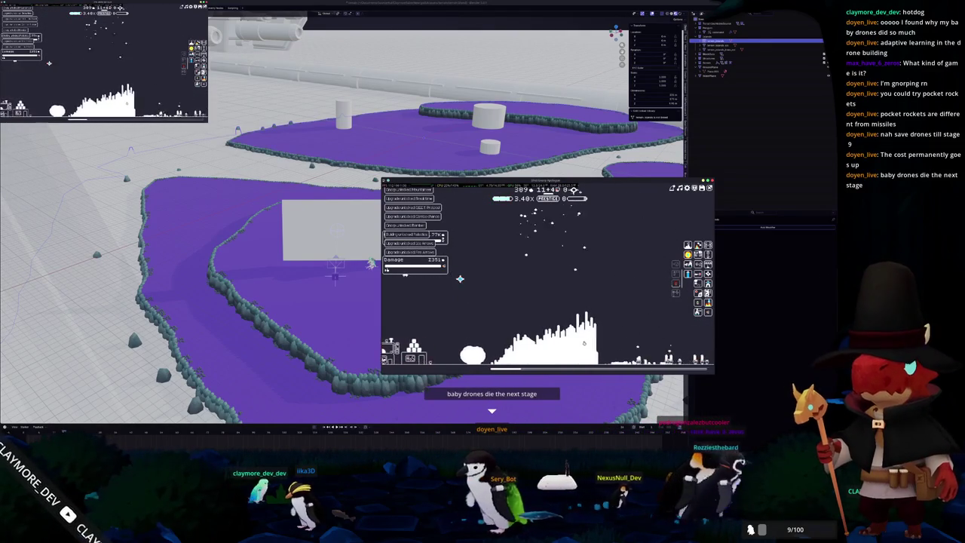
click(628, 355)
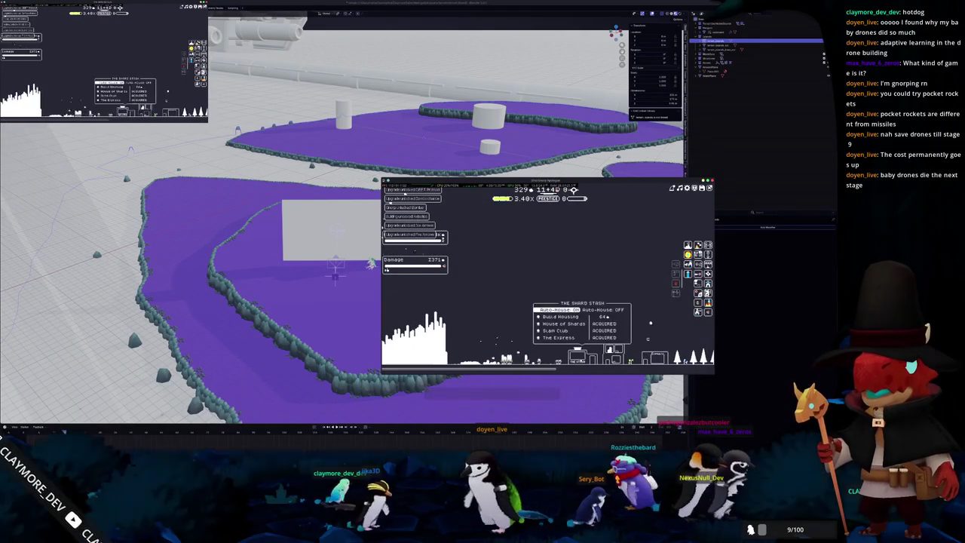
click(564, 328)
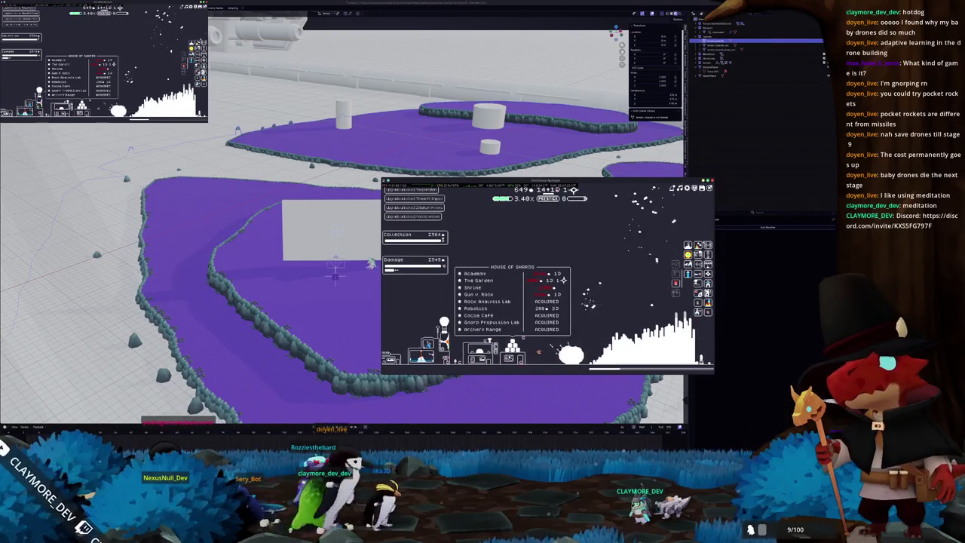
Step: View The Express building's details, then read The Stash info and the Drone Capacity upgrade tooltips
mouse_move(483, 308)
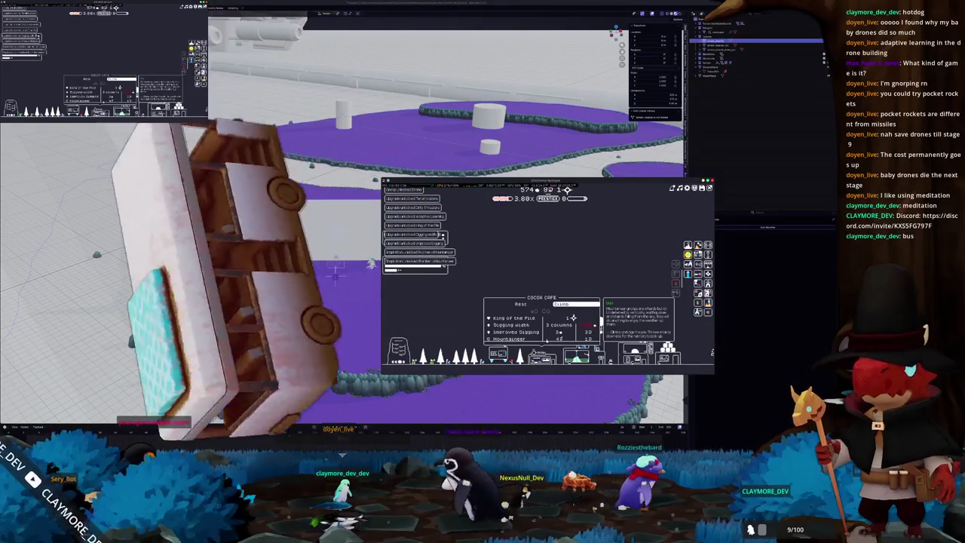
click(662, 308)
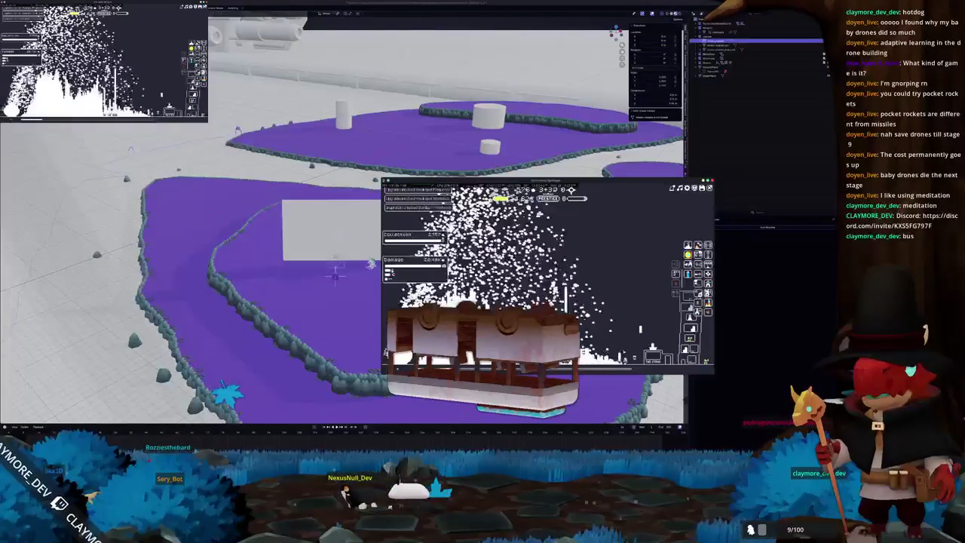
mouse_move(653, 355)
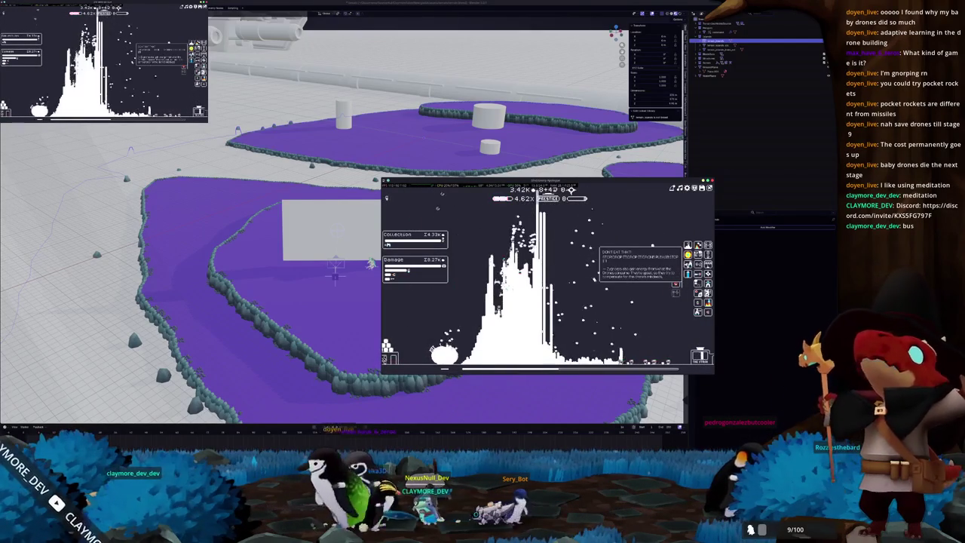
mouse_move(698, 253)
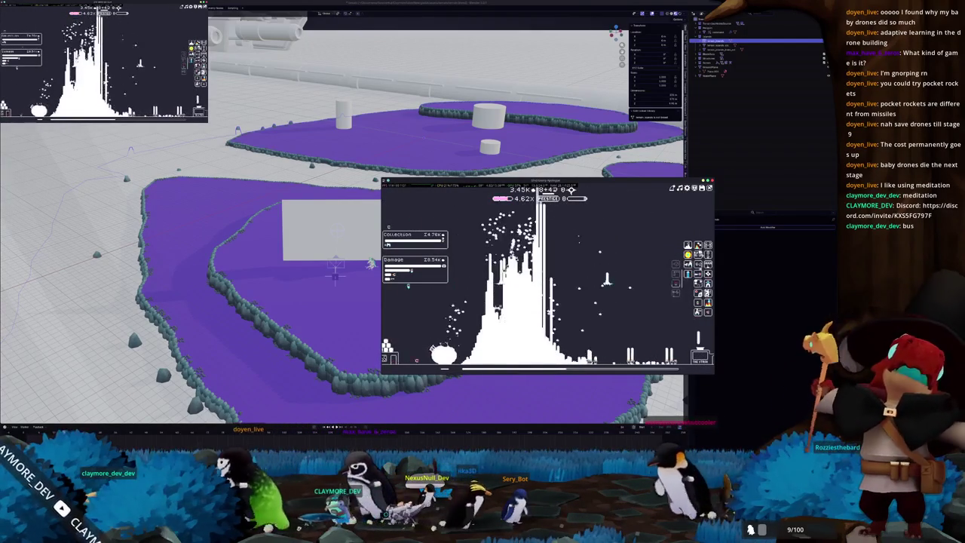
mouse_move(707, 283)
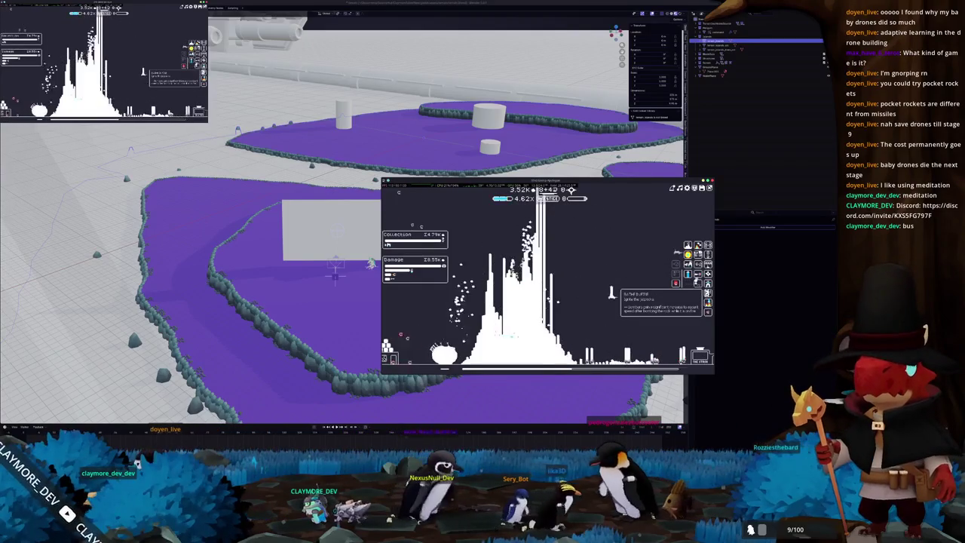
Step: Pan the town past the Rock Analysis Lab to bring the buildings into view
mouse_move(445, 221)
mouse_down()
mouse_move(615, 221)
mouse_move(503, 260)
mouse_up()
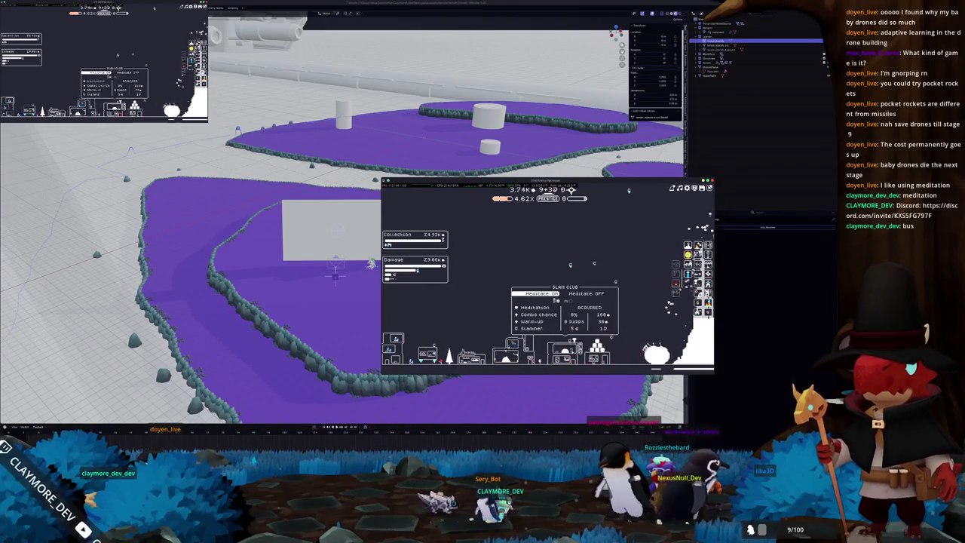
drag(570, 264, 641, 254)
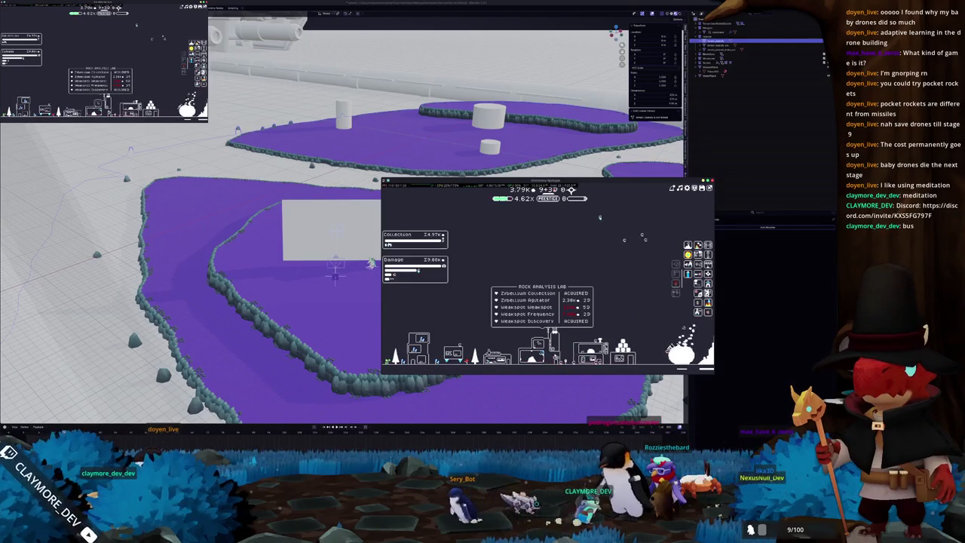
mouse_move(558, 300)
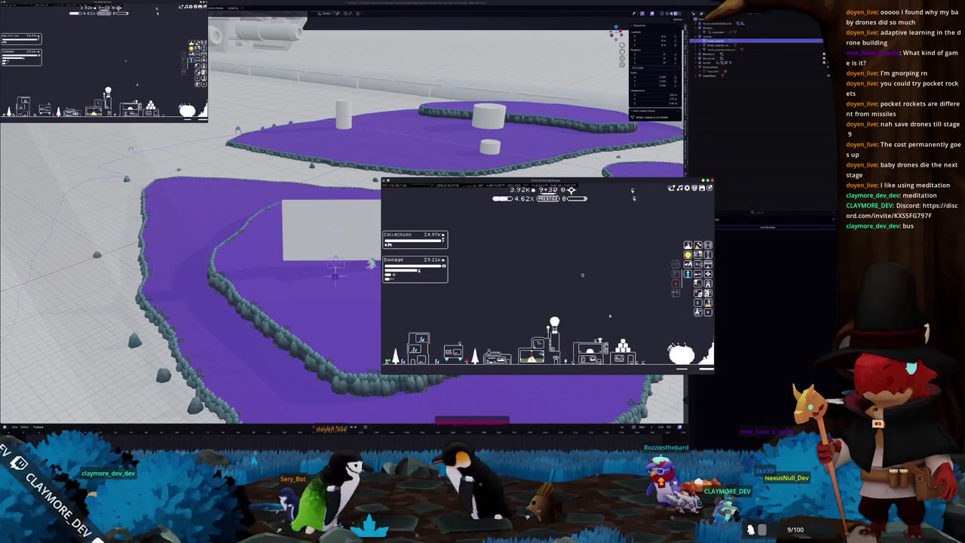
drag(558, 300, 531, 327)
Step: Check The Shard Stash and The Express details, then view the Robotics building's upgrades, including Dirty Thrusters
click(620, 320)
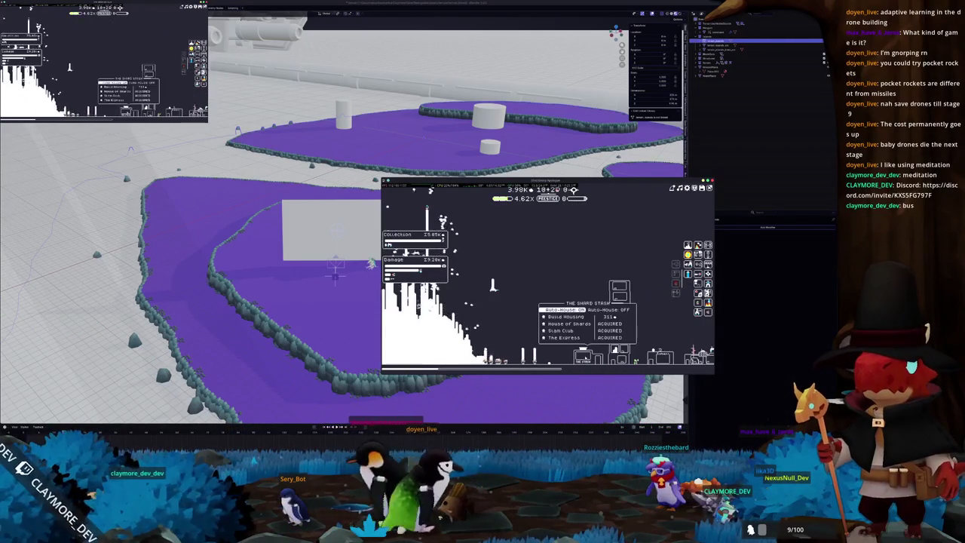
click(662, 354)
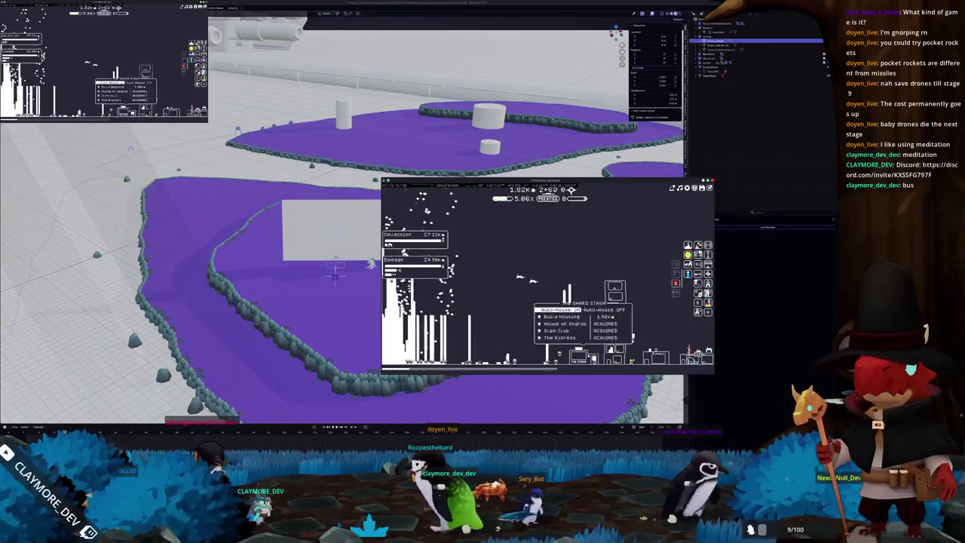
mouse_move(633, 337)
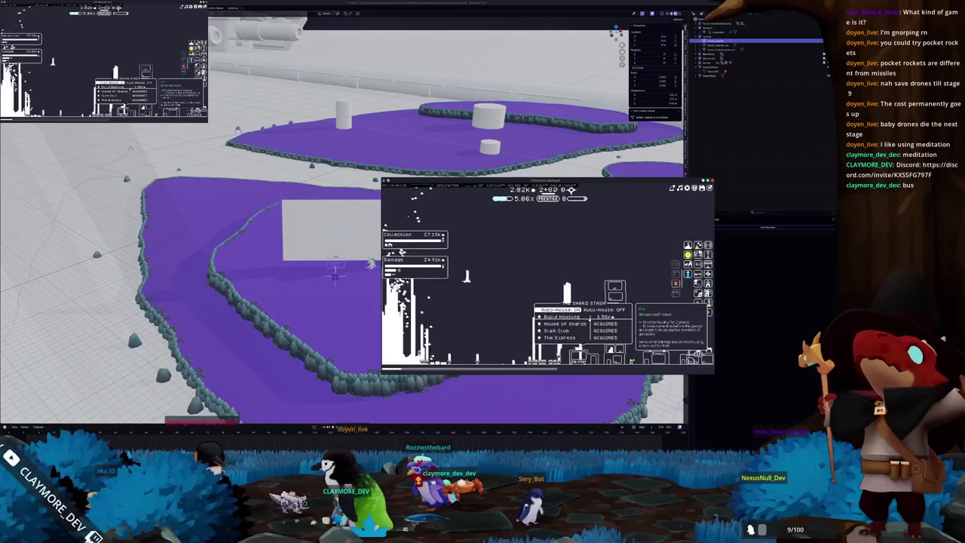
click(560, 338)
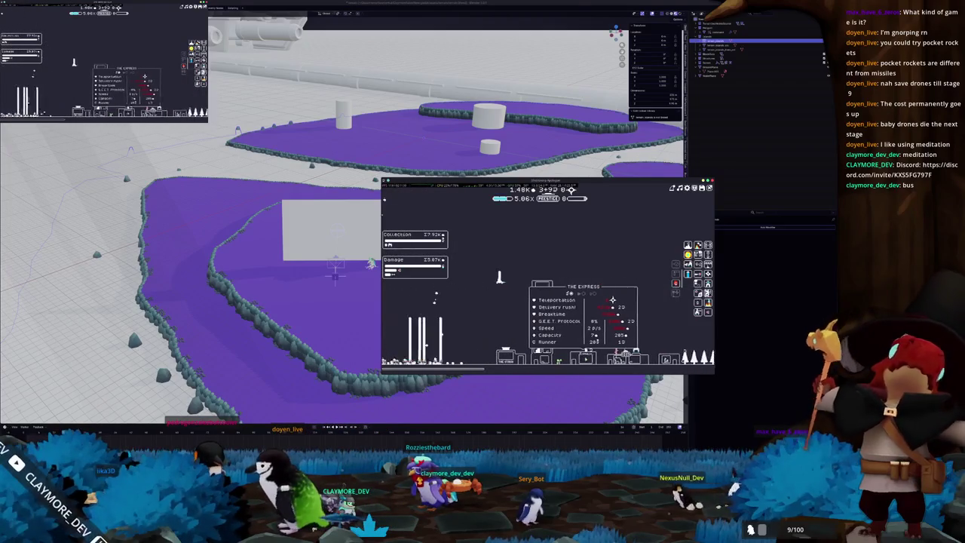
mouse_move(670, 313)
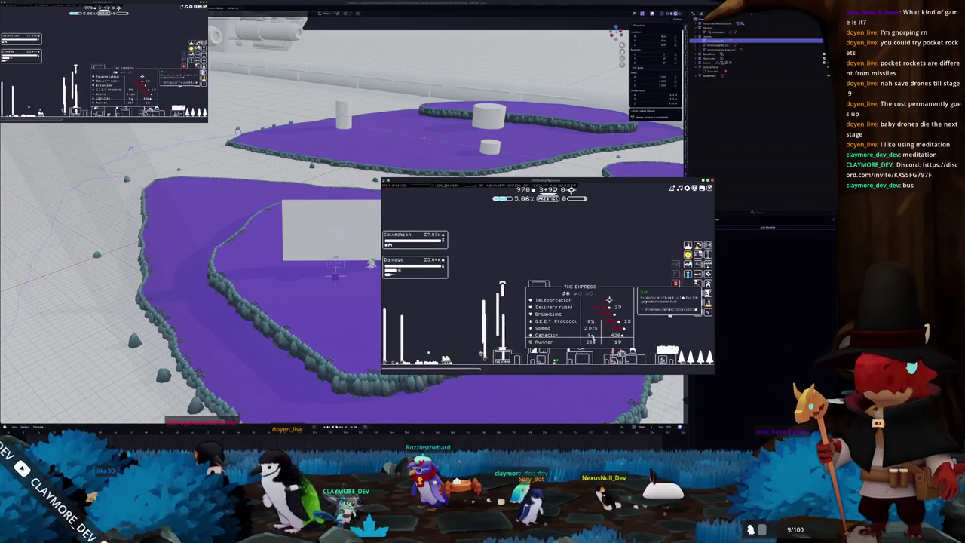
click(569, 339)
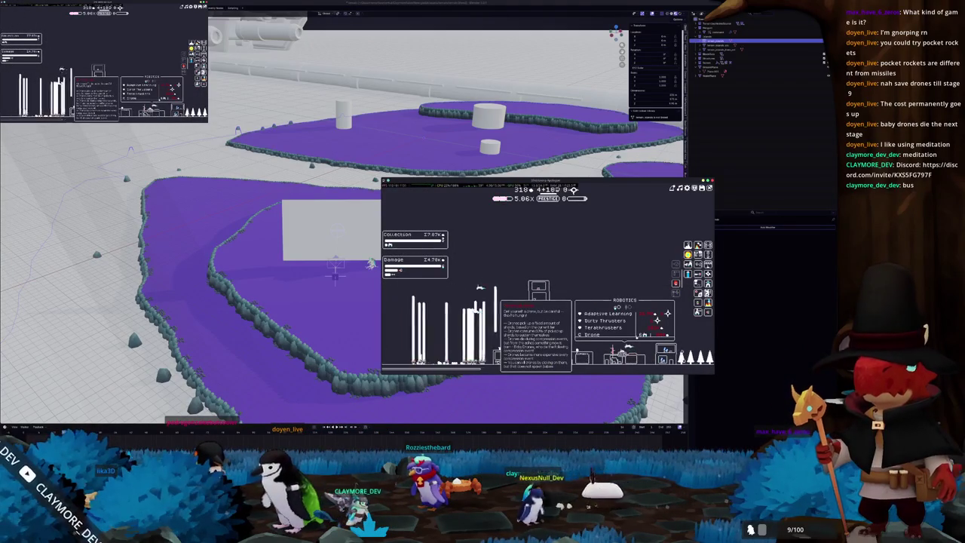
mouse_move(605, 321)
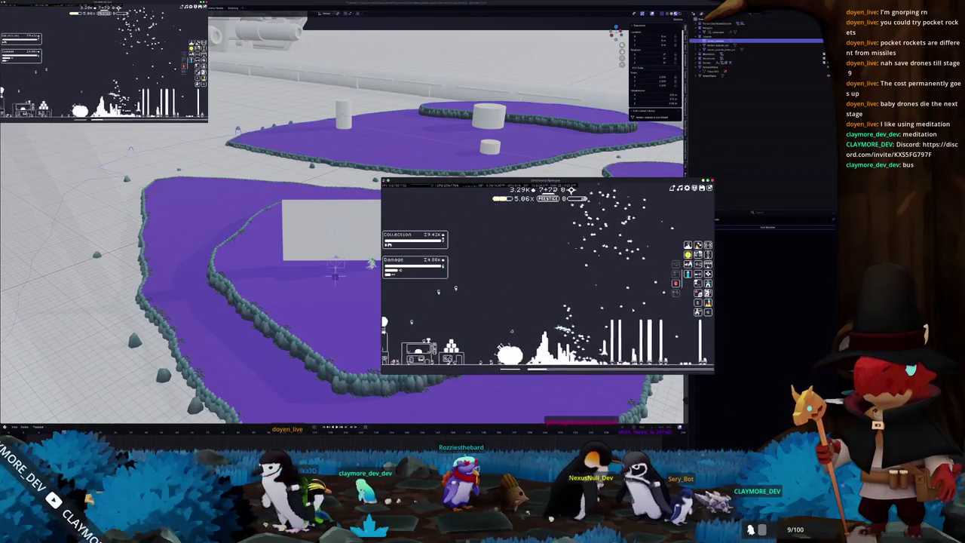
mouse_move(528, 347)
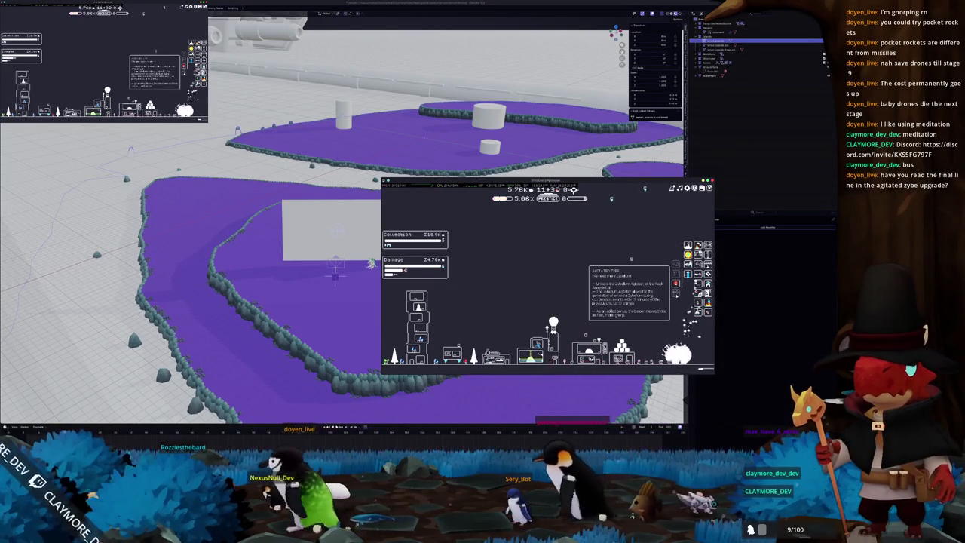
mouse_move(553, 332)
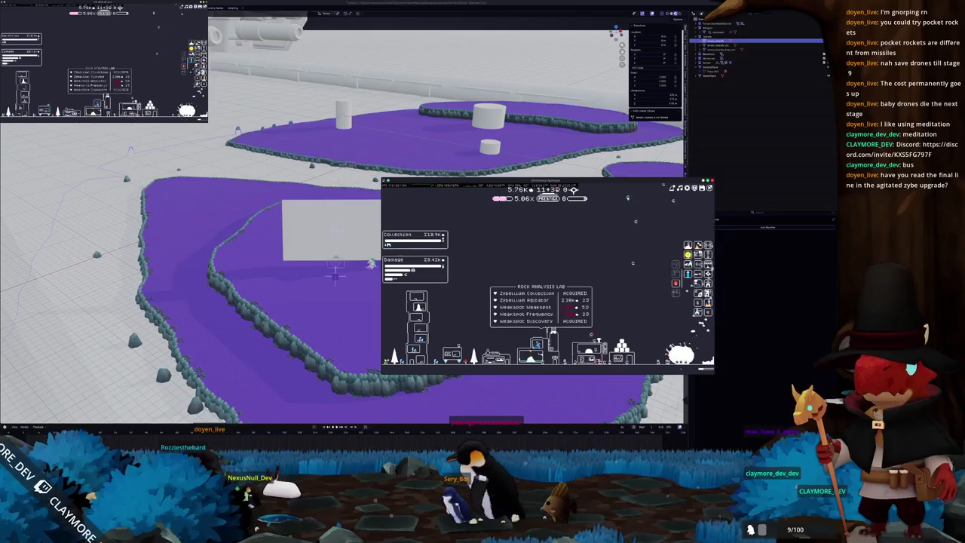
mouse_move(595, 347)
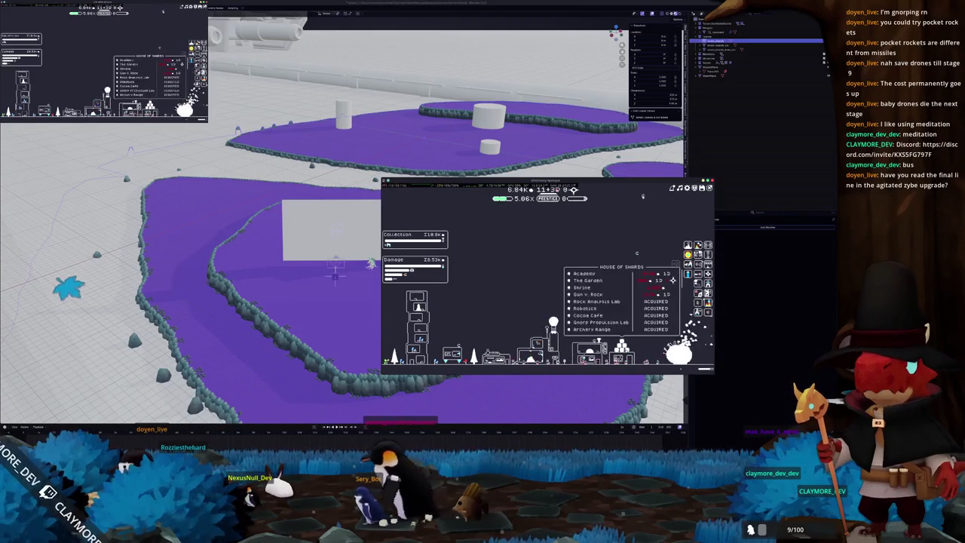
mouse_move(558, 328)
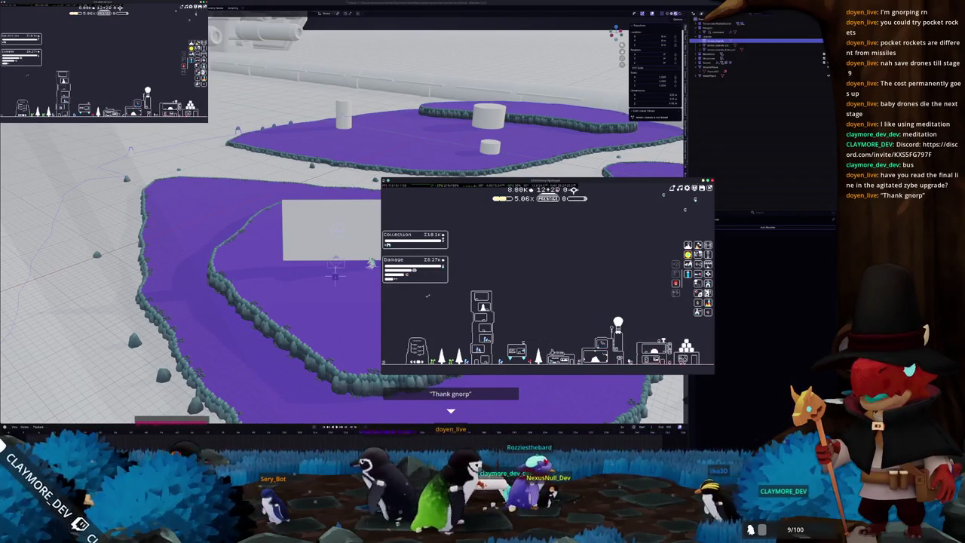
click(427, 295)
scroll(482, 317, left, 3)
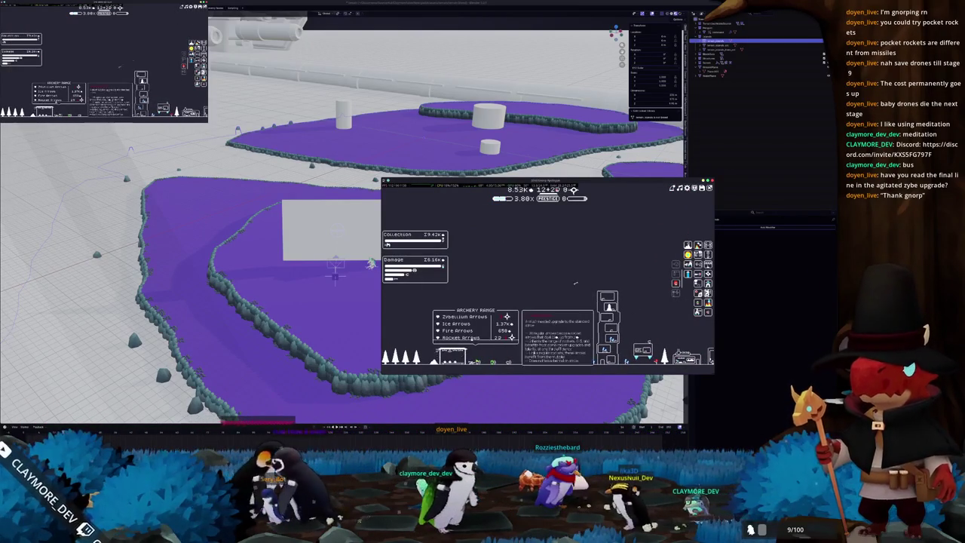
scroll(625, 267, left, 1)
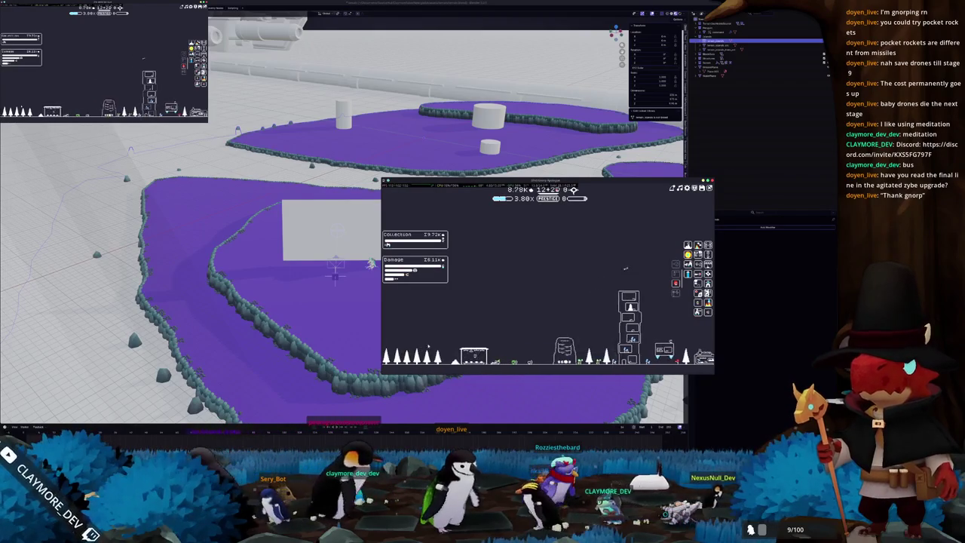
scroll(529, 330, right, 5)
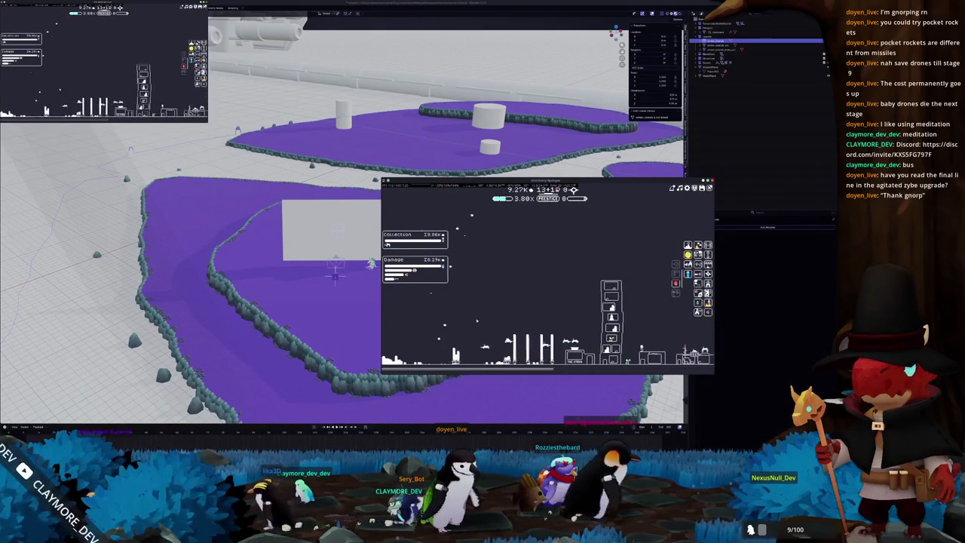
scroll(633, 317, right, 1)
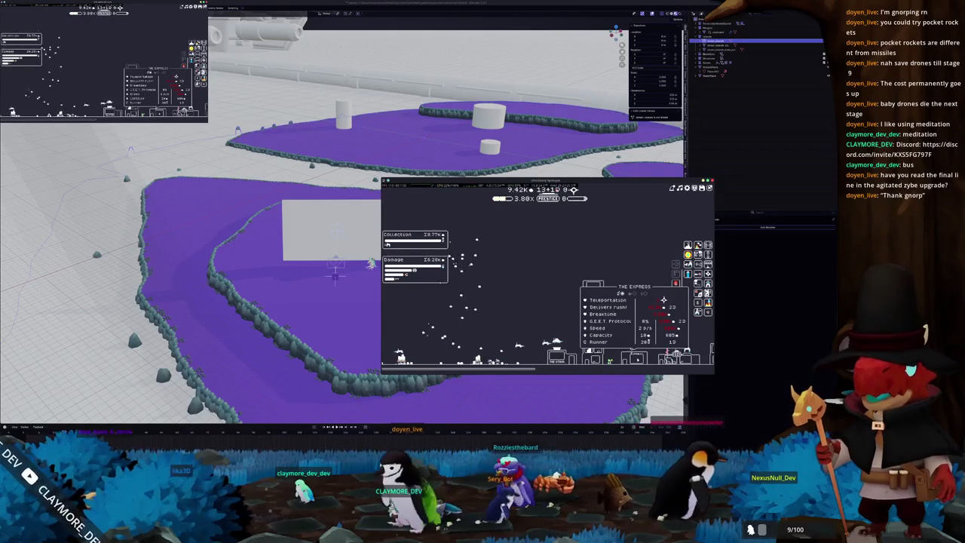
mouse_move(558, 309)
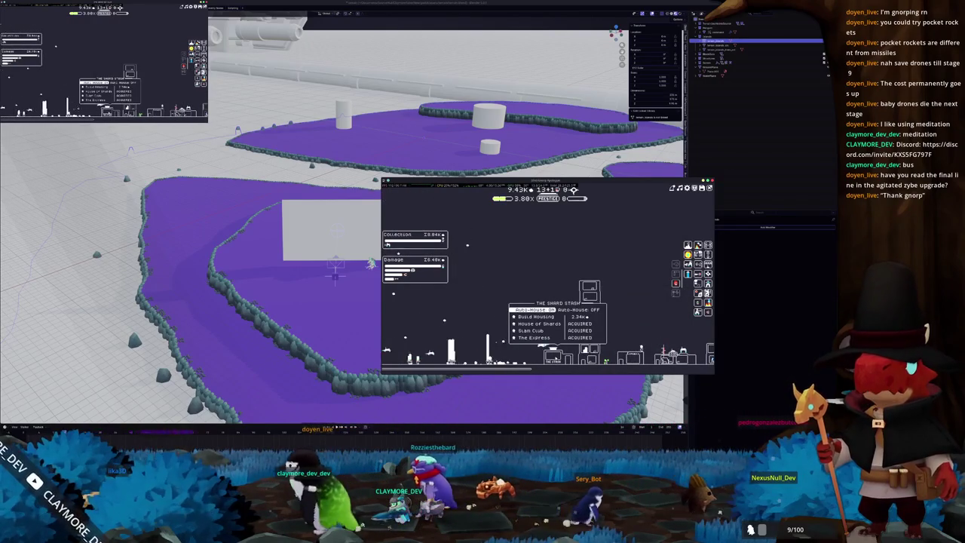
mouse_move(660, 299)
click(699, 311)
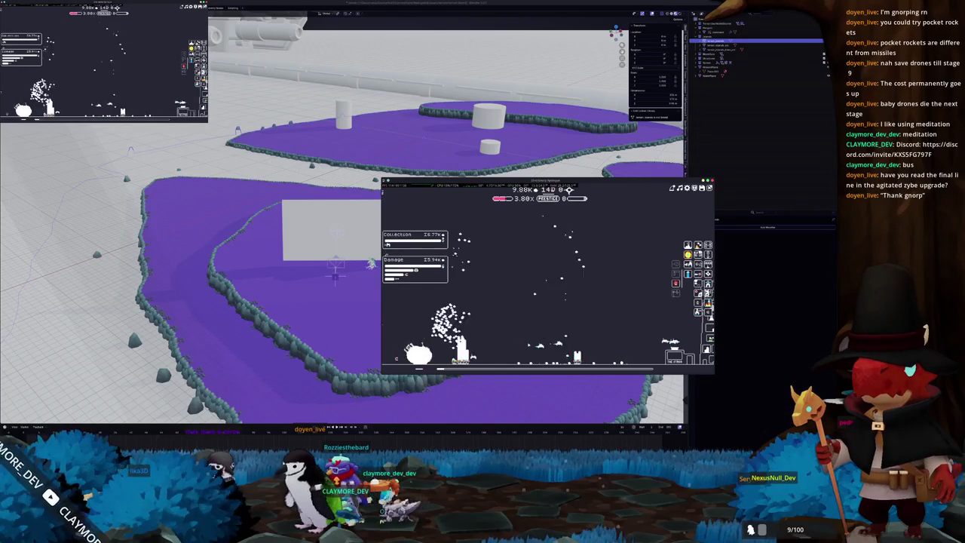
mouse_move(399, 347)
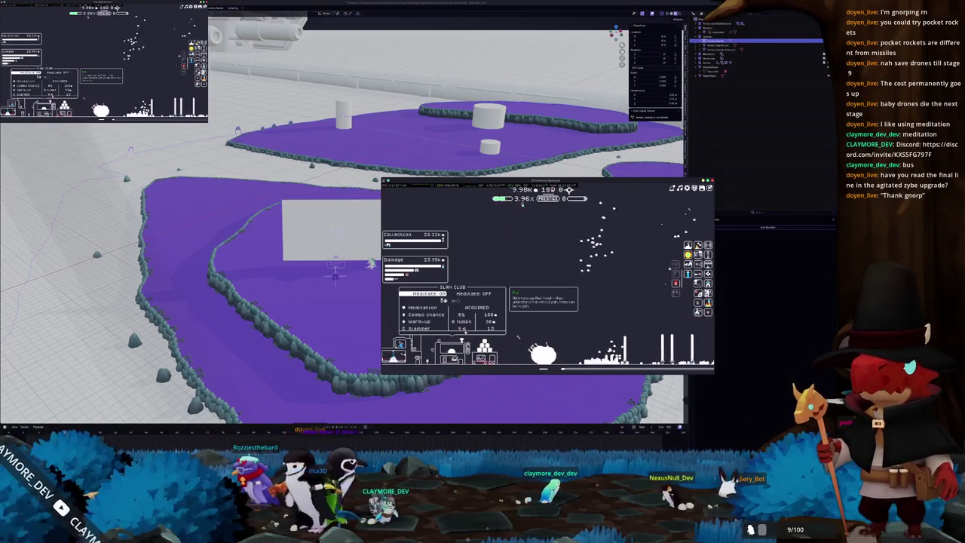
scroll(399, 347, up, 2)
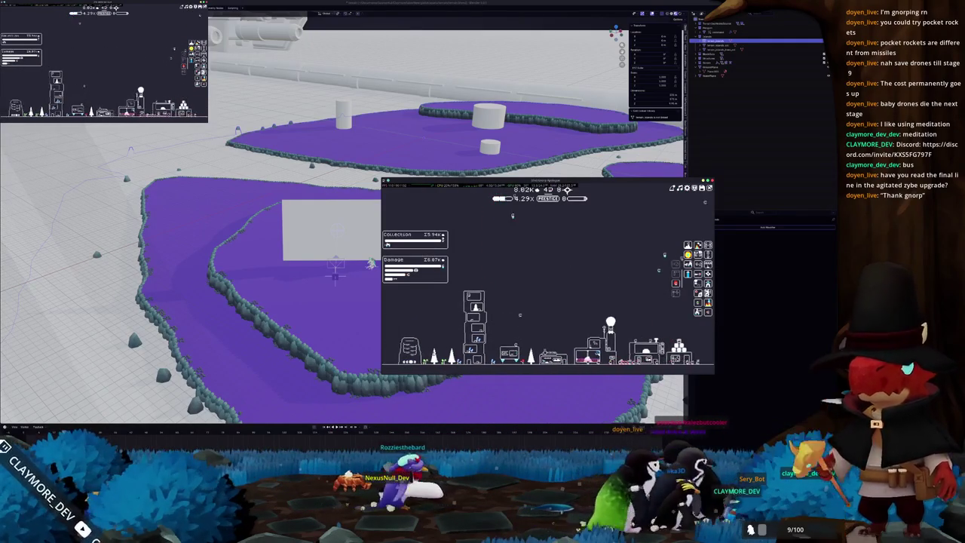
scroll(498, 332, up, 2)
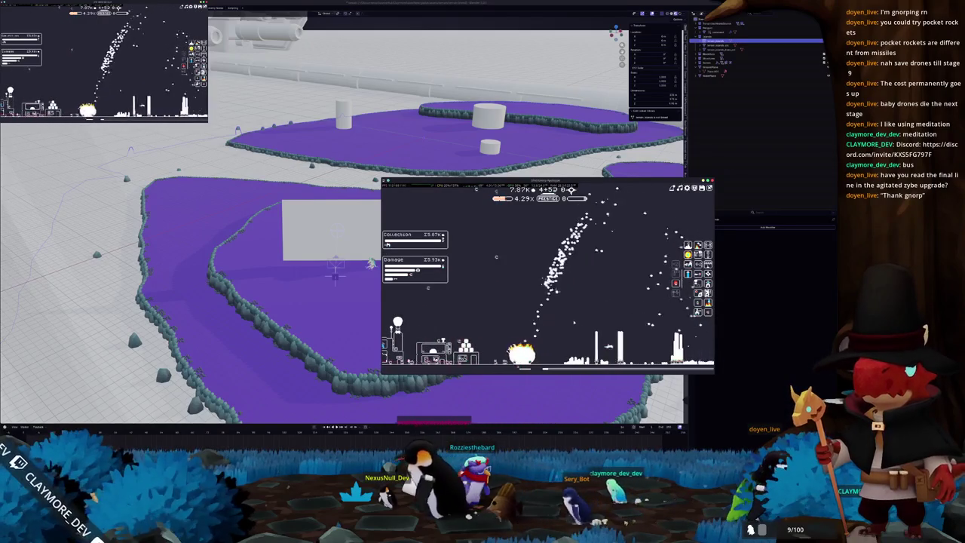
scroll(428, 288, up, 2)
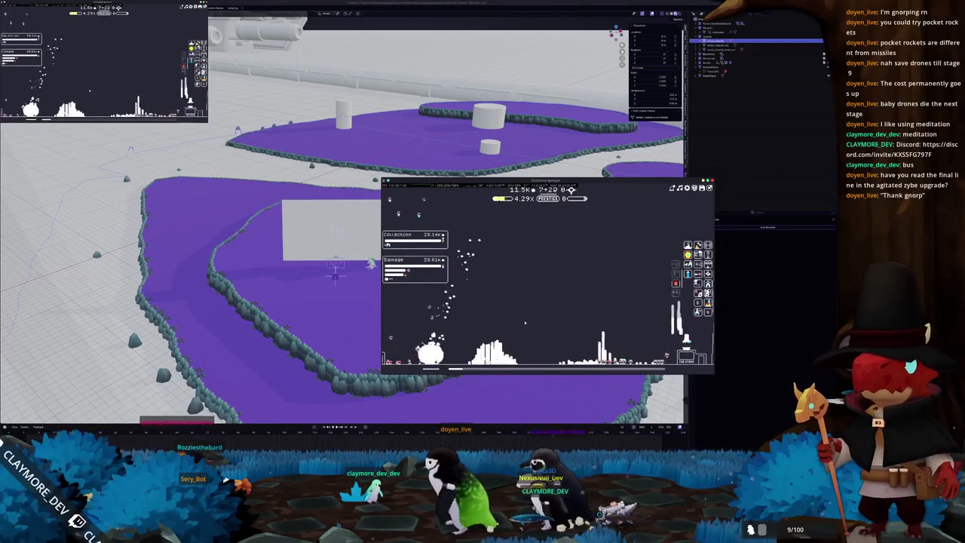
Step: Reveal the Blender scene and fly over the purple terrain along the long pipe toward the spaceship
key(alt+Tab)
scroll(468, 261, down, 6)
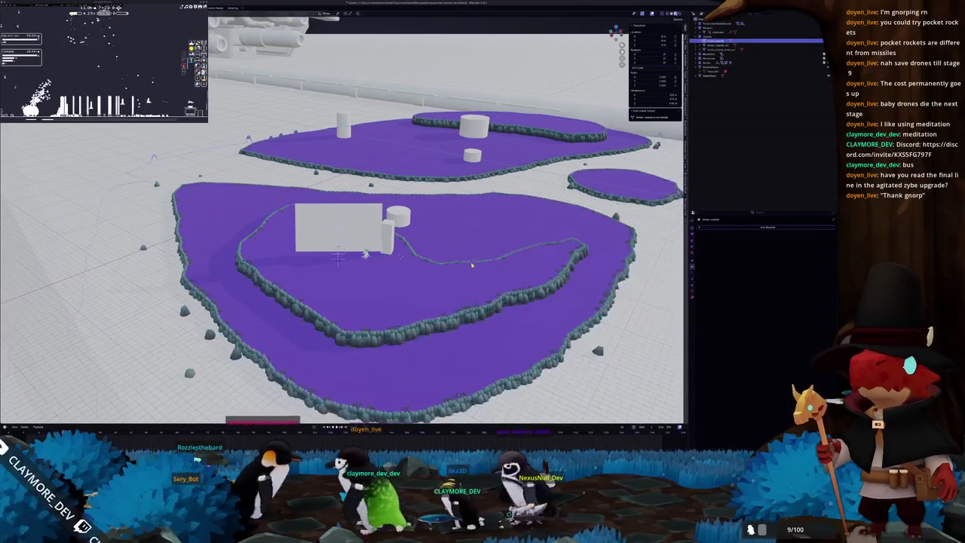
mouse_move(468, 260)
mouse_down()
mouse_move(377, 249)
mouse_move(316, 264)
mouse_up()
key(w)
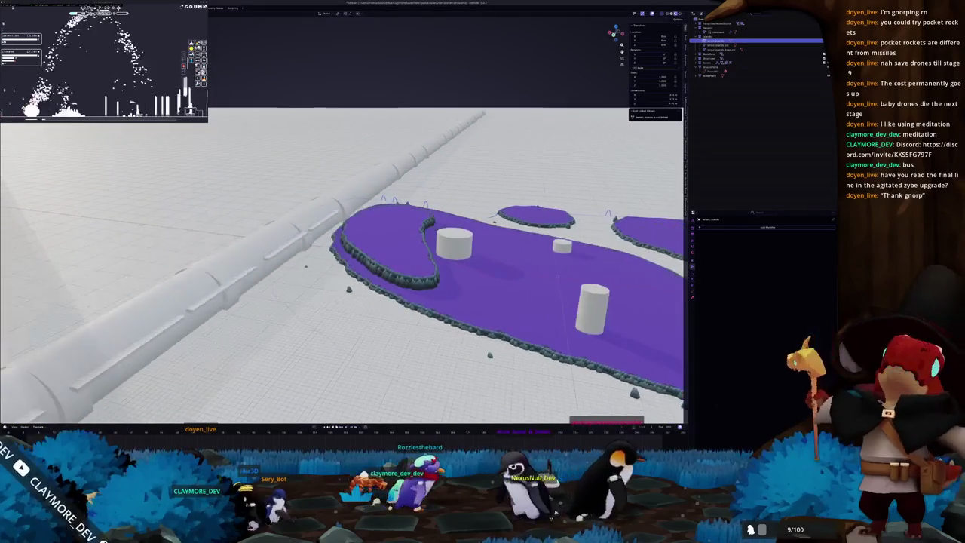
key(w)
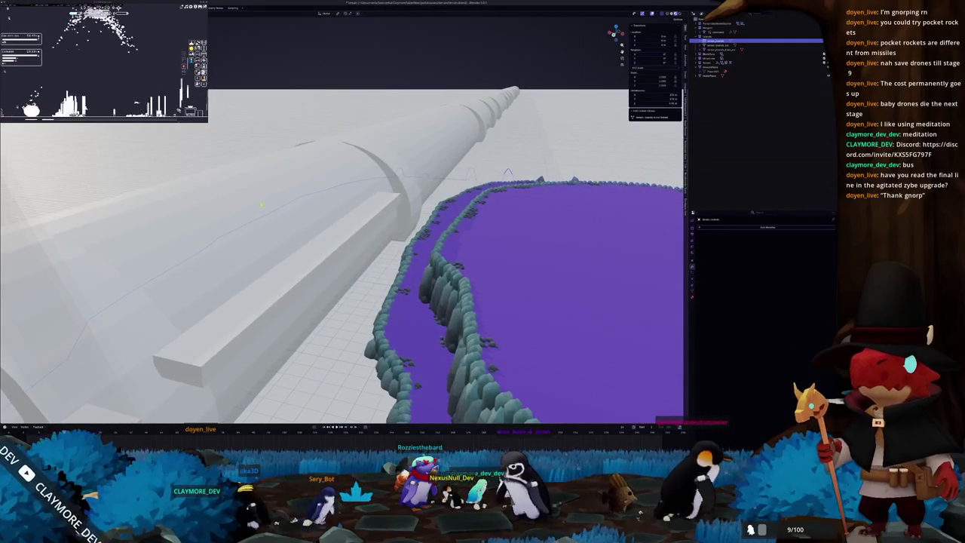
key(s)
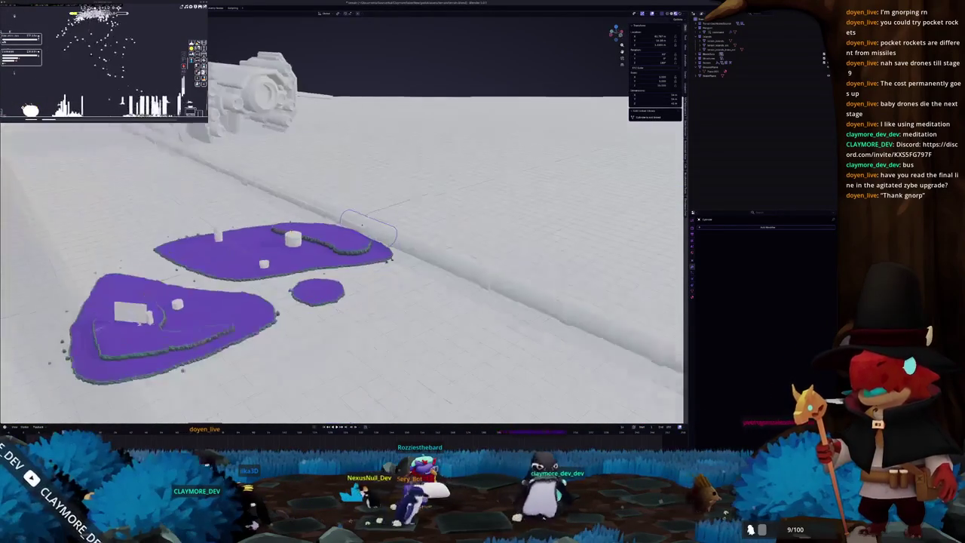
key(w)
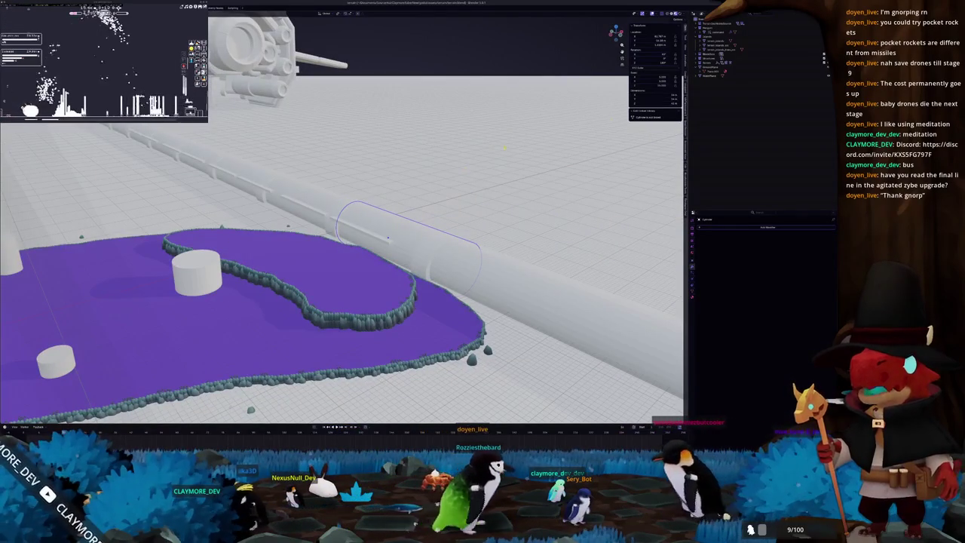
key(w)
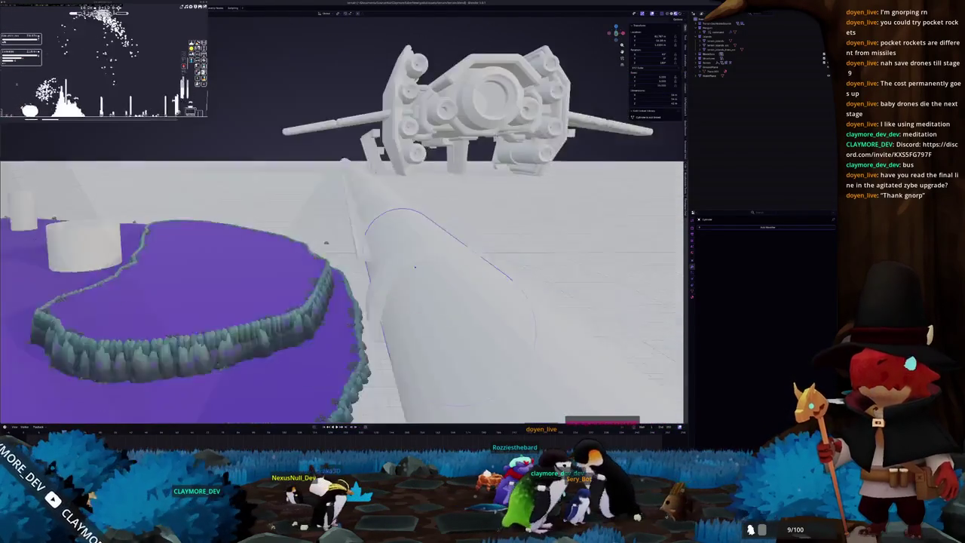
key(w)
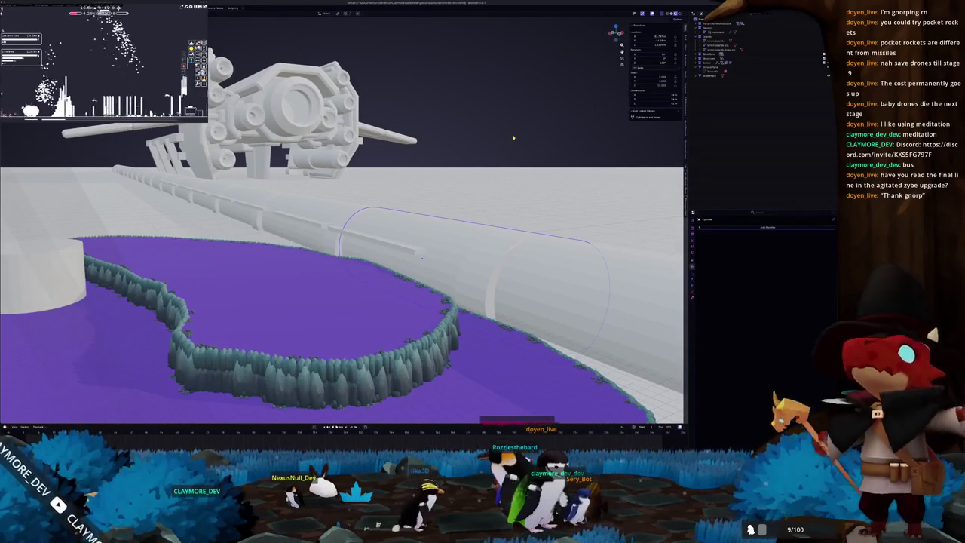
key(w)
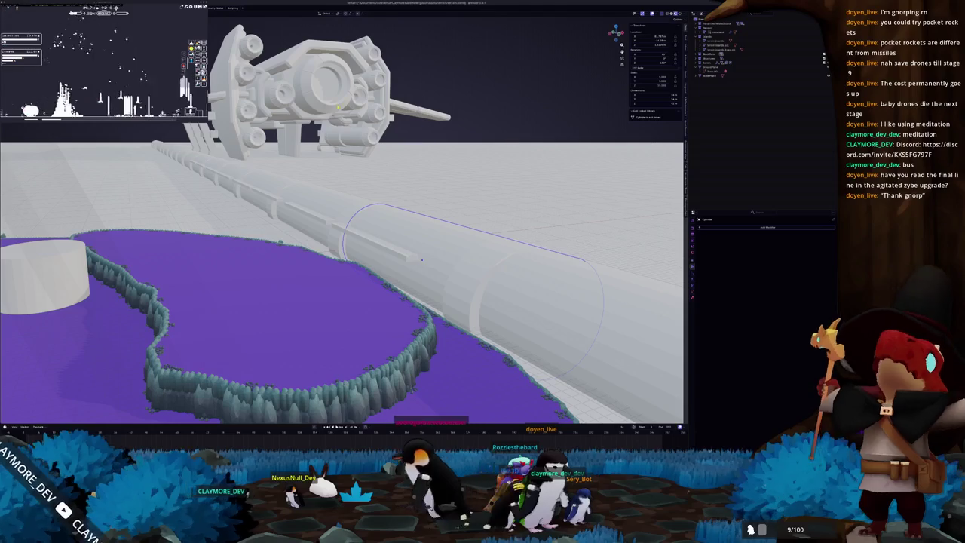
Step: Select the command ship, frame the view on it, and bring the game window back
click(301, 98)
key(w)
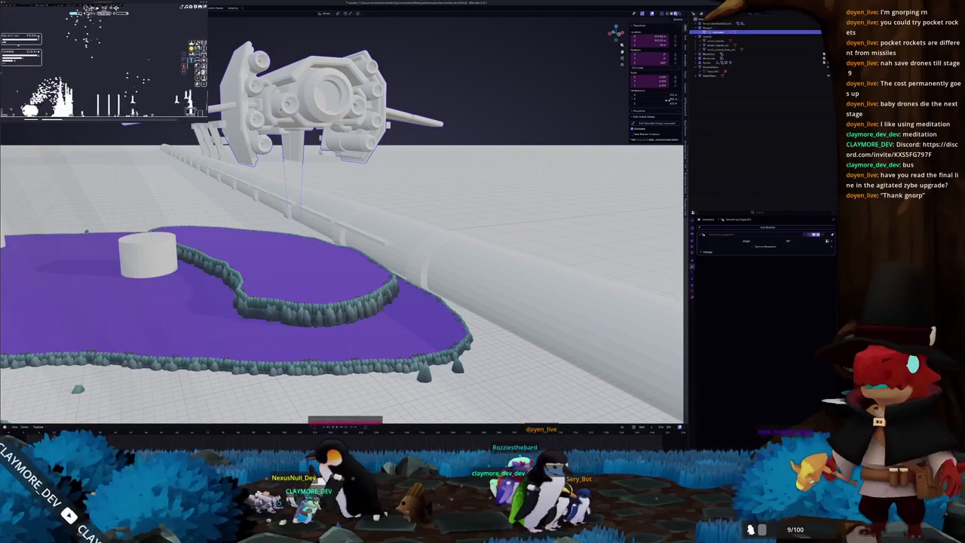
key(w)
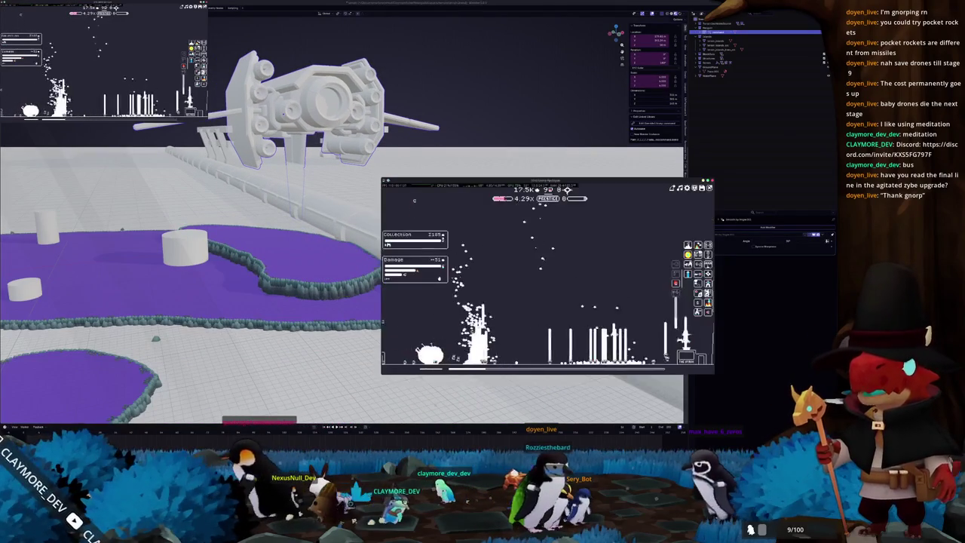
Step: Return to Godot and expand the village_ramp folder in the FileSystem dock
key(alt+Tab)
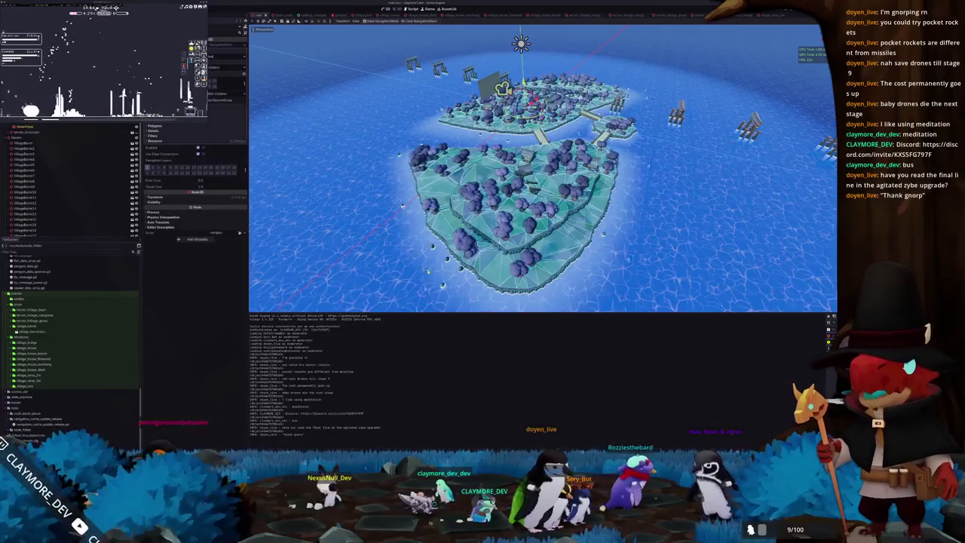
scroll(53, 346, up, 2)
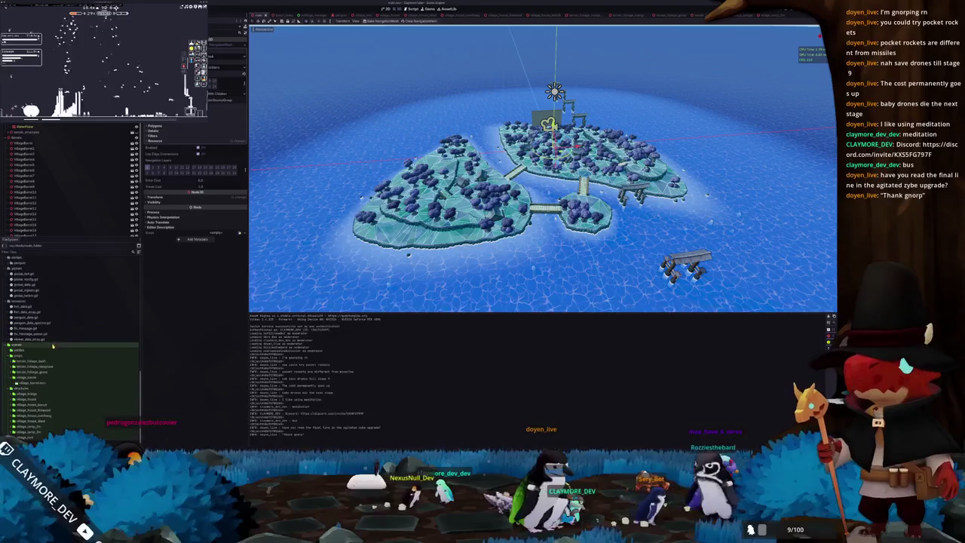
scroll(53, 345, down, 2)
click(32, 325)
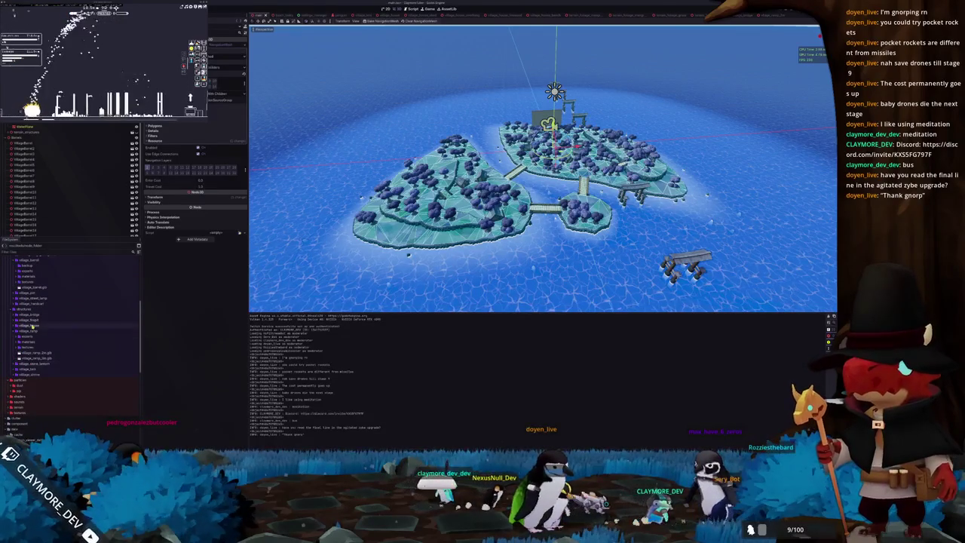
click(32, 325)
Step: Select the structures folder and start a new folder inside it
scroll(23, 329, up, 2)
scroll(26, 334, up, 3)
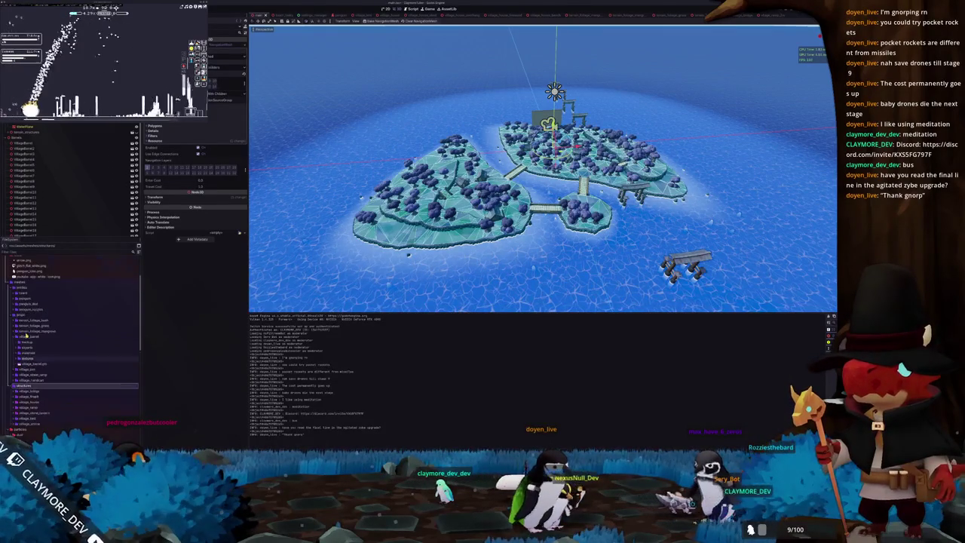
click(22, 336)
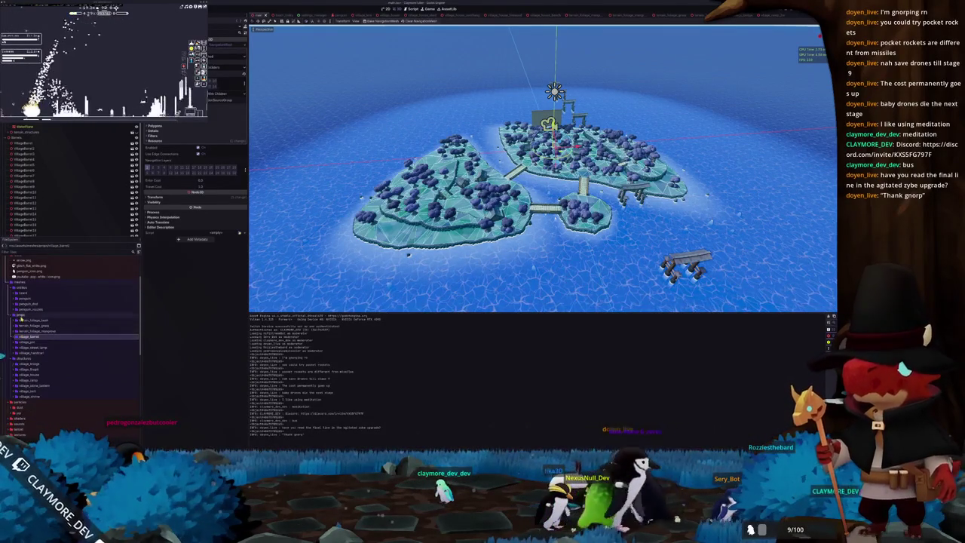
click(23, 358)
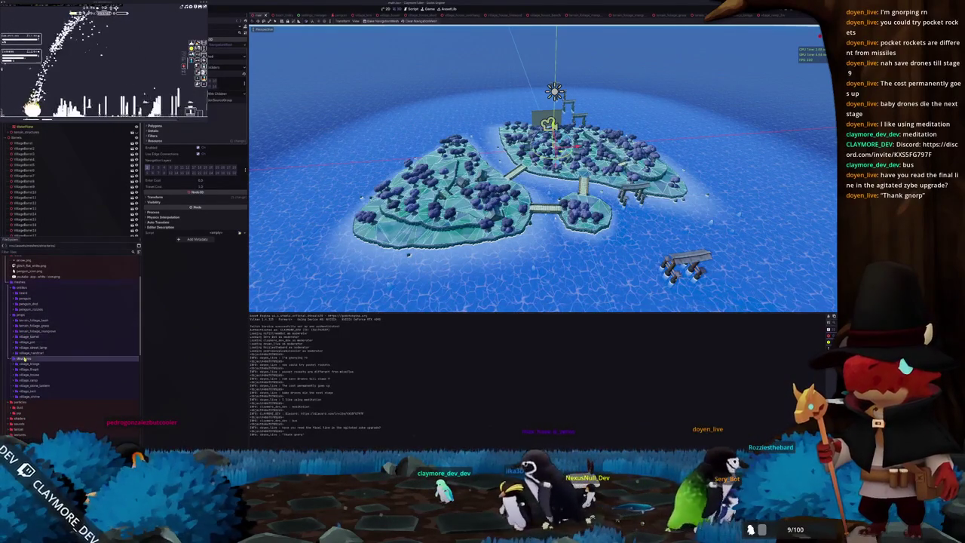
right_click(23, 358)
click(102, 363)
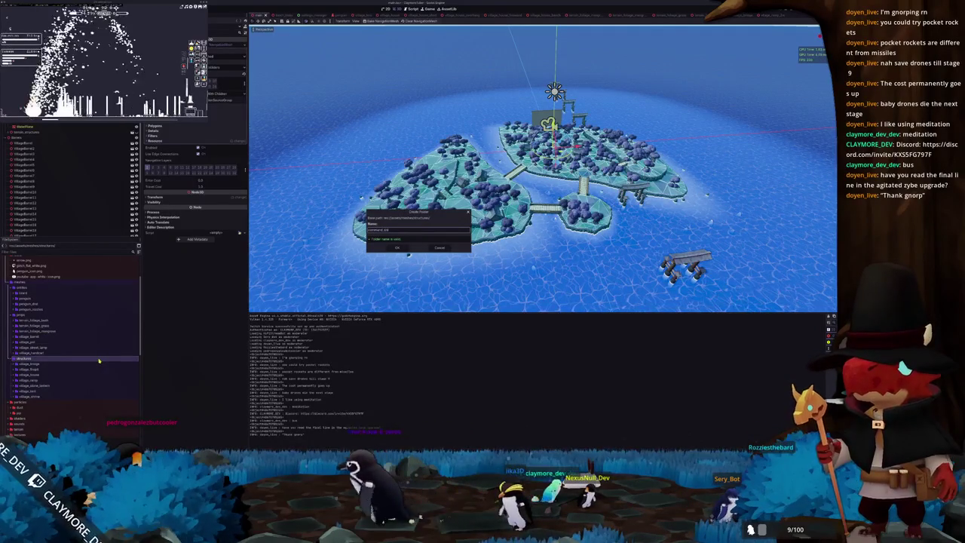
Step: Confirm the new command_ship folder and bring up its context menu
key(Return)
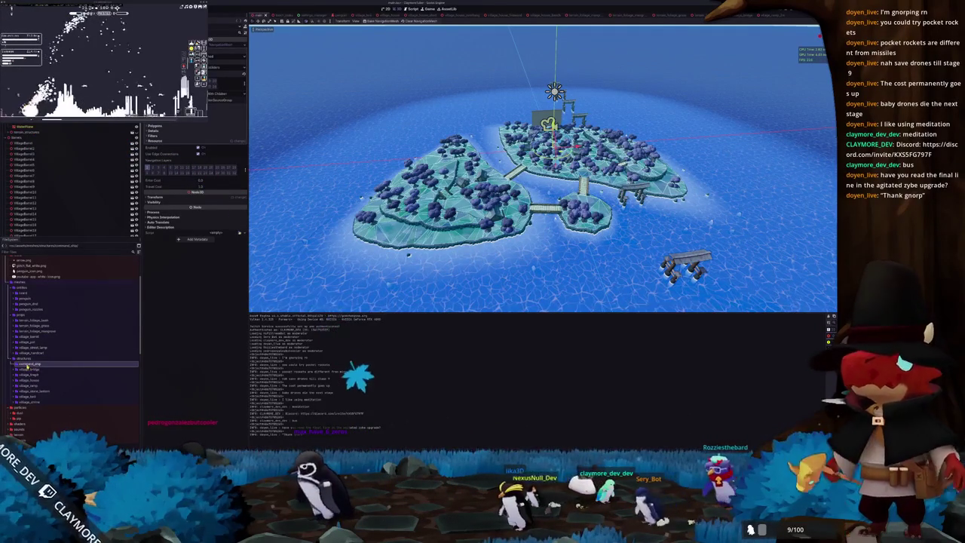
right_click(27, 365)
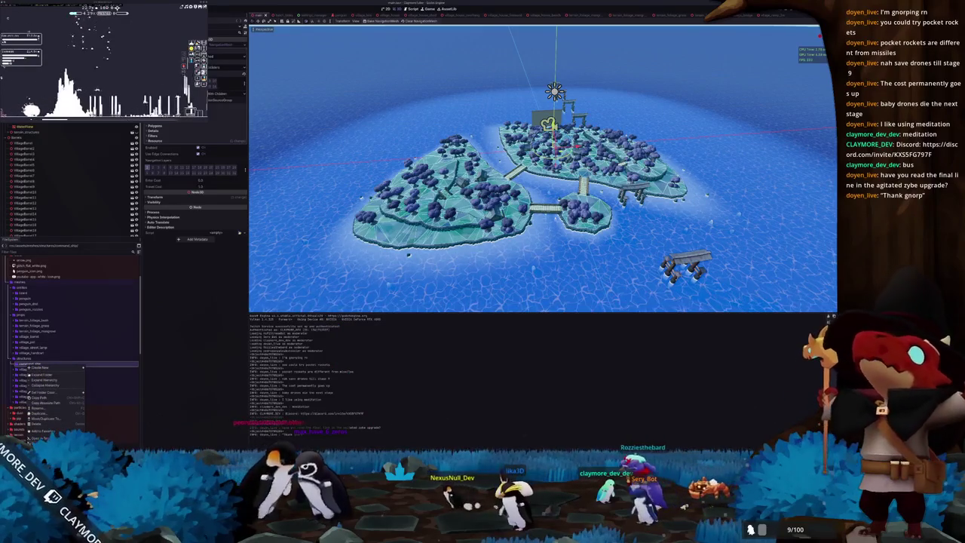
Step: Open command_ship in Dolphin and copy the exported command.glb, materials and textures into it
click(46, 443)
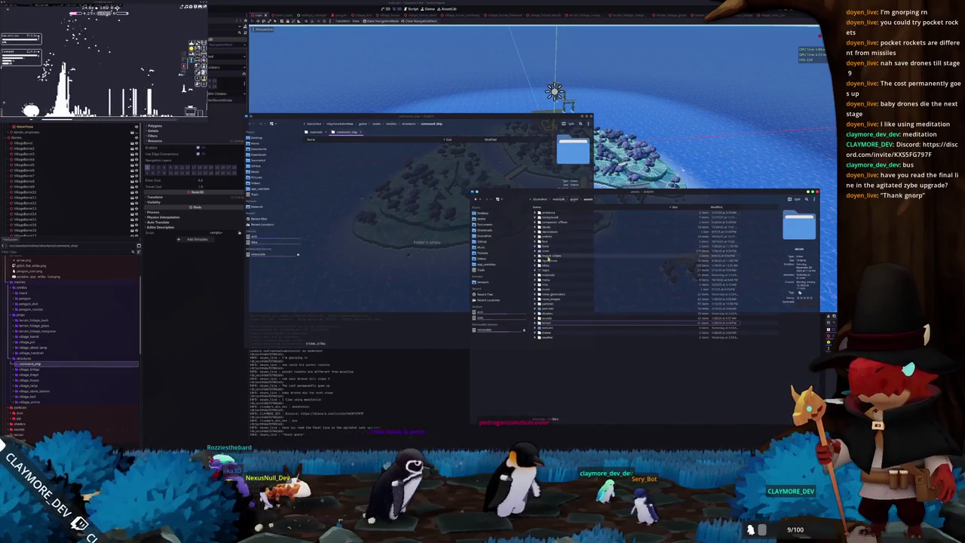
click(536, 280)
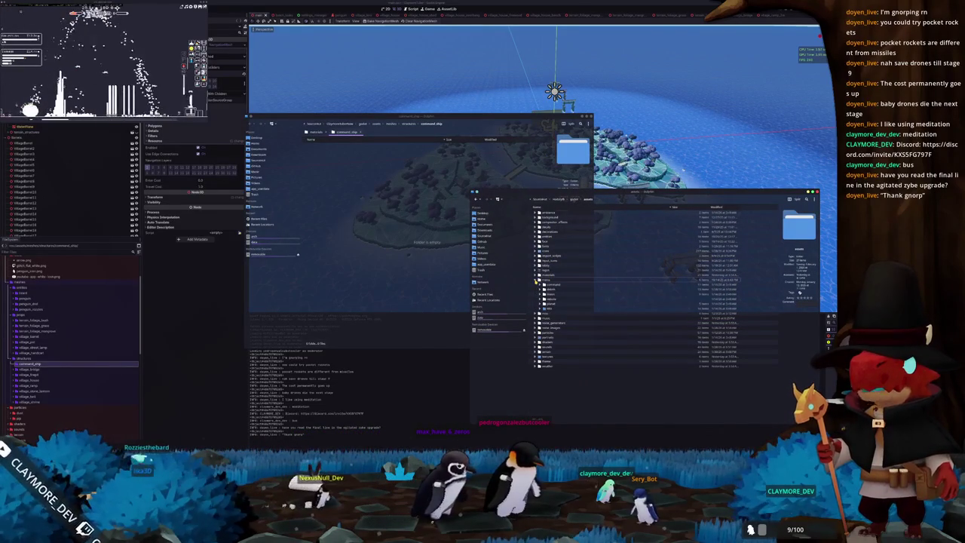
click(540, 289)
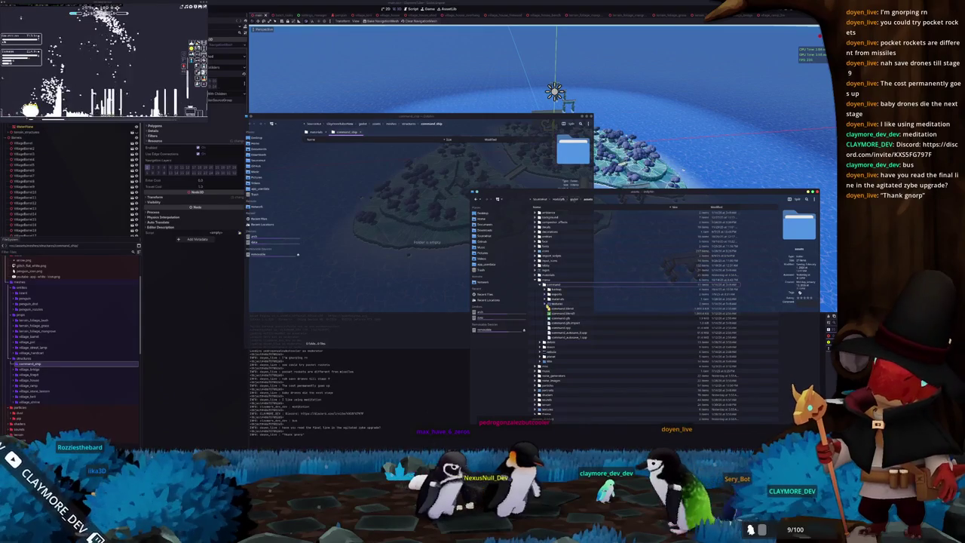
click(557, 304)
key(Down)
key(Down)
key(Down)
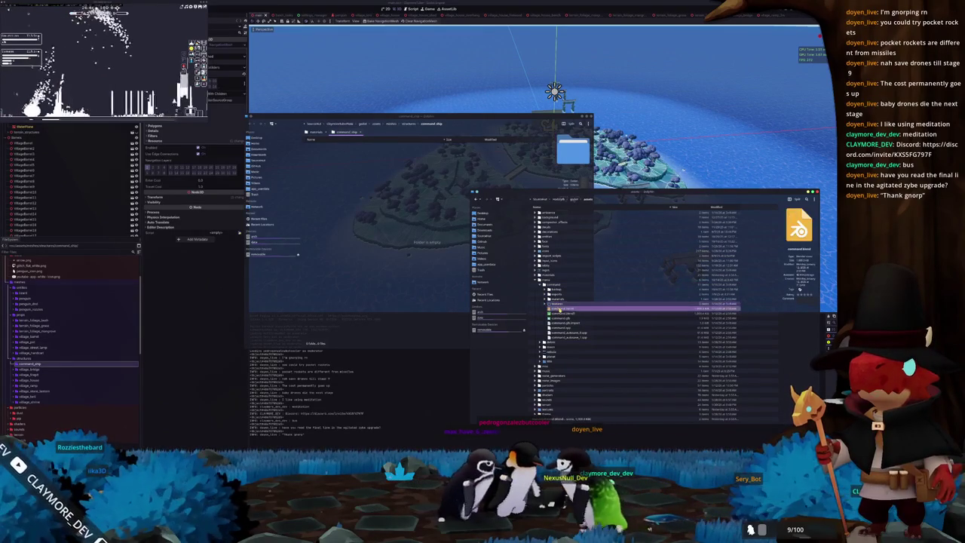
key(shift+Down)
key(shift+Down)
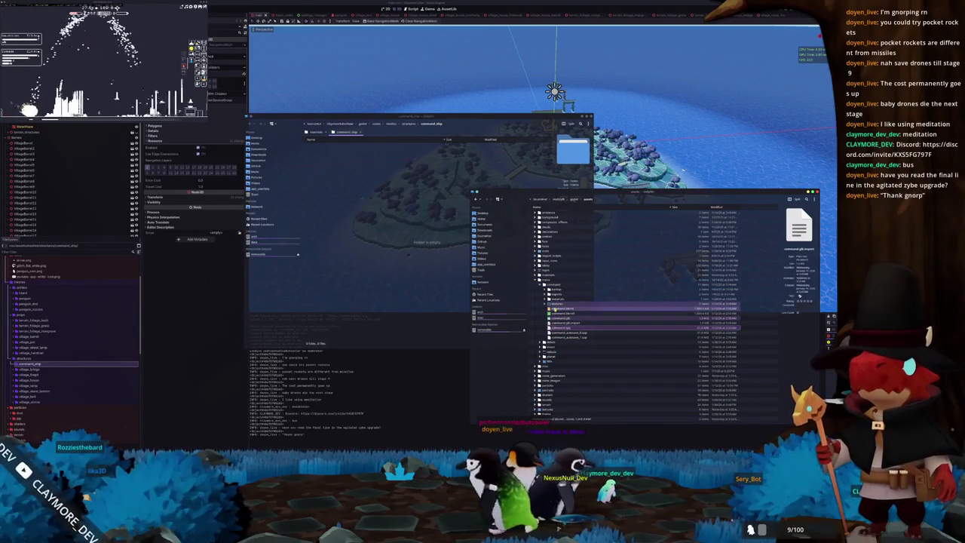
mouse_move(562, 317)
mouse_down()
mouse_move(520, 316)
mouse_move(403, 225)
mouse_up()
Step: Inspect the copied materials folder, selecting the command image and standard material files
click(314, 145)
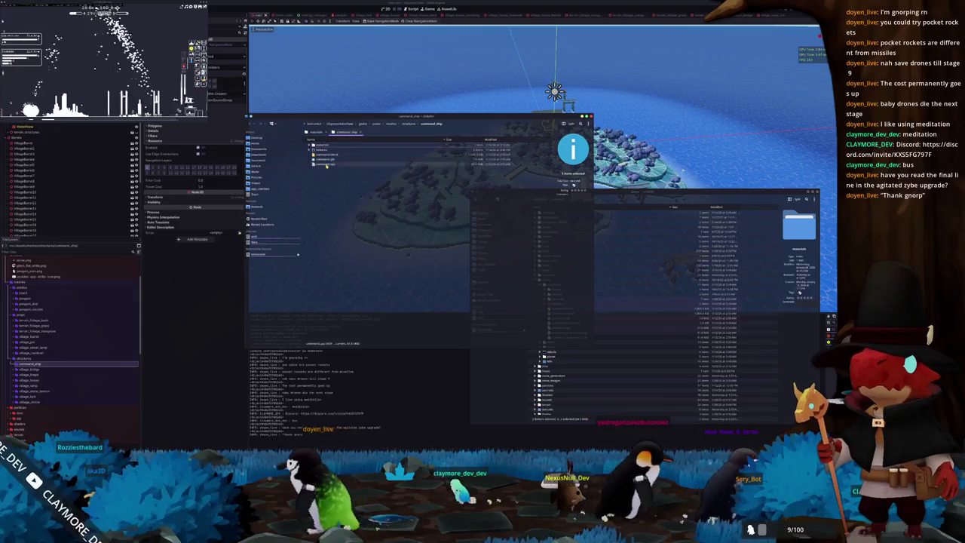
click(332, 169)
click(347, 150)
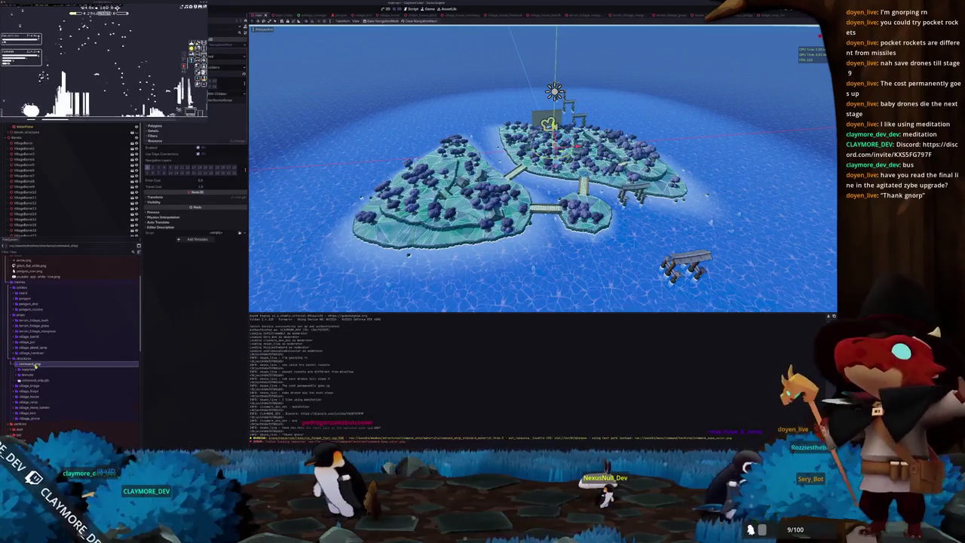
Step: Fix the material's missing texture by pointing it to the command ship's materials/Base_color.png
double_click(30, 369)
double_click(38, 374)
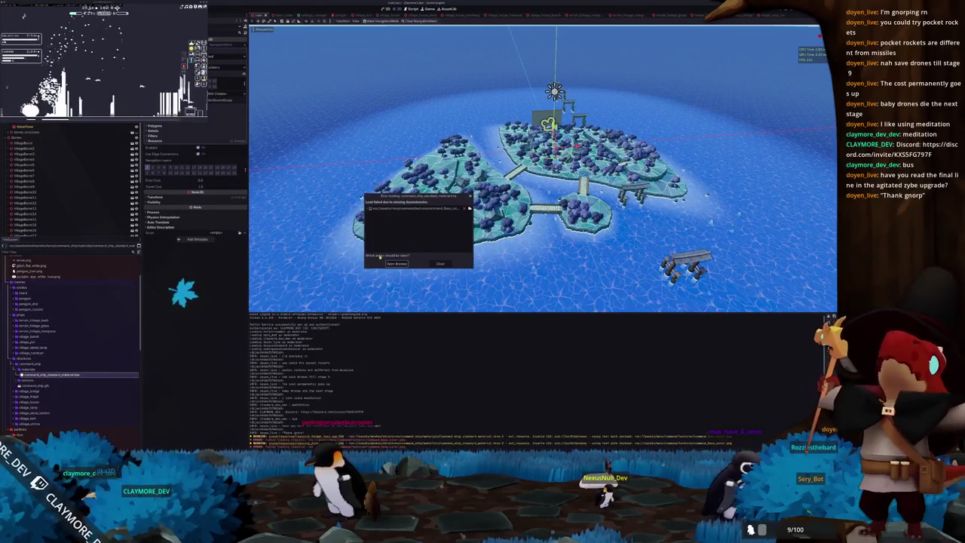
double_click(380, 209)
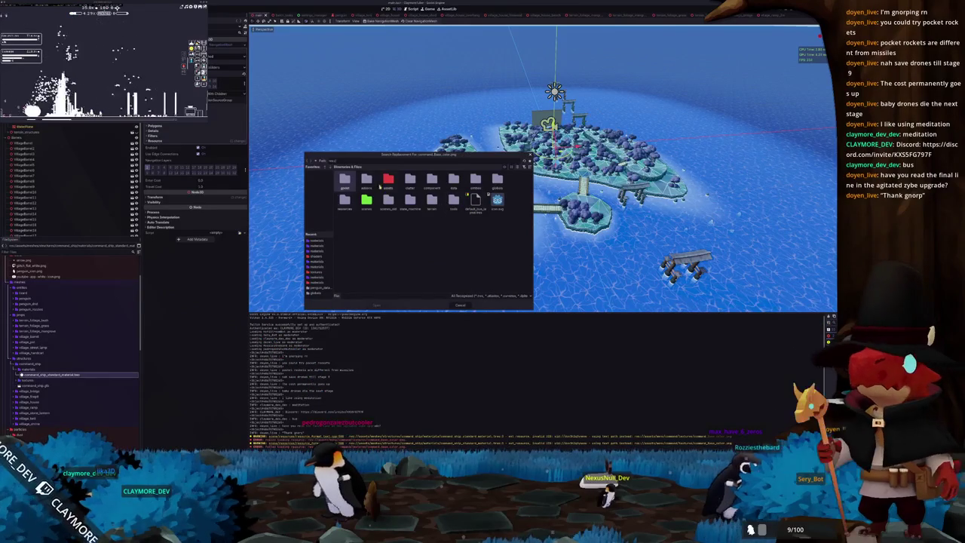
double_click(388, 181)
double_click(456, 181)
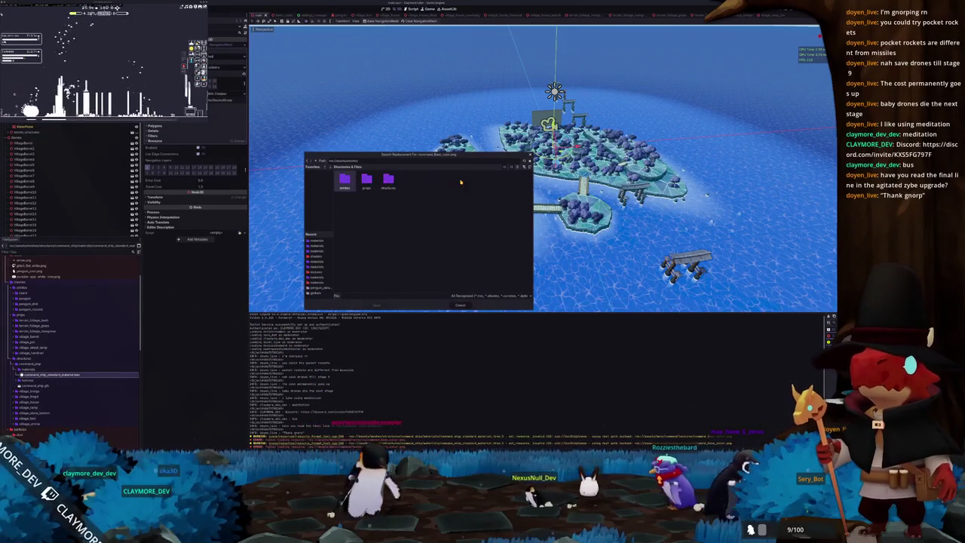
double_click(387, 181)
double_click(344, 181)
double_click(345, 181)
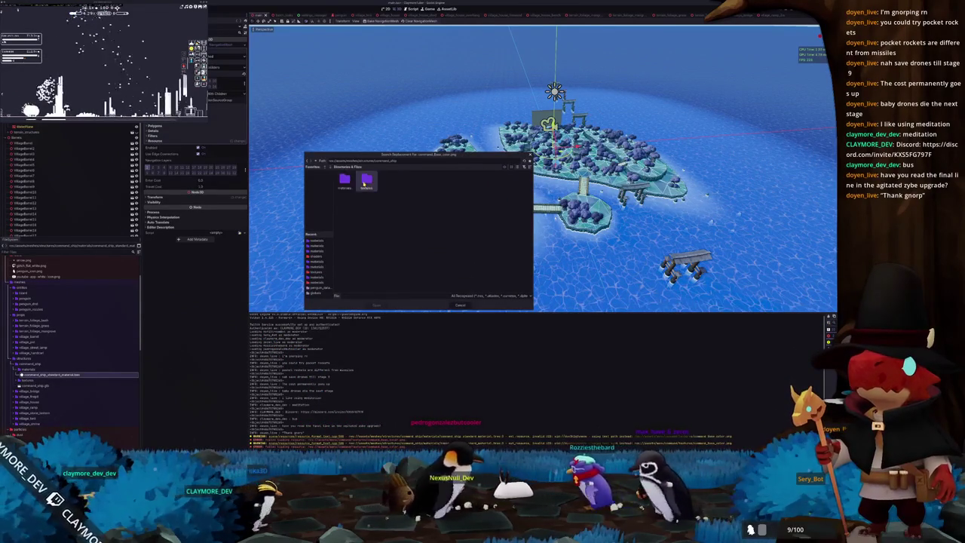
click(346, 183)
double_click(348, 184)
click(396, 264)
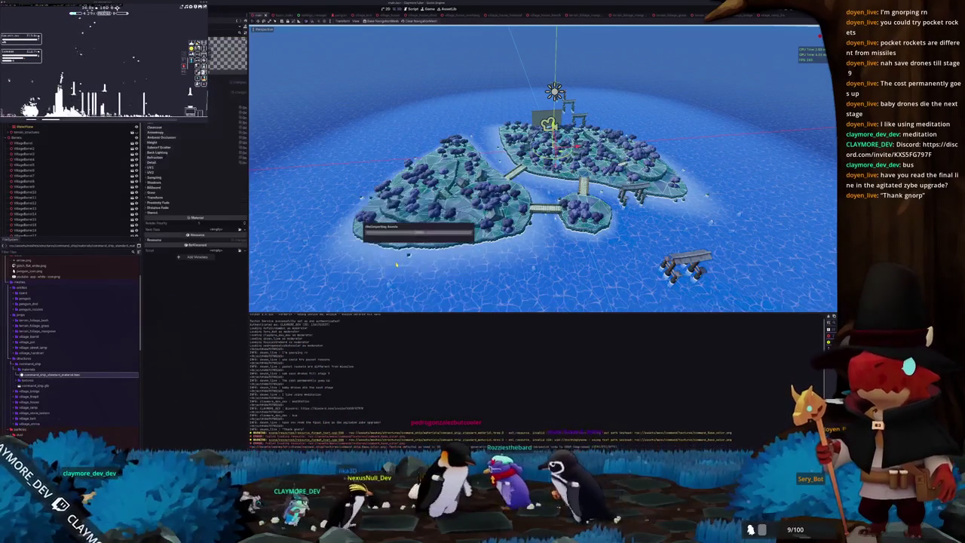
Step: Preview command_ship.glb in Advanced Import Settings, rotating the ship, then close the window
double_click(34, 390)
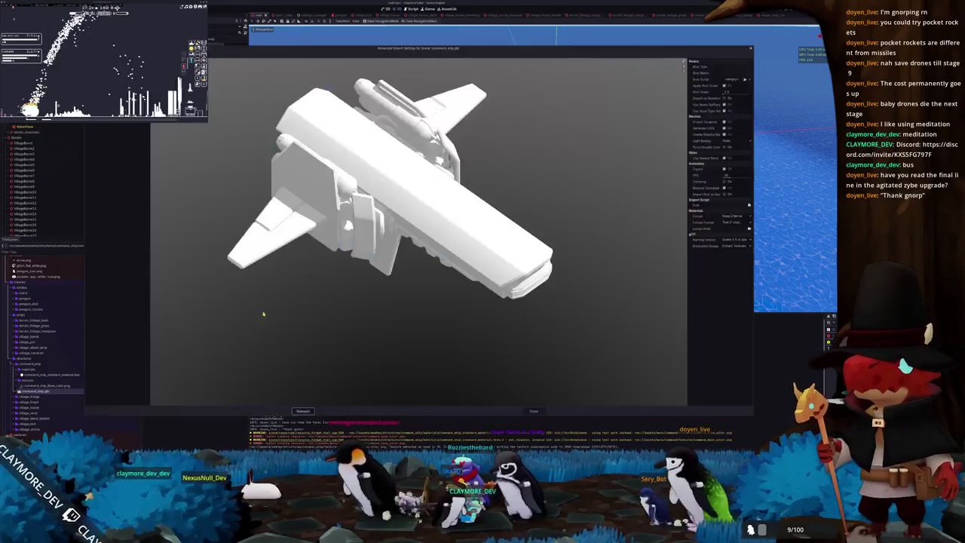
scroll(409, 338, down, 2)
mouse_move(409, 339)
mouse_down()
mouse_move(291, 325)
mouse_move(486, 360)
mouse_up()
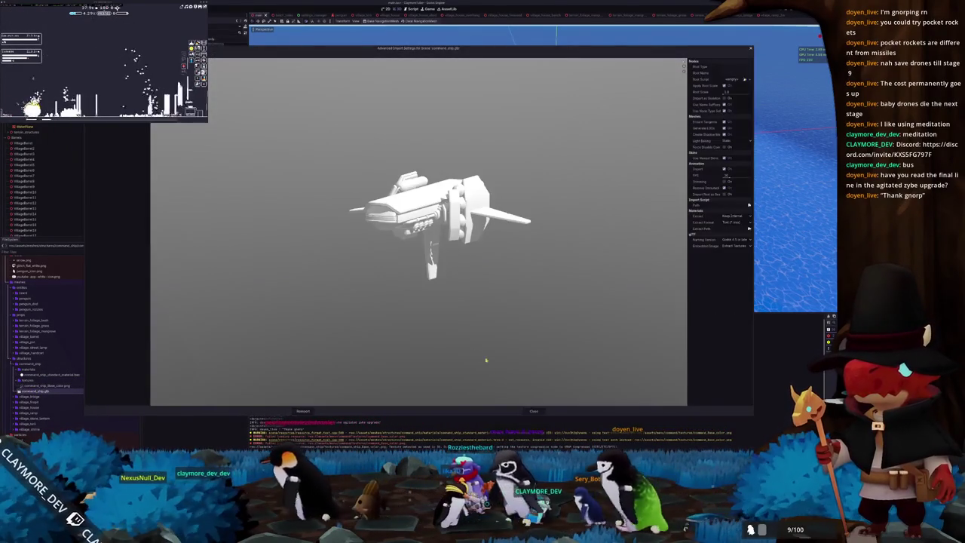
click(534, 411)
scroll(64, 344, down, 5)
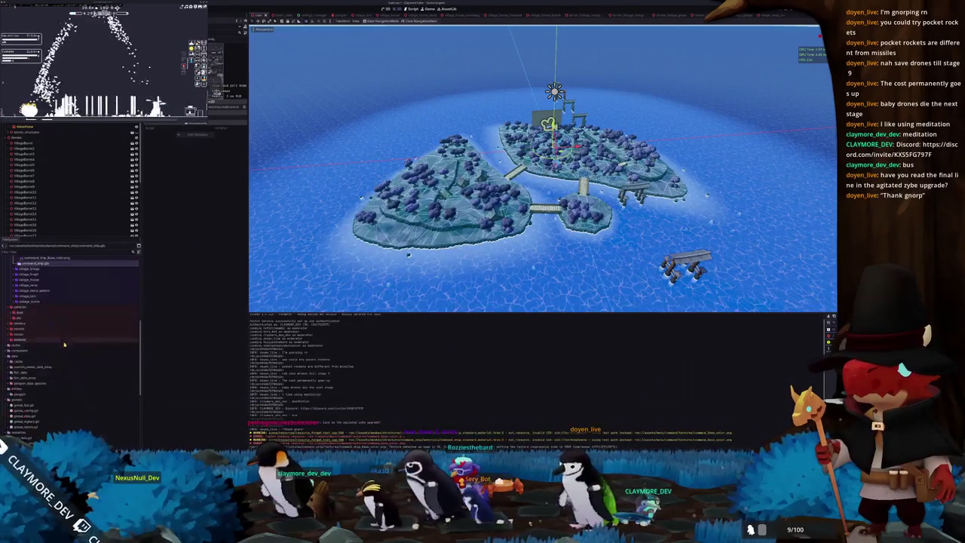
scroll(64, 344, down, 3)
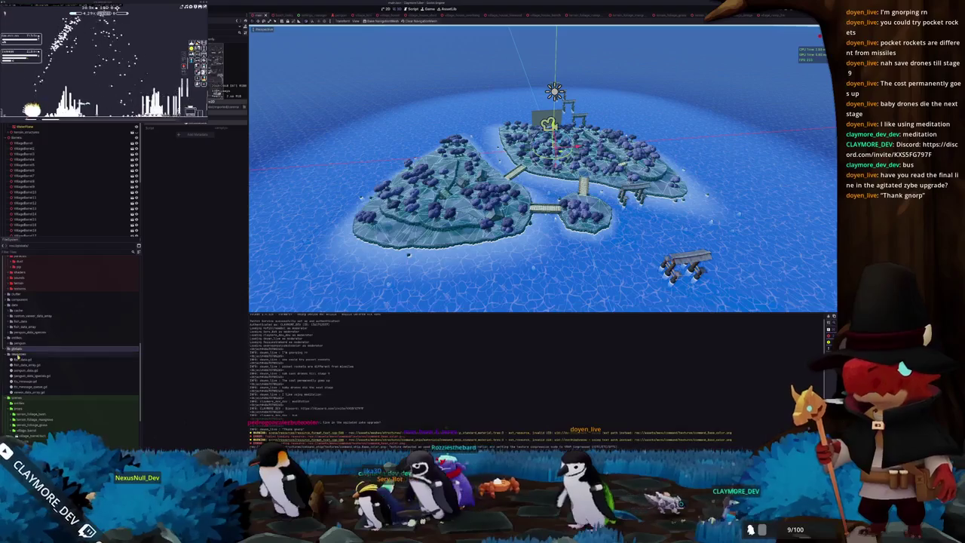
Step: Collapse the resources and data folders and create a new folder under scenes/structures
click(10, 353)
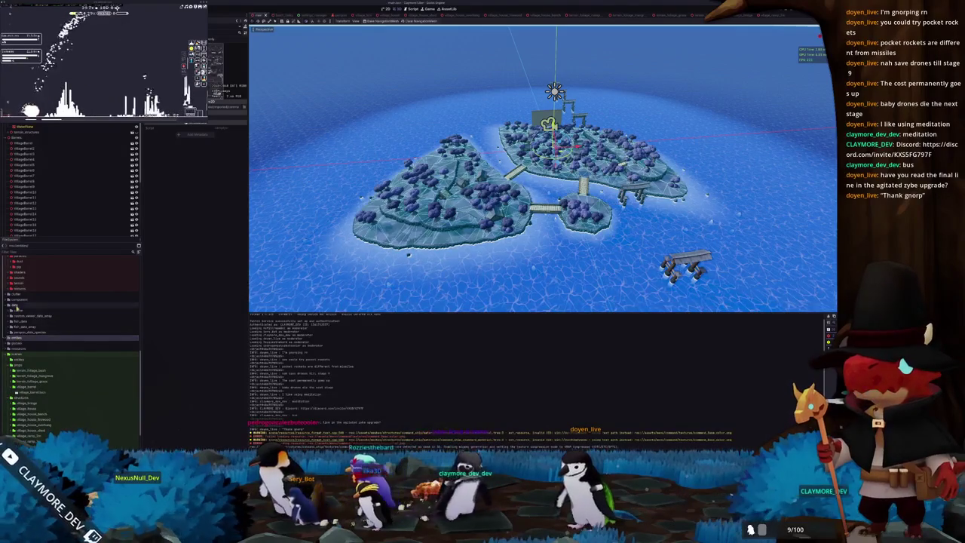
click(11, 305)
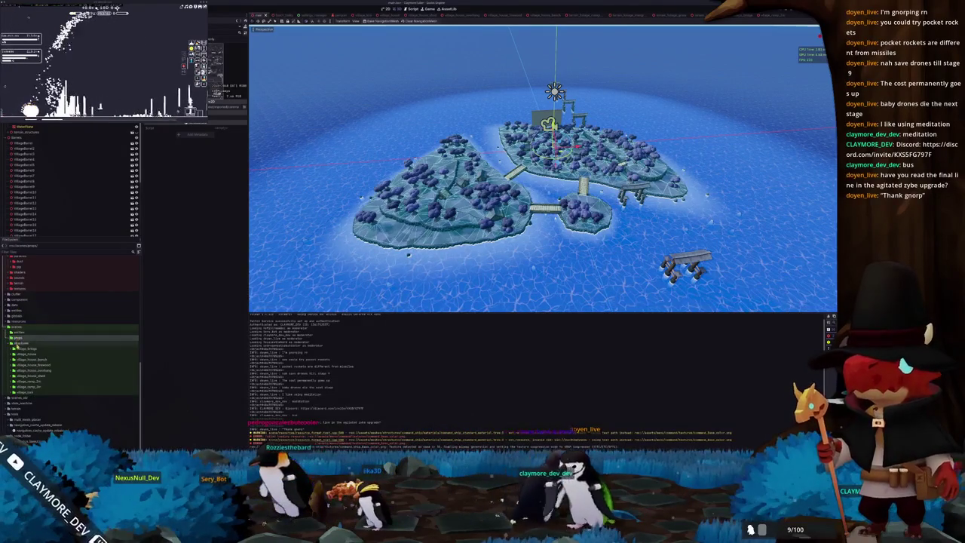
click(11, 337)
right_click(79, 343)
click(95, 349)
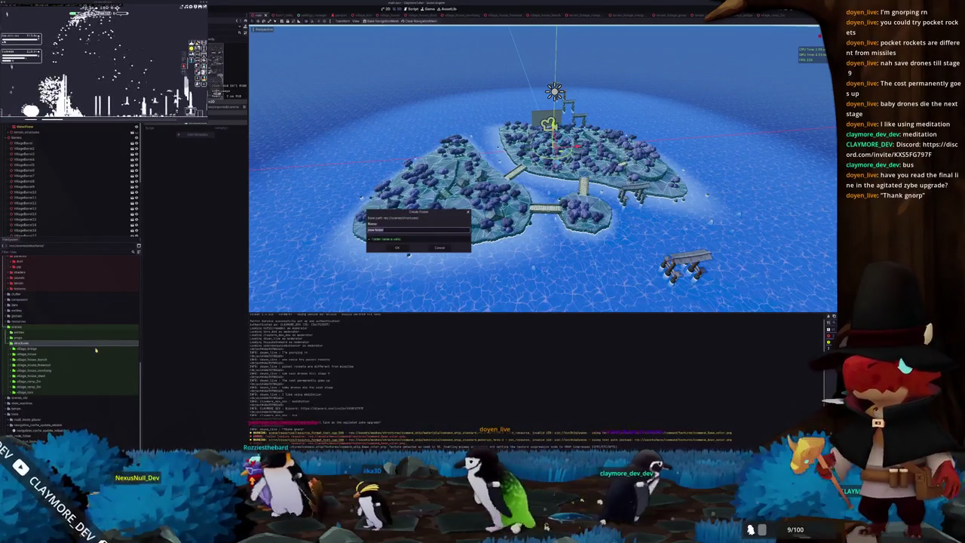
text(ornaments)
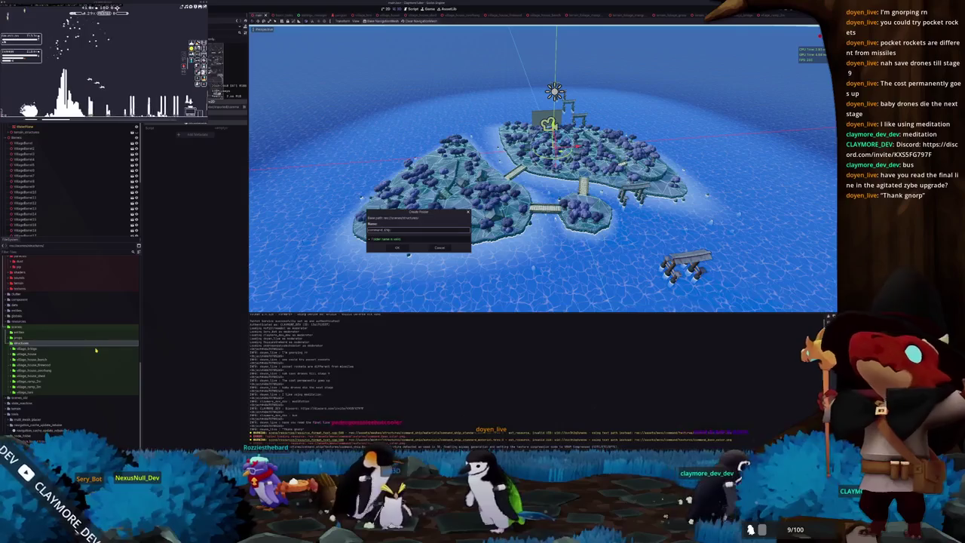
key(Return)
Step: Create a new scene named command_ship inside the new folder
right_click(44, 350)
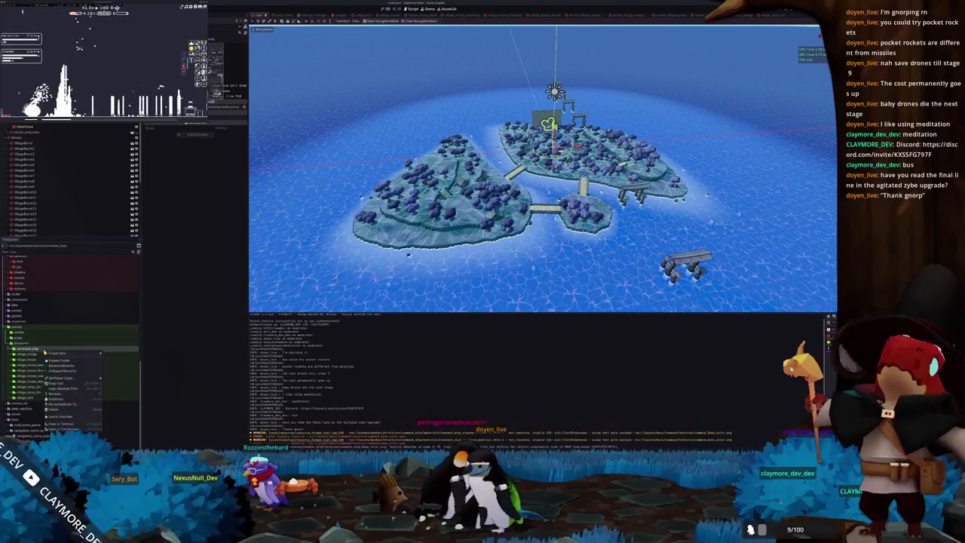
mouse_move(98, 352)
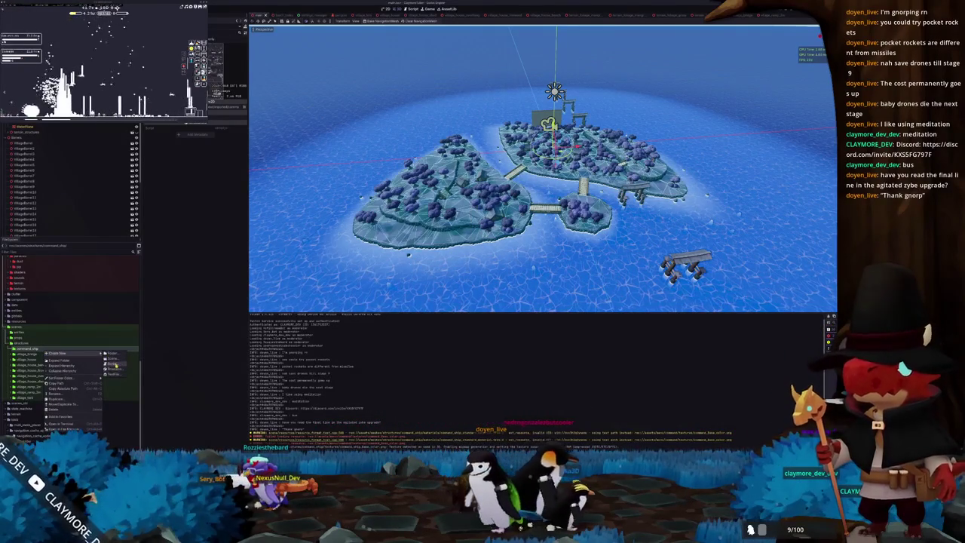
click(111, 359)
text(command_ship)
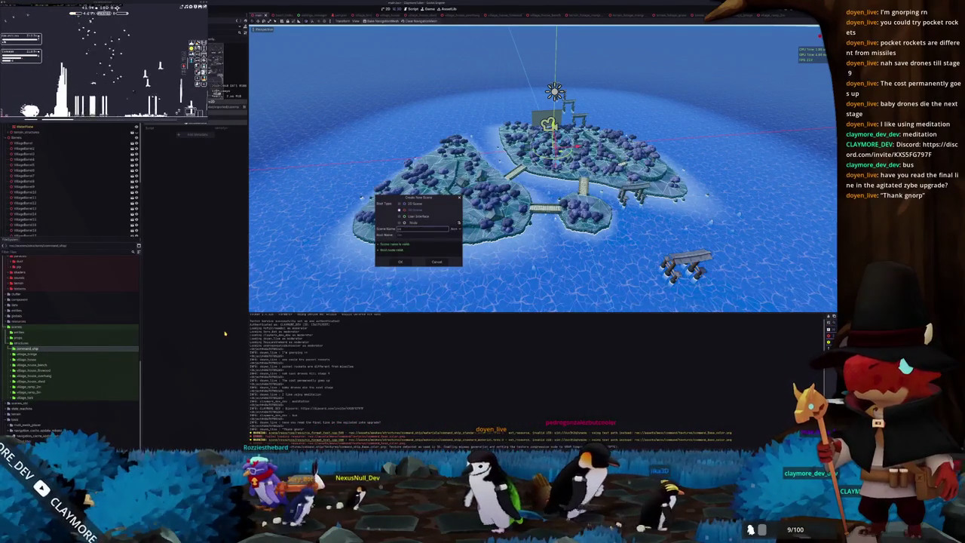
key(Return)
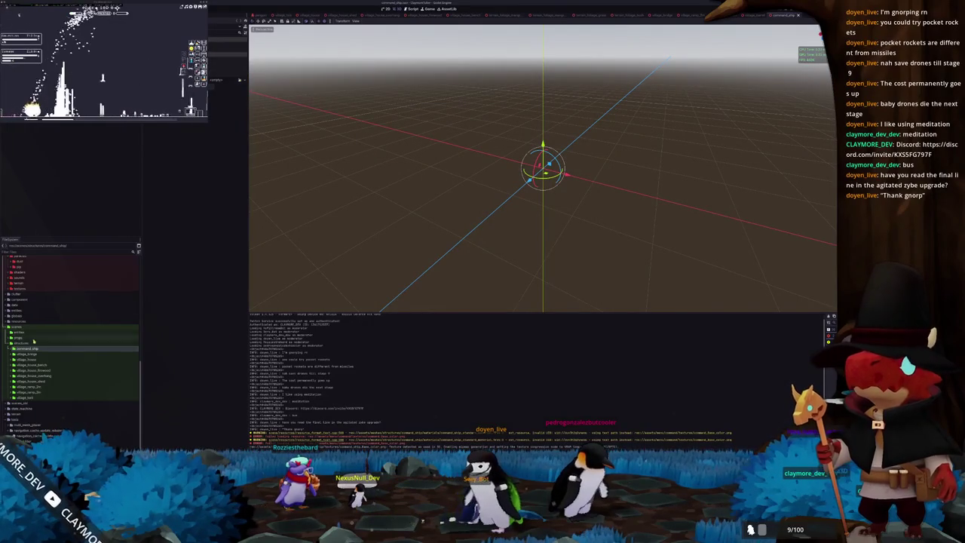
Step: Drag the command ship model into the new scene and adjust the ship node
drag(34, 369, 32, 125)
right_click(32, 125)
click(49, 131)
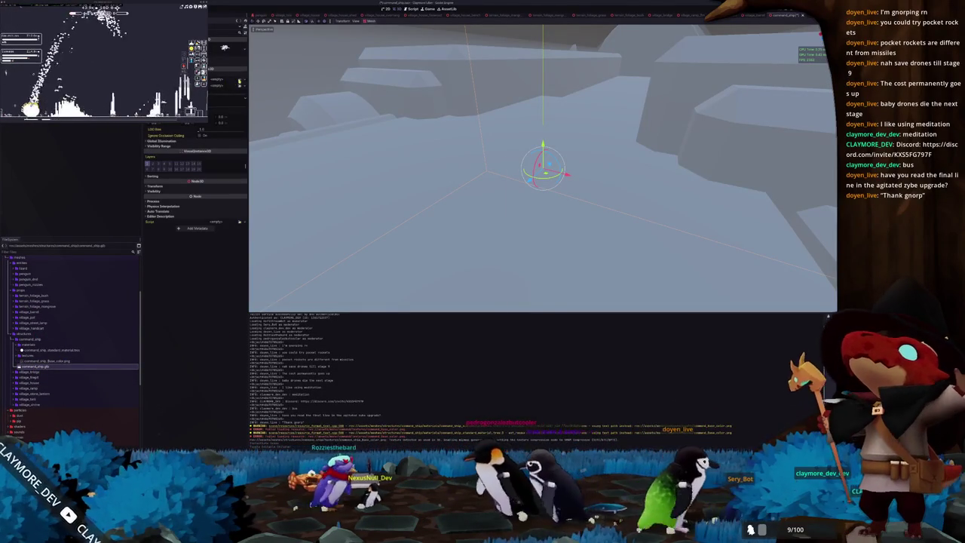
Step: Quick-open the 'command_ship' scene, orbit to its front, then return to the island village scene
click(240, 80)
text(command_ship)
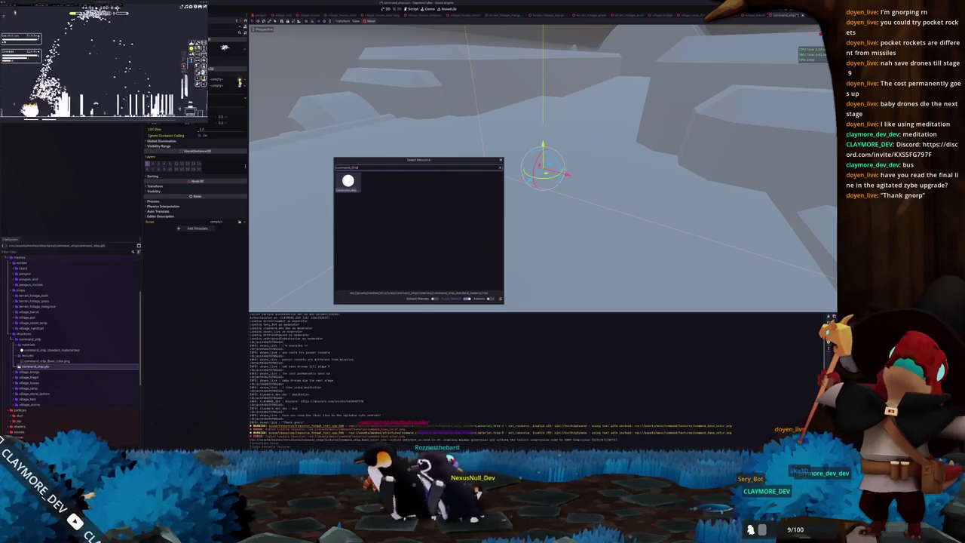
double_click(349, 181)
scroll(400, 199, down, 5)
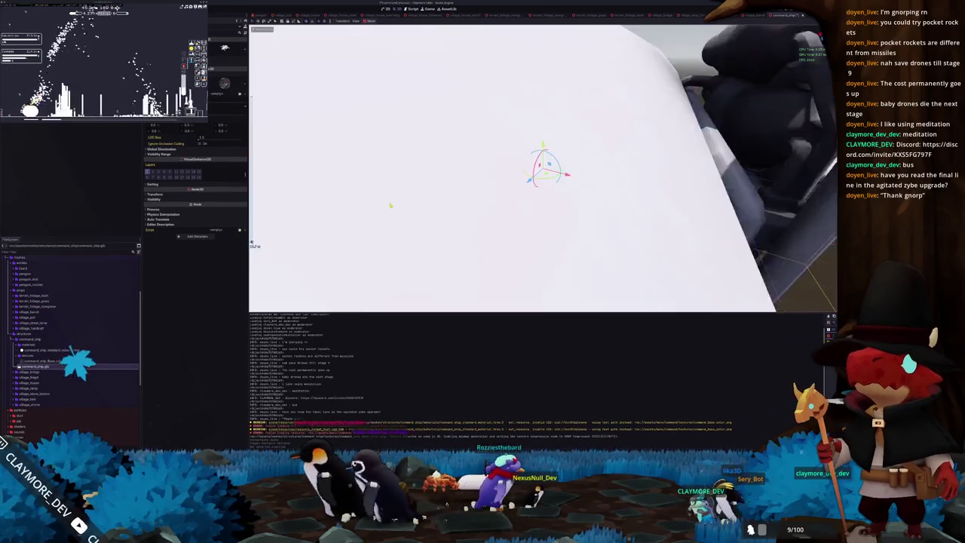
drag(400, 199, 350, 206)
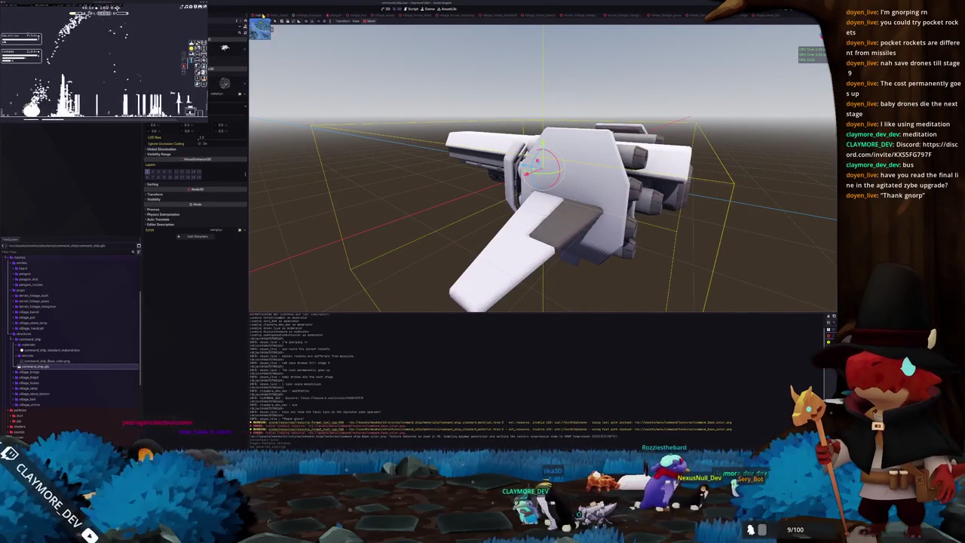
click(262, 16)
Step: Expand the command_ship folder in the FileSystem dock to show its files
scroll(543, 166, down, 5)
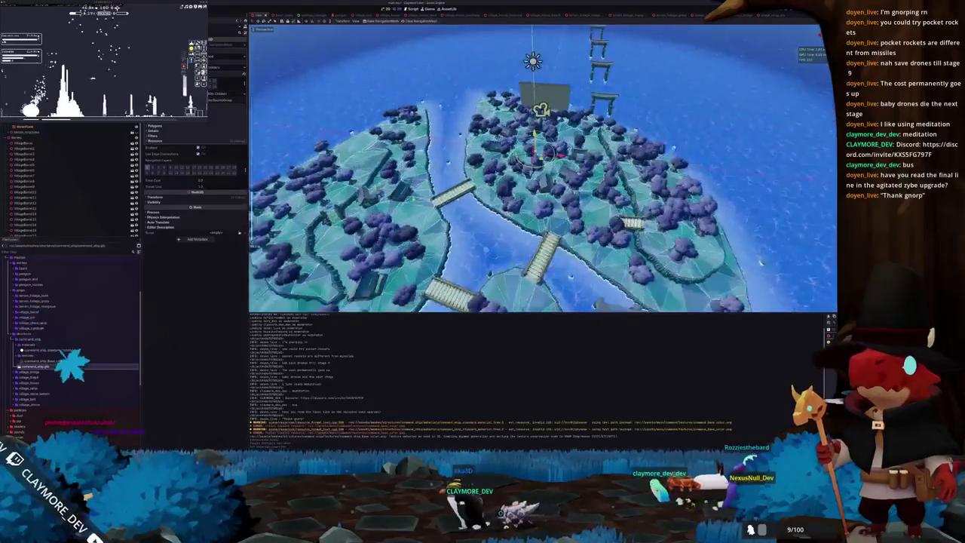
scroll(39, 371, down, 2)
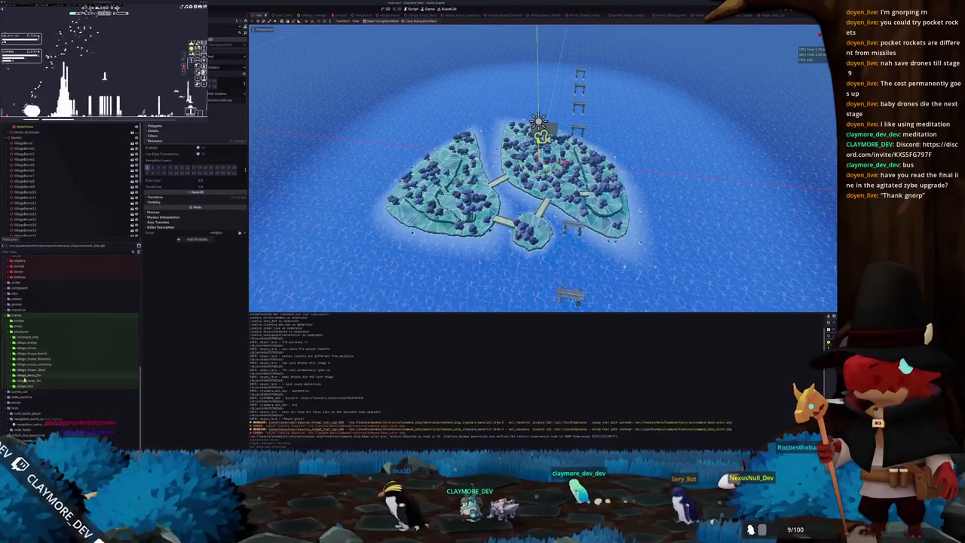
scroll(41, 371, up, 2)
double_click(30, 363)
mouse_move(25, 369)
mouse_down()
mouse_move(45, 181)
mouse_move(61, 183)
mouse_move(25, 373)
mouse_up()
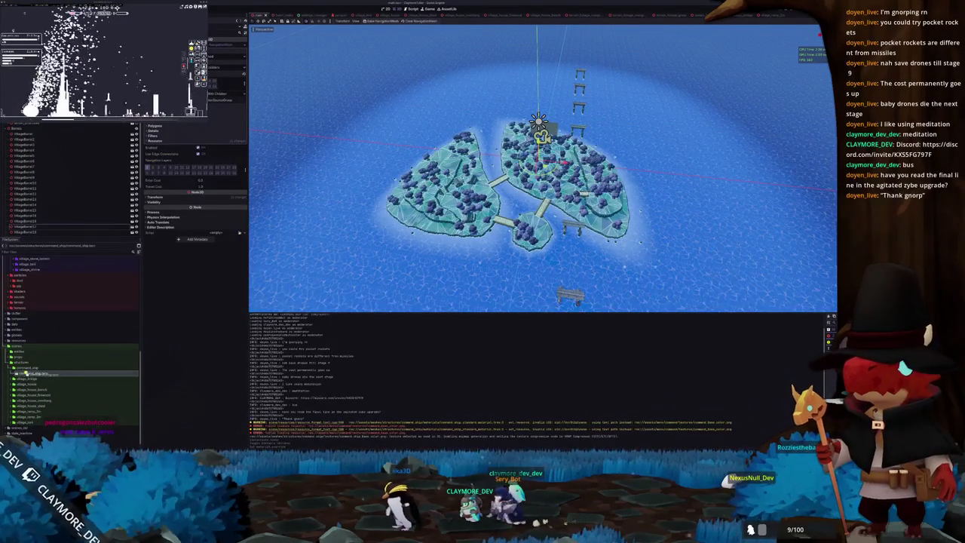
Step: Collapse the VillageBarrel node groups, deselect NavigationRegion3D, and reload the project
scroll(28, 202, down, 3)
scroll(28, 202, up, 3)
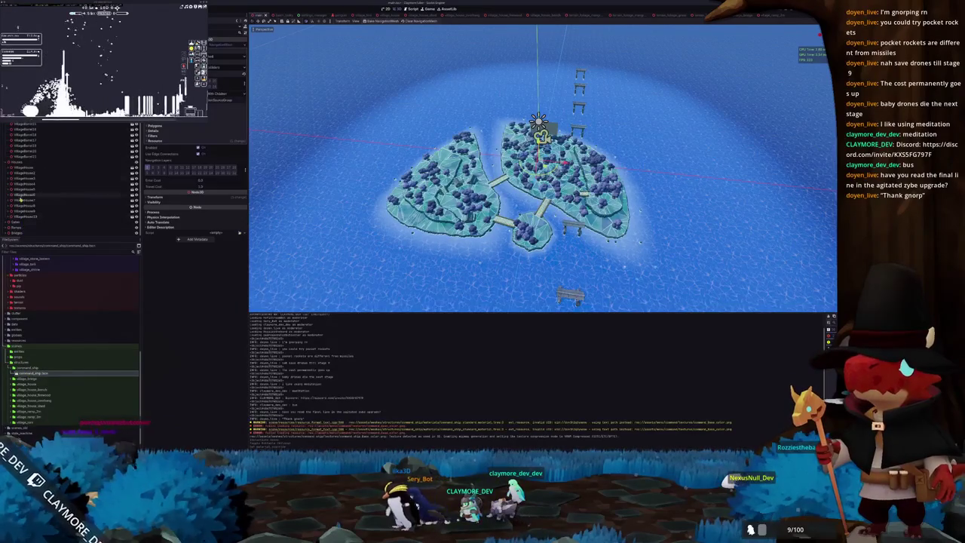
click(6, 137)
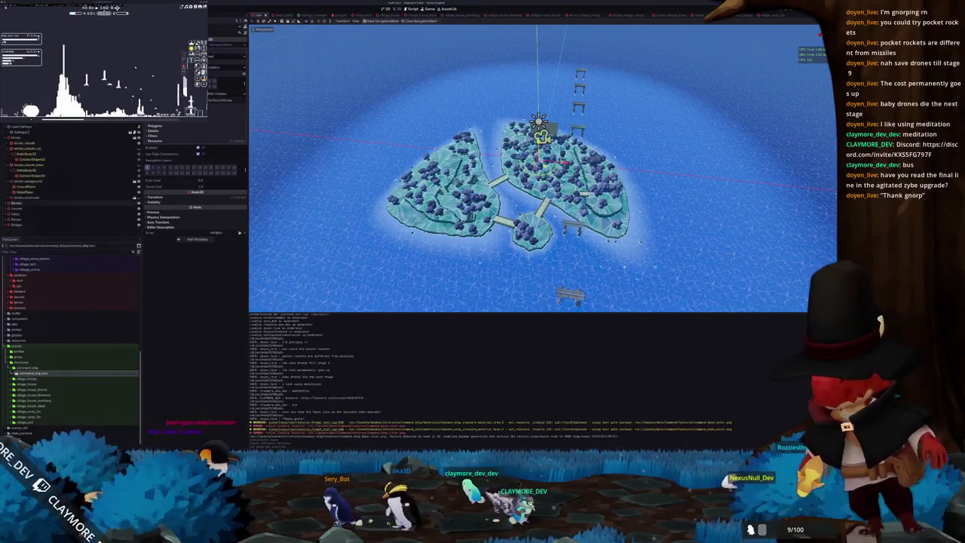
click(5, 131)
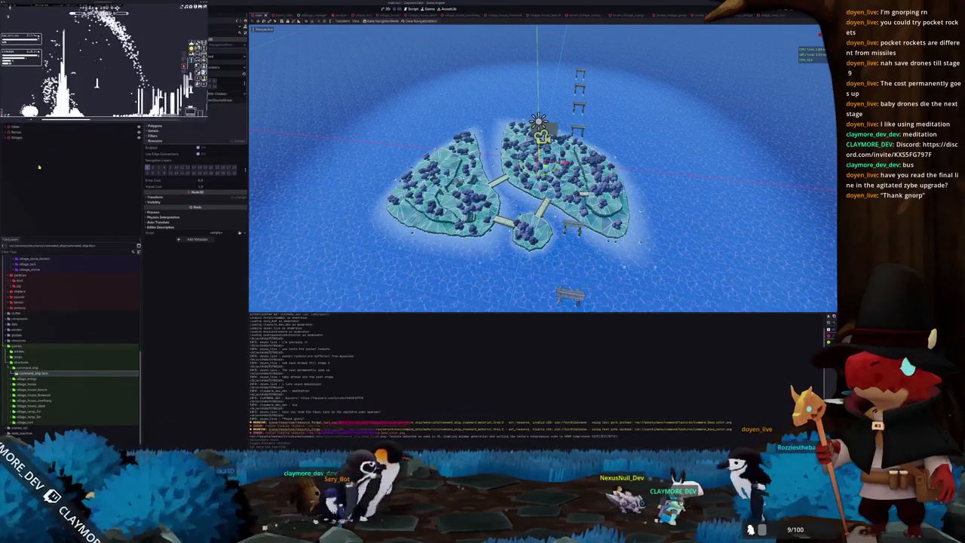
key(Escape)
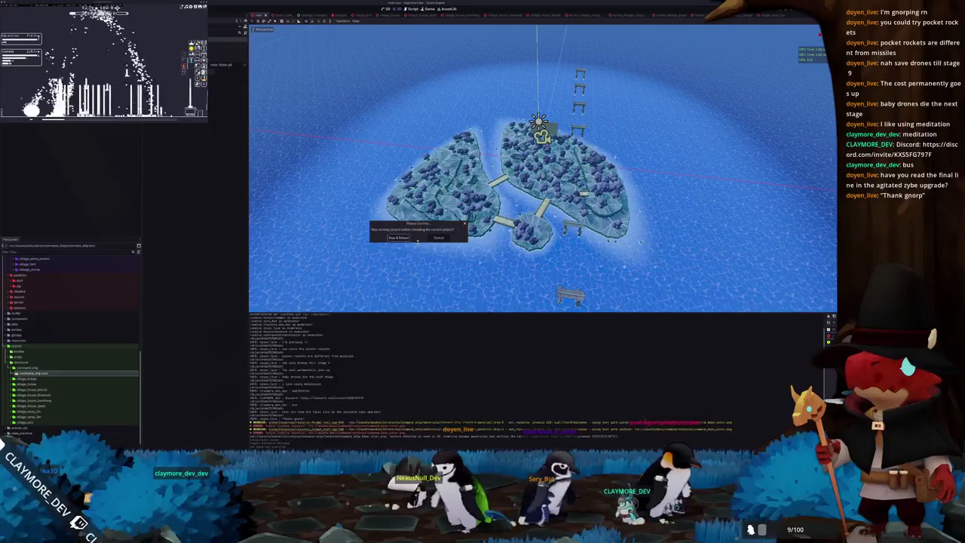
click(408, 238)
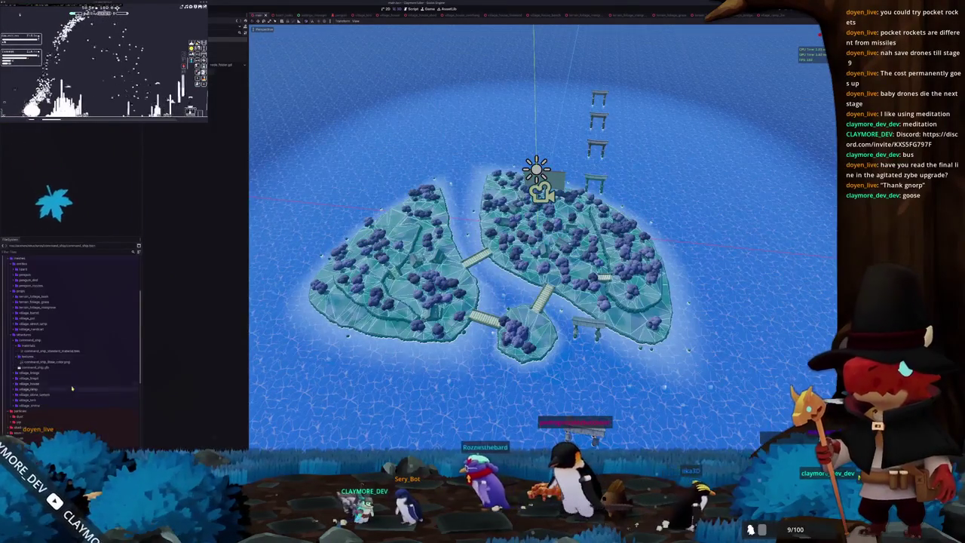
scroll(92, 407, down, 5)
scroll(91, 407, down, 2)
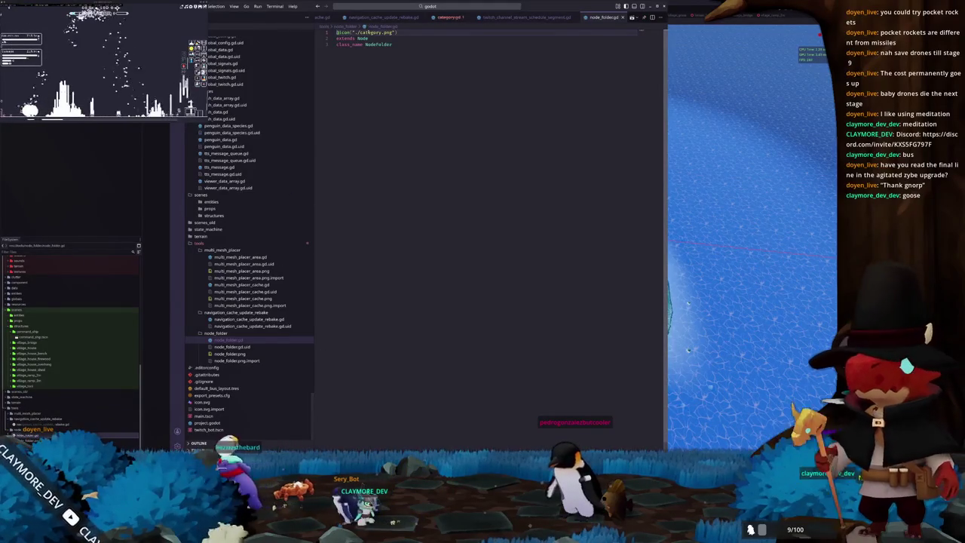
double_click(377, 34)
text(node)
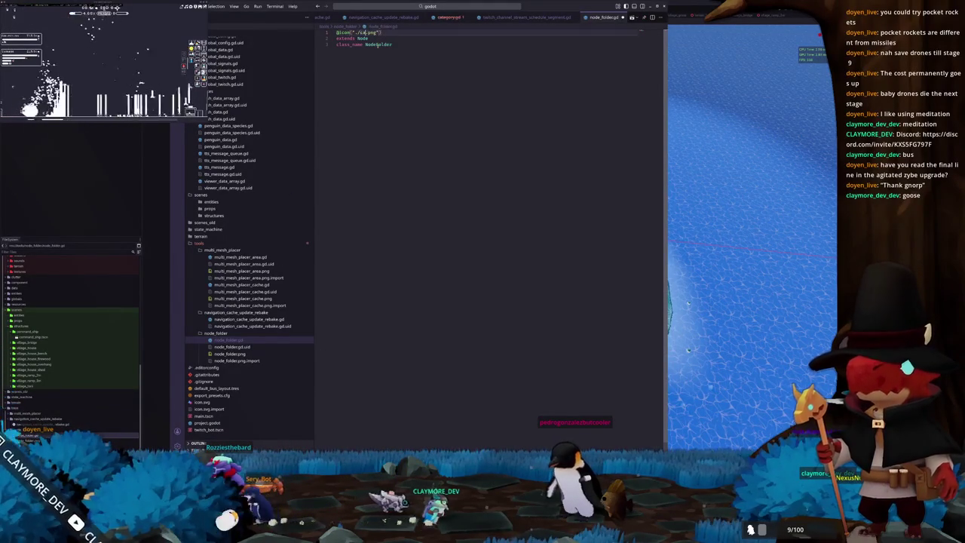
text(_f)
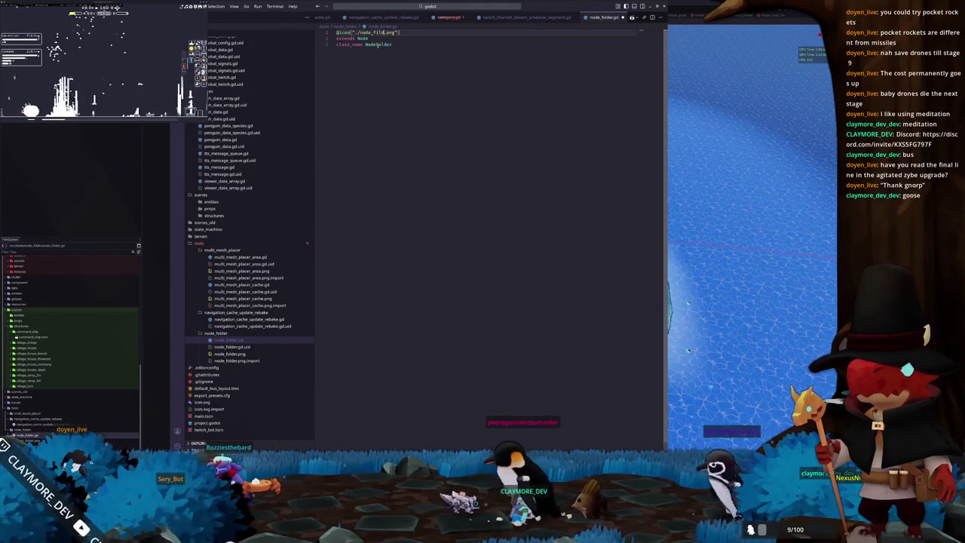
text(older)
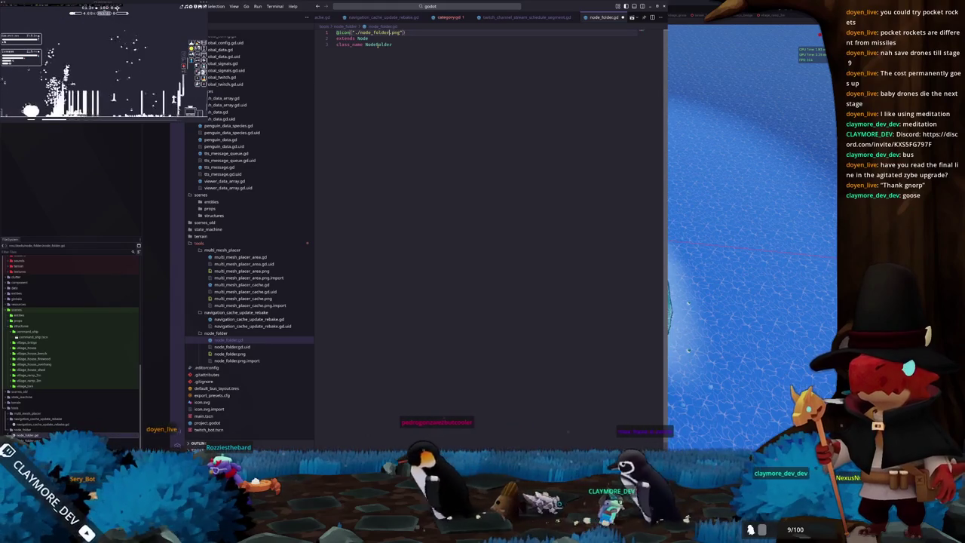
key(alt+Tab)
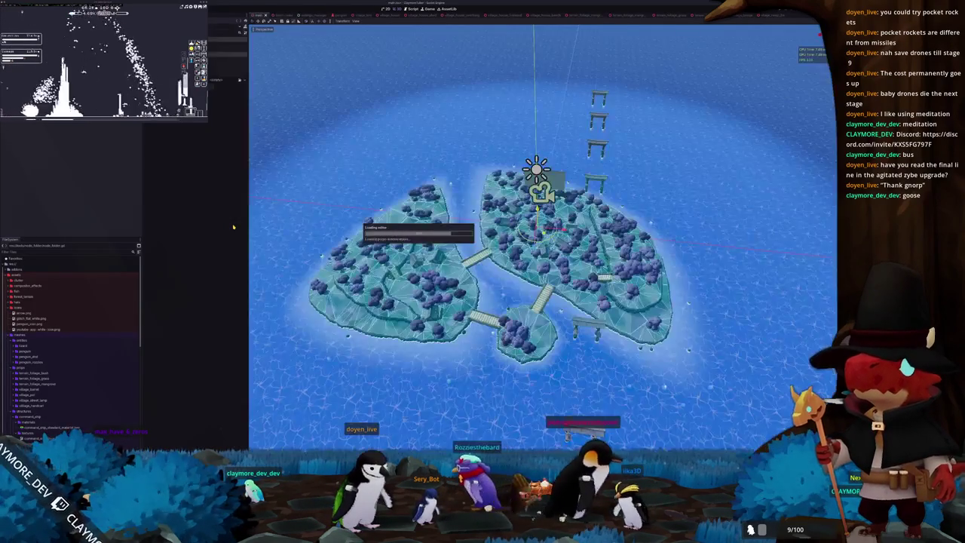
Step: Add a NodeFolder node to the island village scene from the Create New Node list
scroll(543, 226, up, 3)
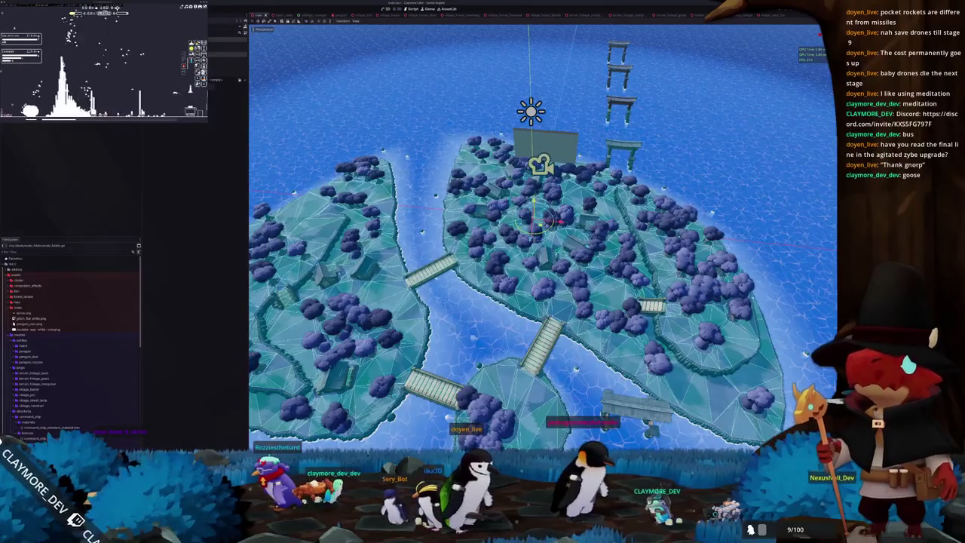
key(ctrl+a)
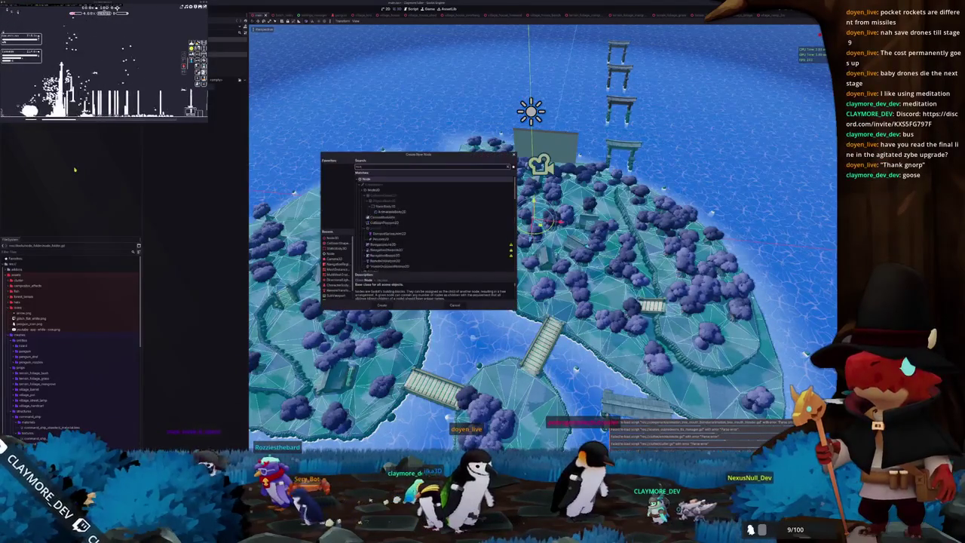
key(Escape)
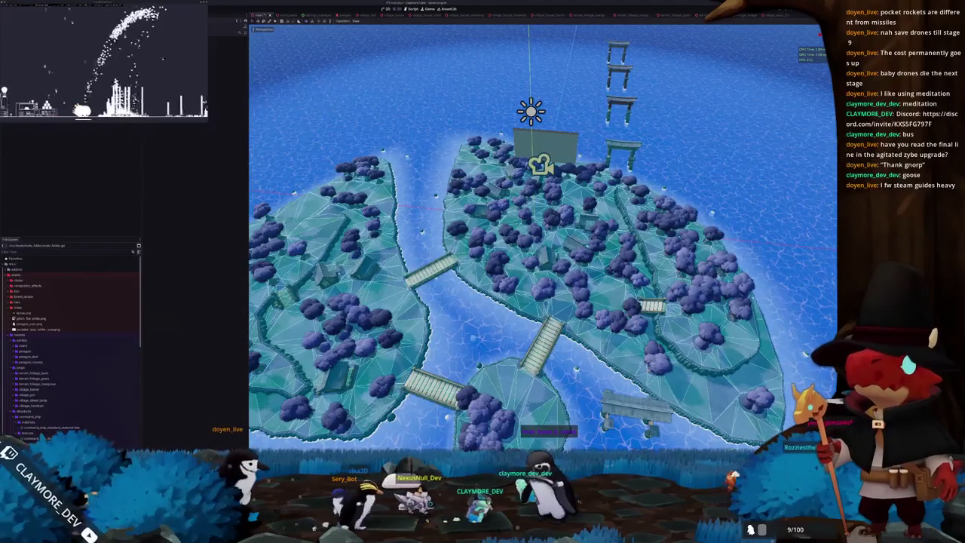
key(ctrl+a)
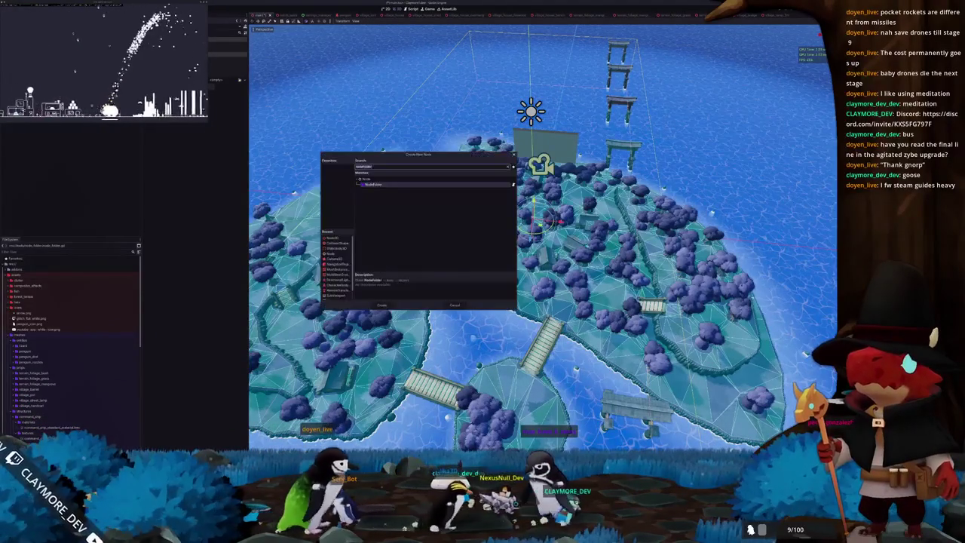
double_click(367, 185)
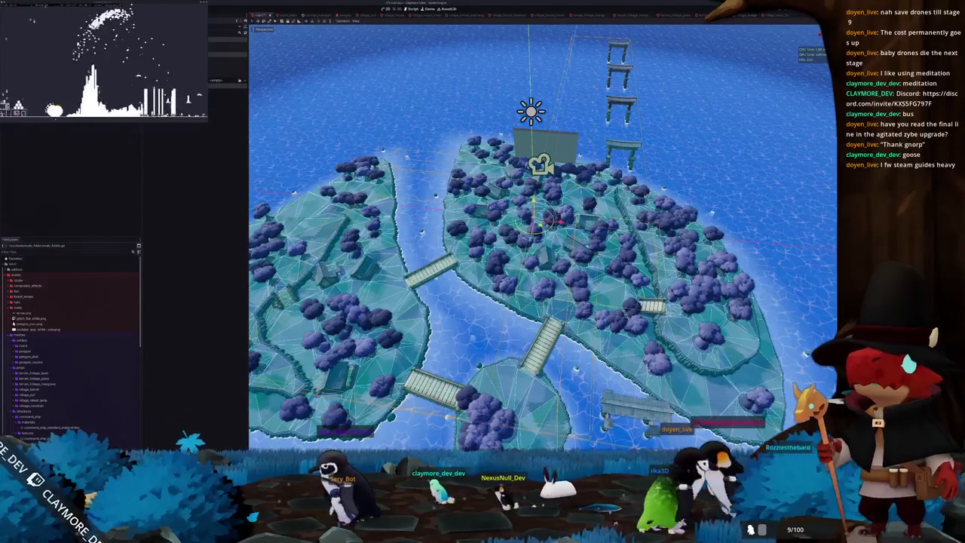
Step: Clear the selection, select an object on the central island, then deselect it
key(Delete)
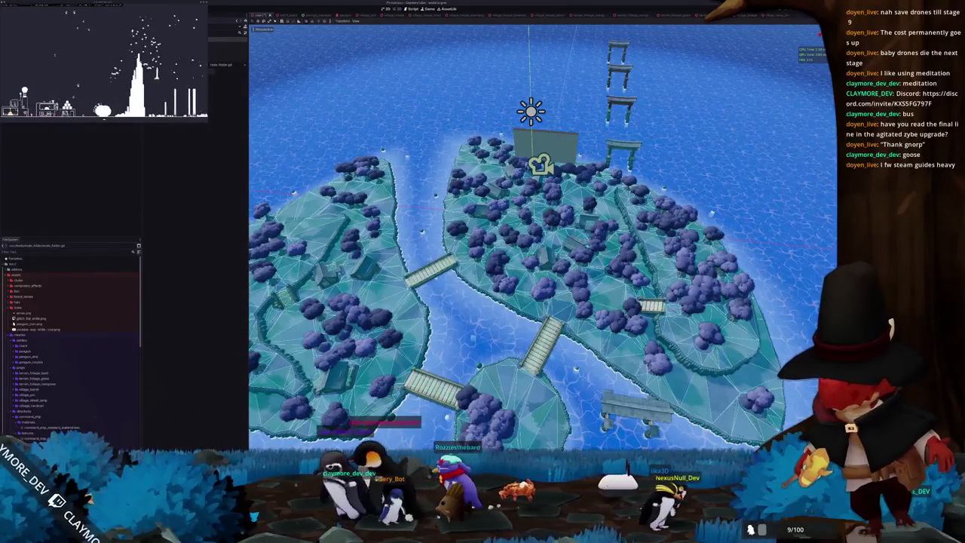
click(536, 219)
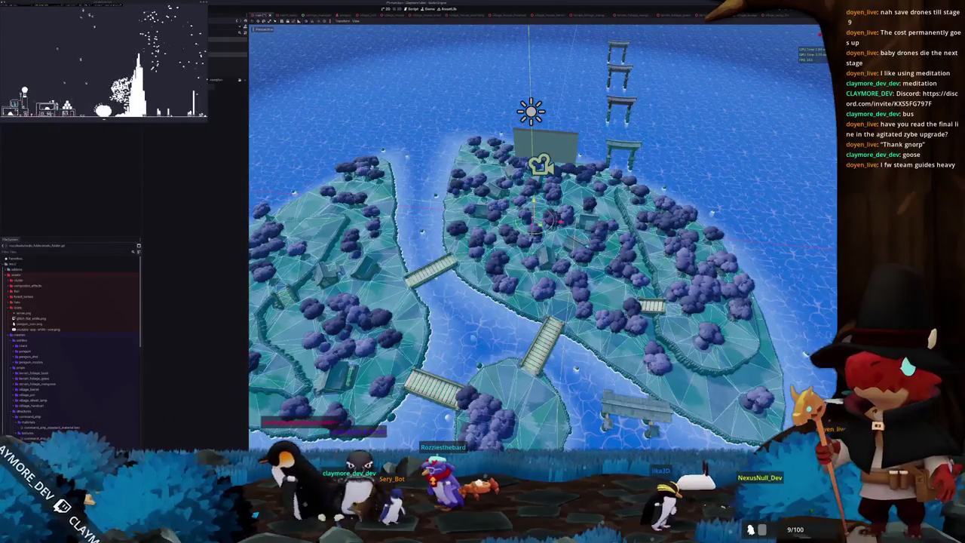
key(Escape)
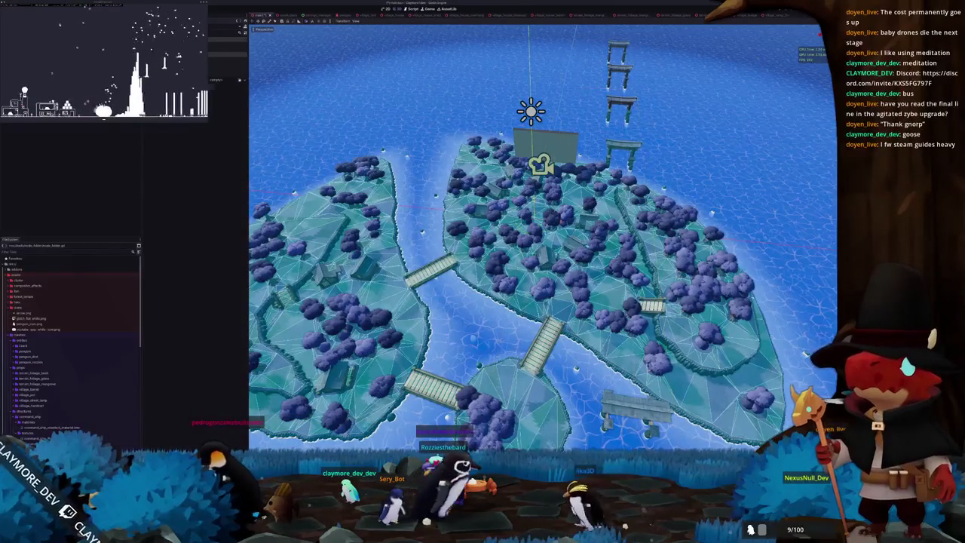